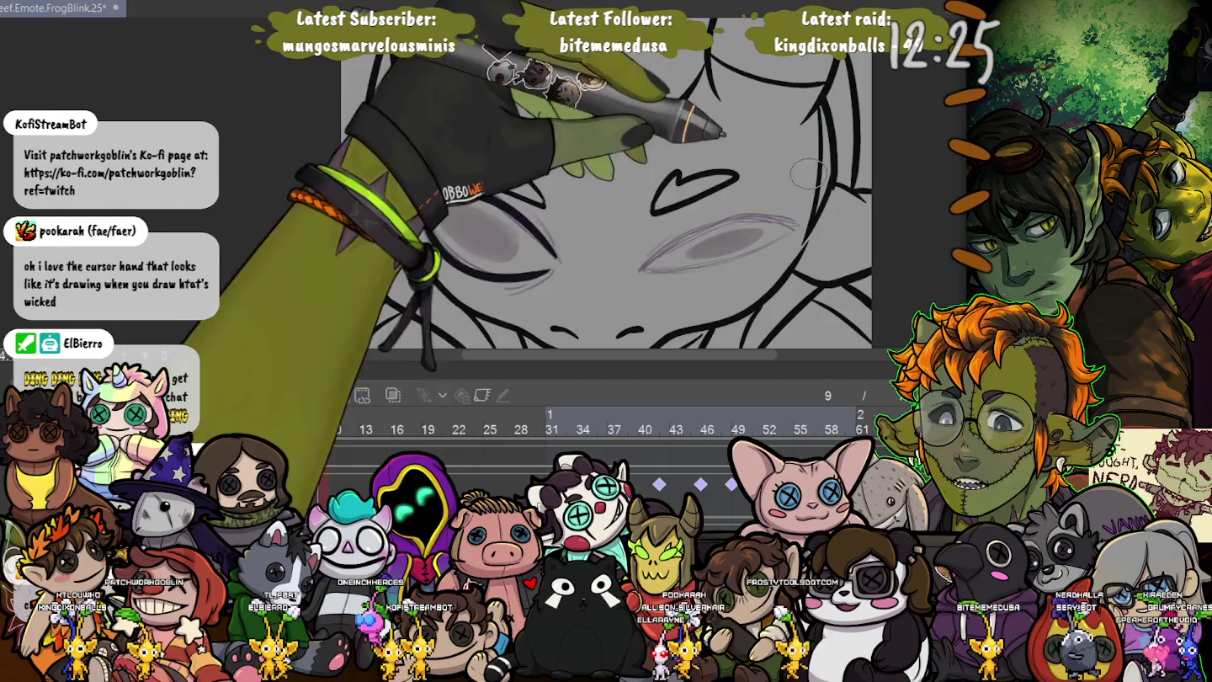
- Shade inside the frog's left eye on frame 9 with darker grey
drag(717, 240, 757, 247)
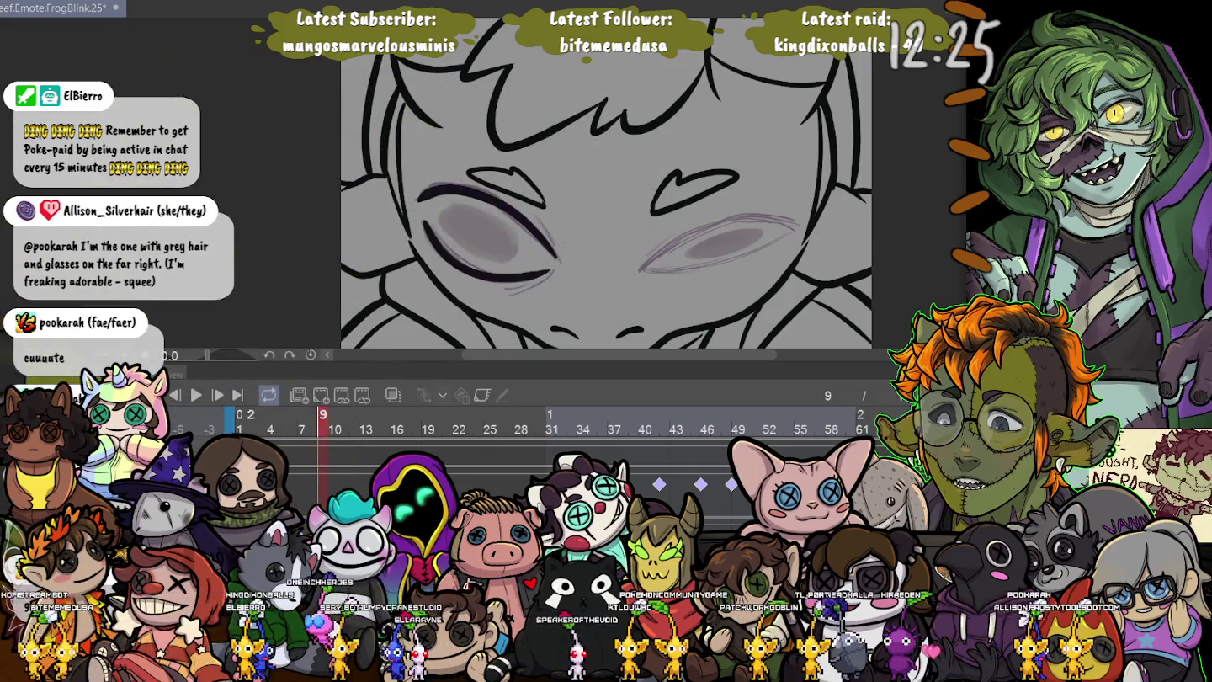
- Compare blink frame 9 with frame 1, resizing the timeline to check keyframes and the face
key(Home)
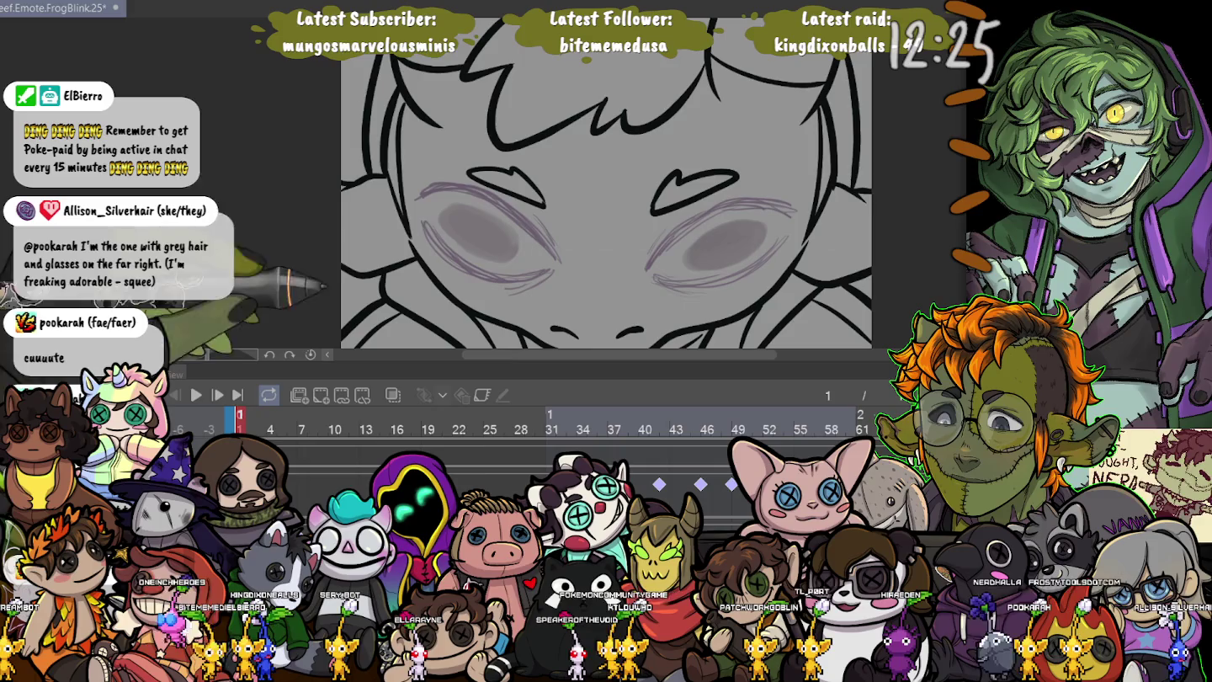
key(End)
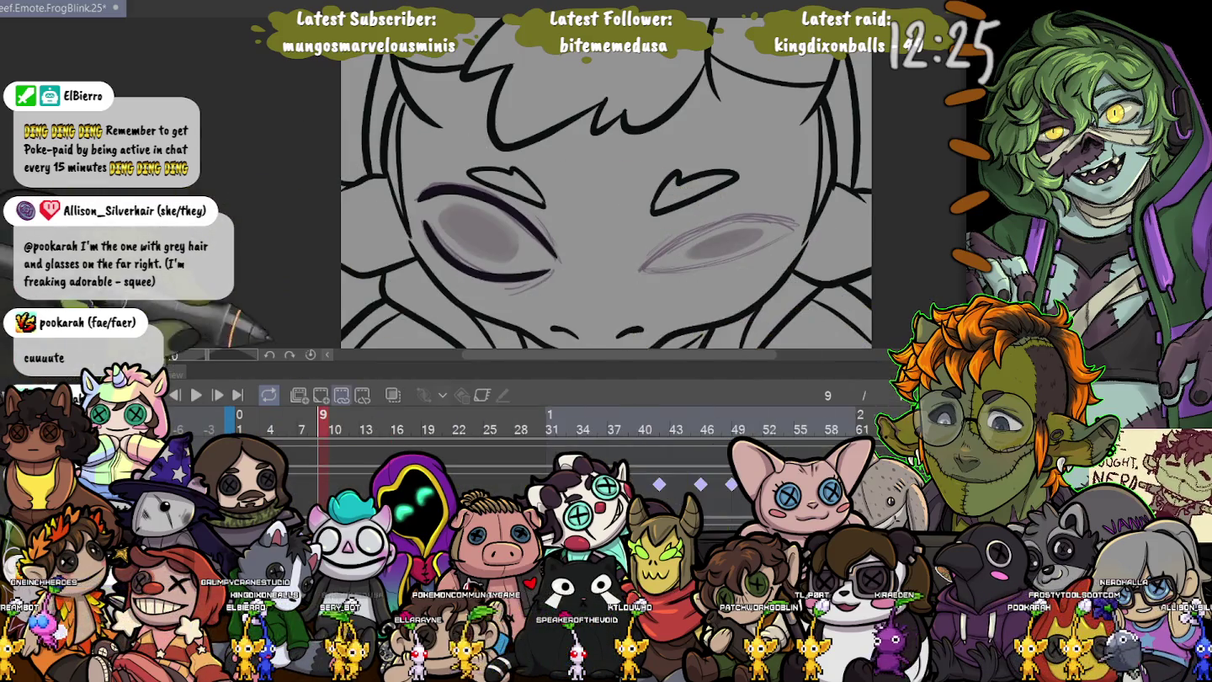
drag(589, 365, 590, 117)
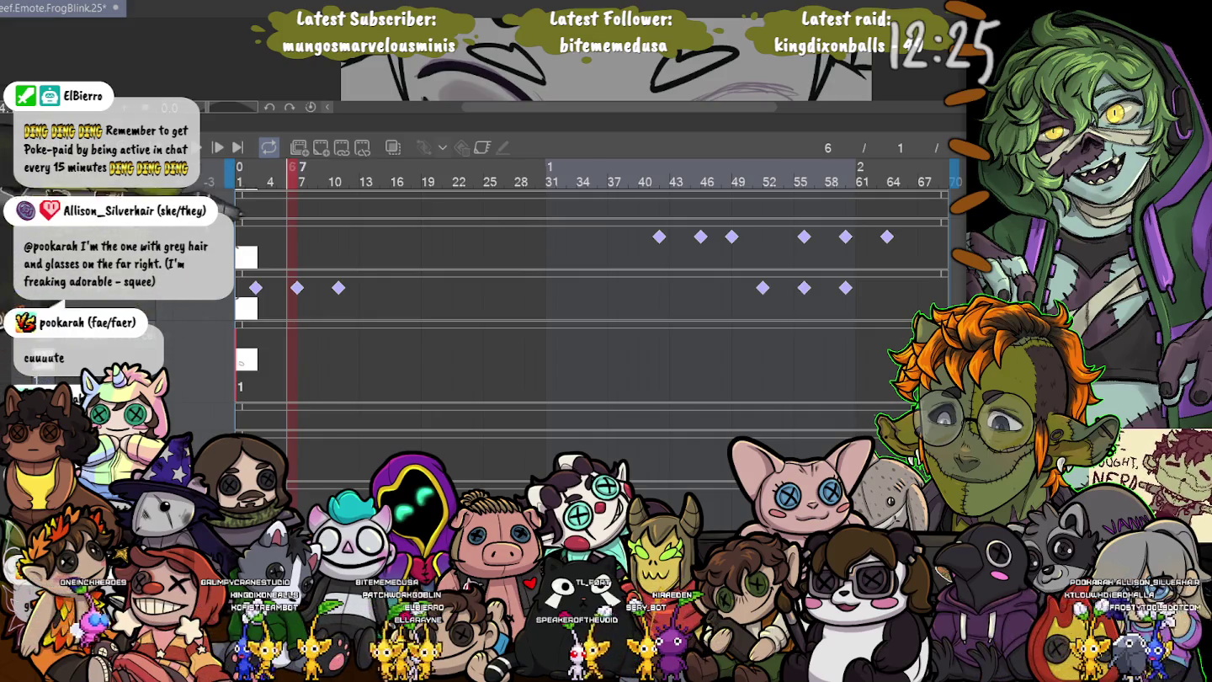
drag(589, 122, 447, 472)
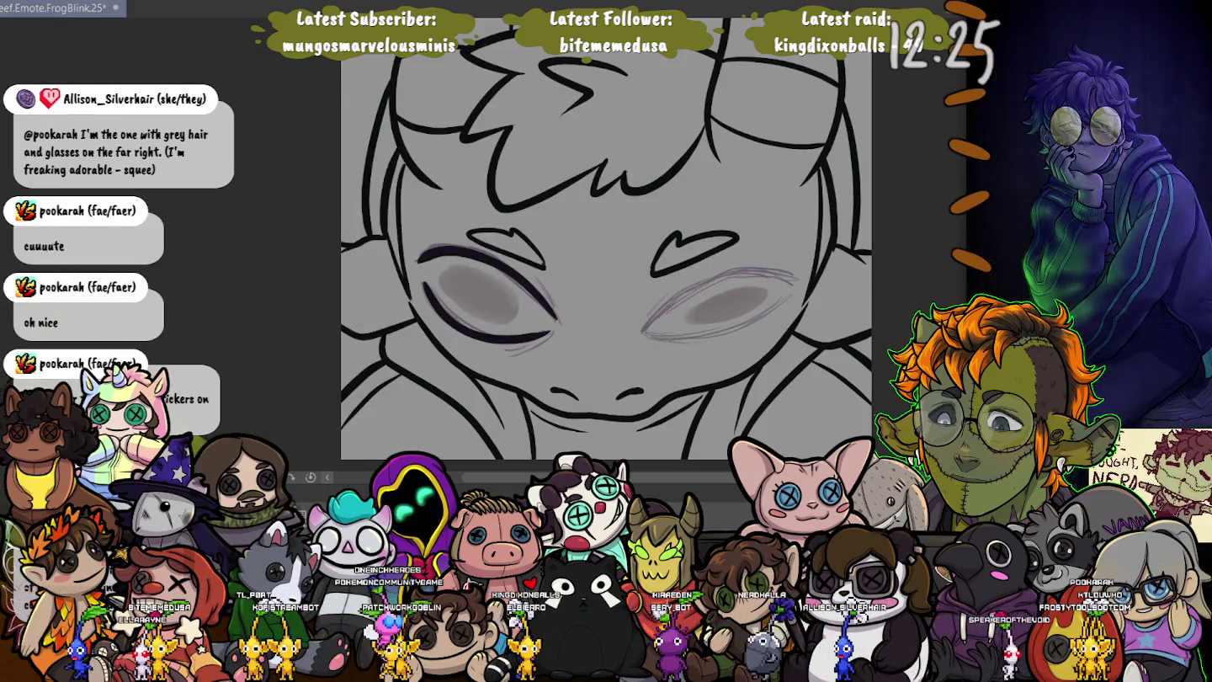
drag(589, 469, 589, 269)
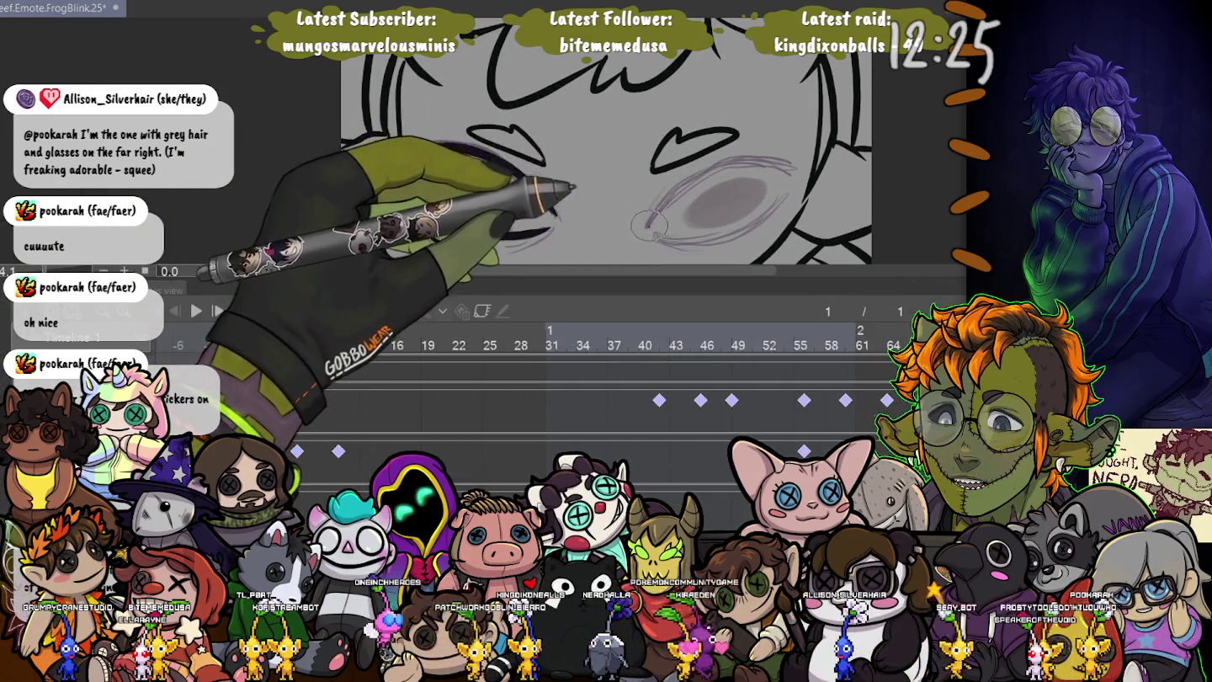
drag(421, 151, 551, 210)
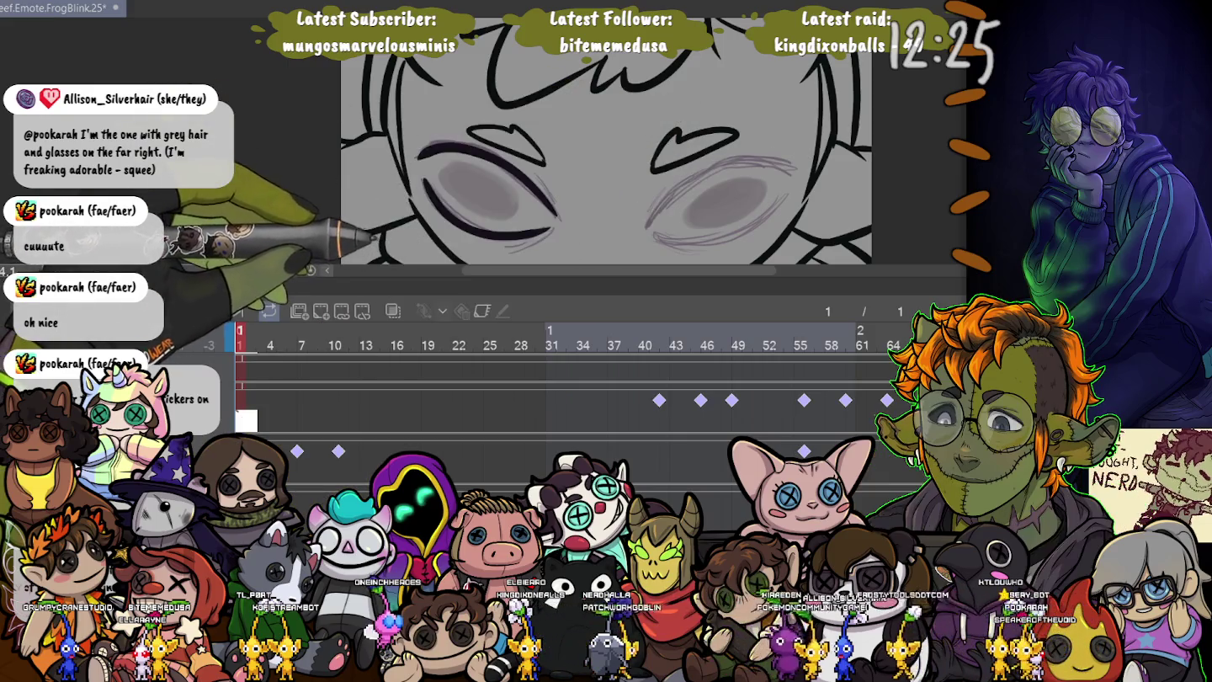
drag(589, 268, 589, 472)
- Ink the right eye's dark upper lid, redrawing it once, then add its lower lid line
mouse_move(649, 331)
mouse_down()
mouse_move(666, 309)
mouse_move(791, 268)
mouse_up()
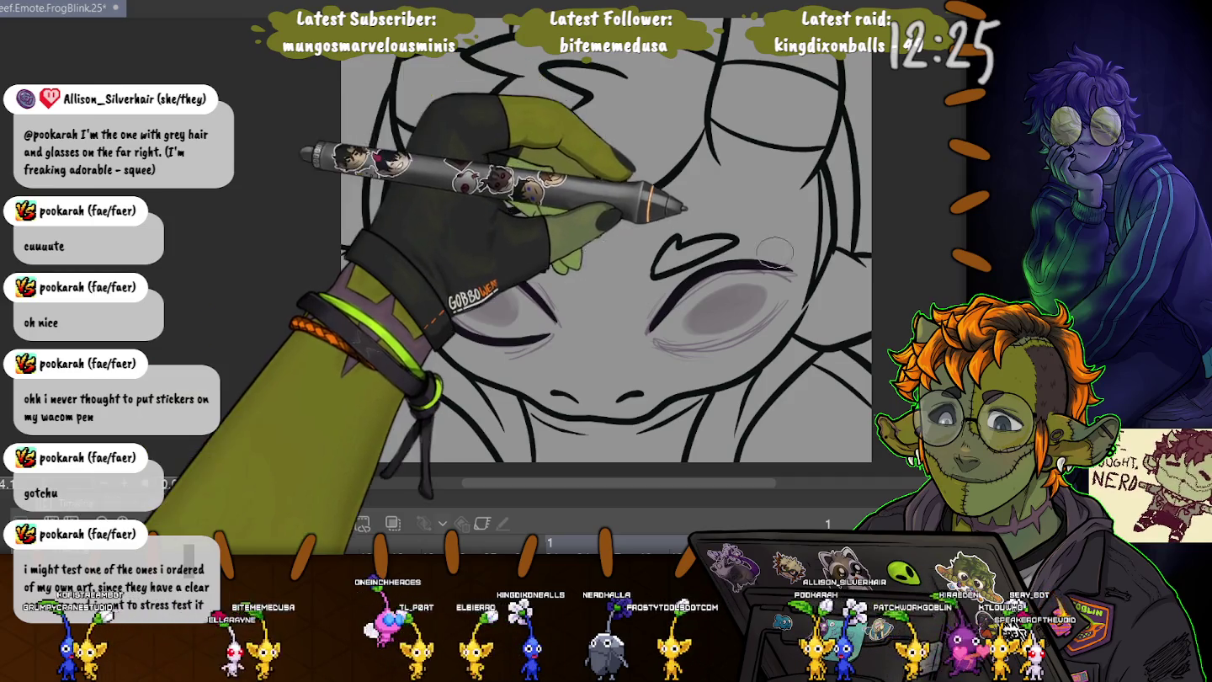
key(ctrl+z)
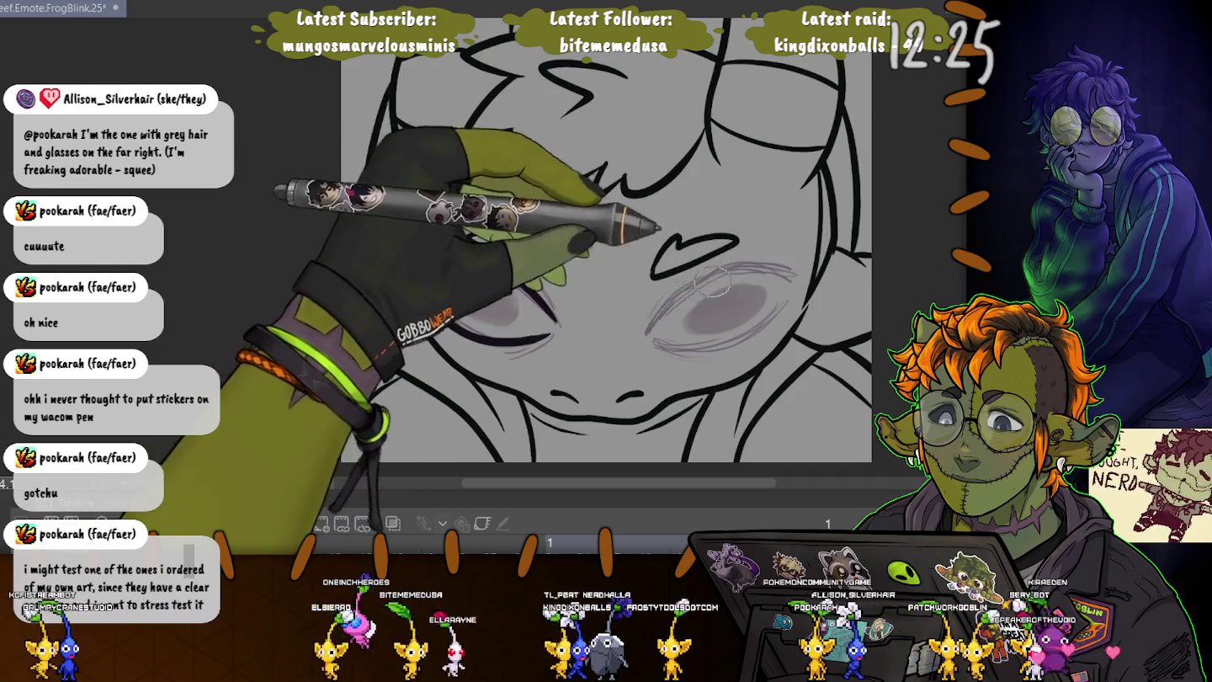
drag(654, 330, 793, 268)
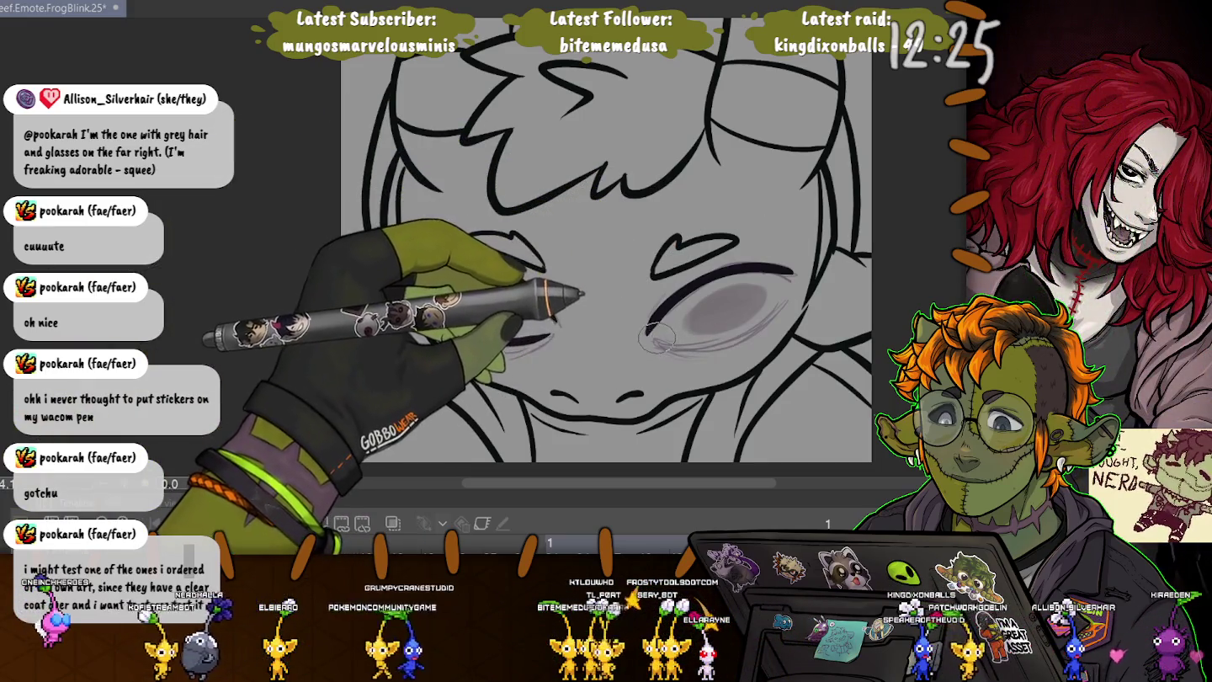
drag(656, 339, 778, 330)
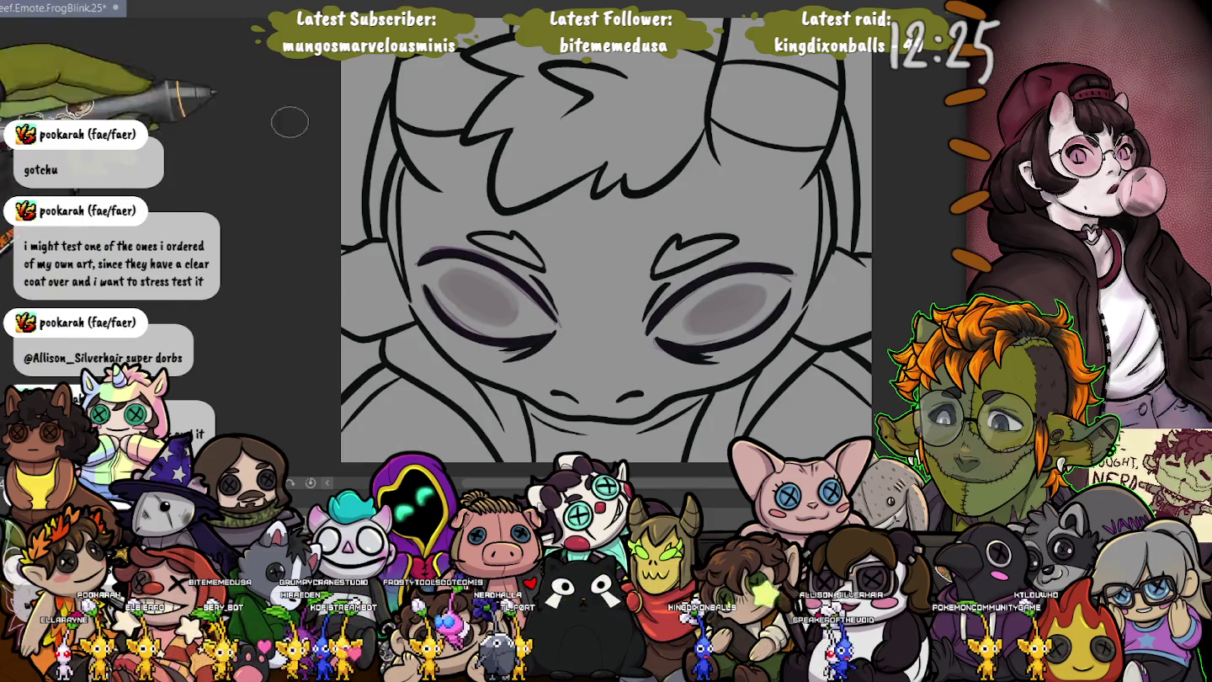
- Ring and fill the left and right grey irises solid dark
drag(461, 309, 470, 313)
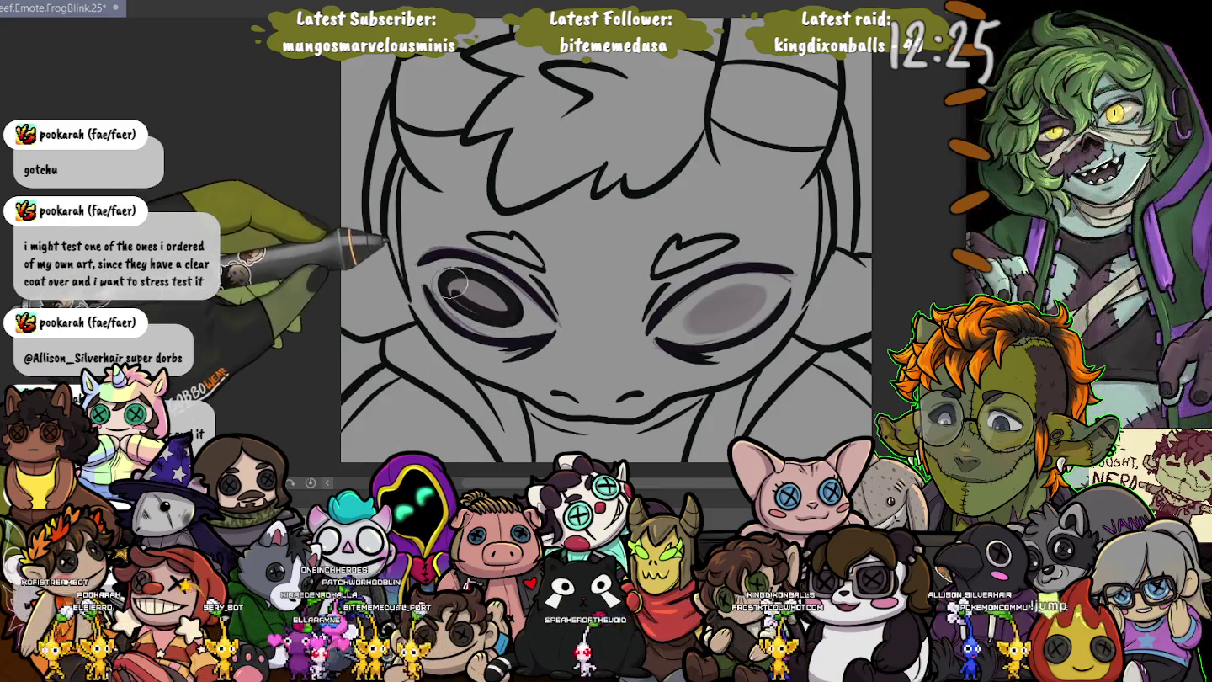
drag(493, 290, 485, 292)
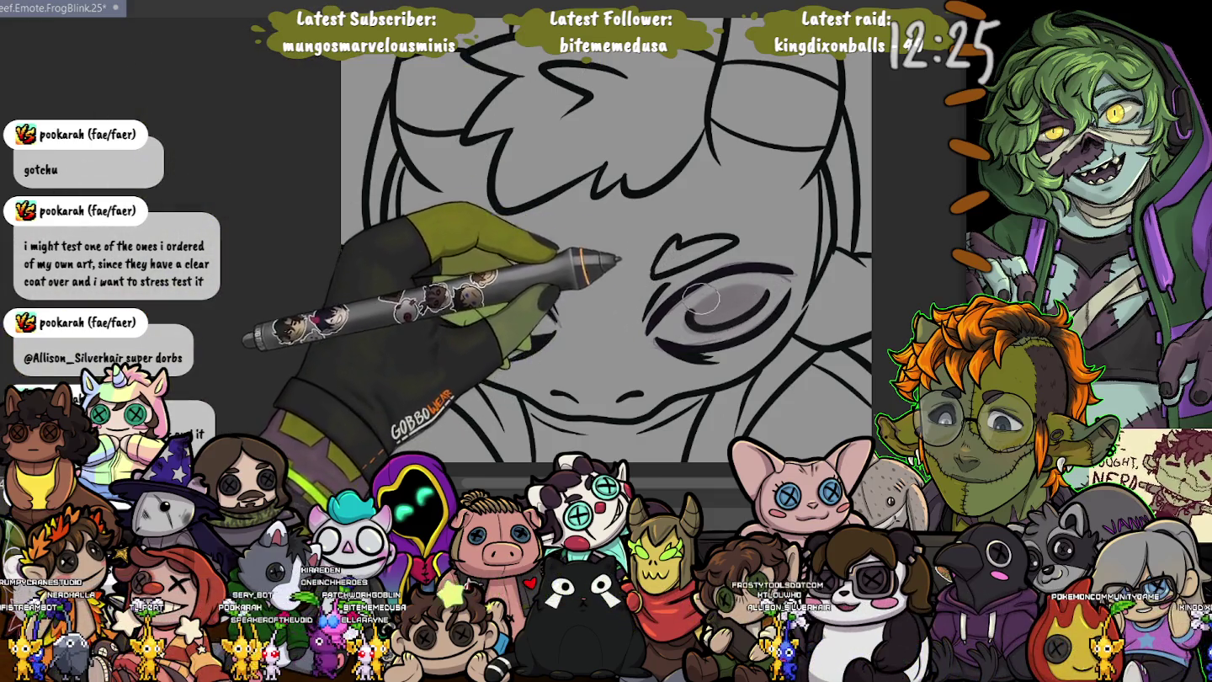
drag(761, 299, 749, 311)
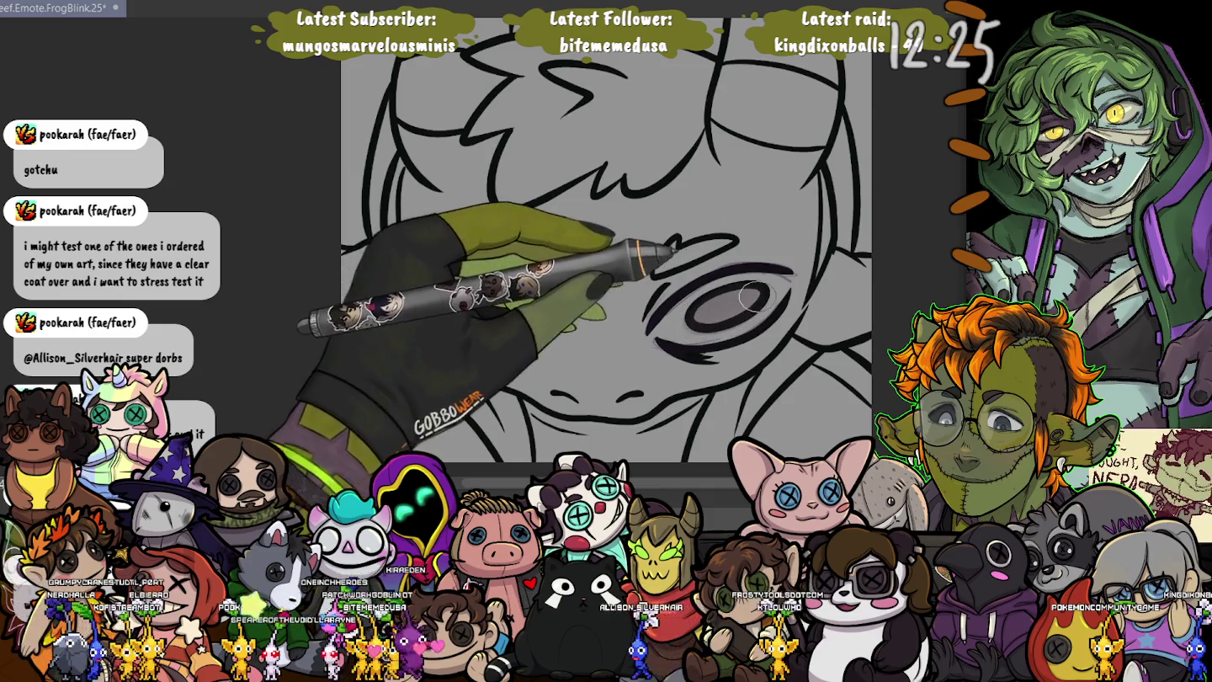
drag(690, 318, 703, 313)
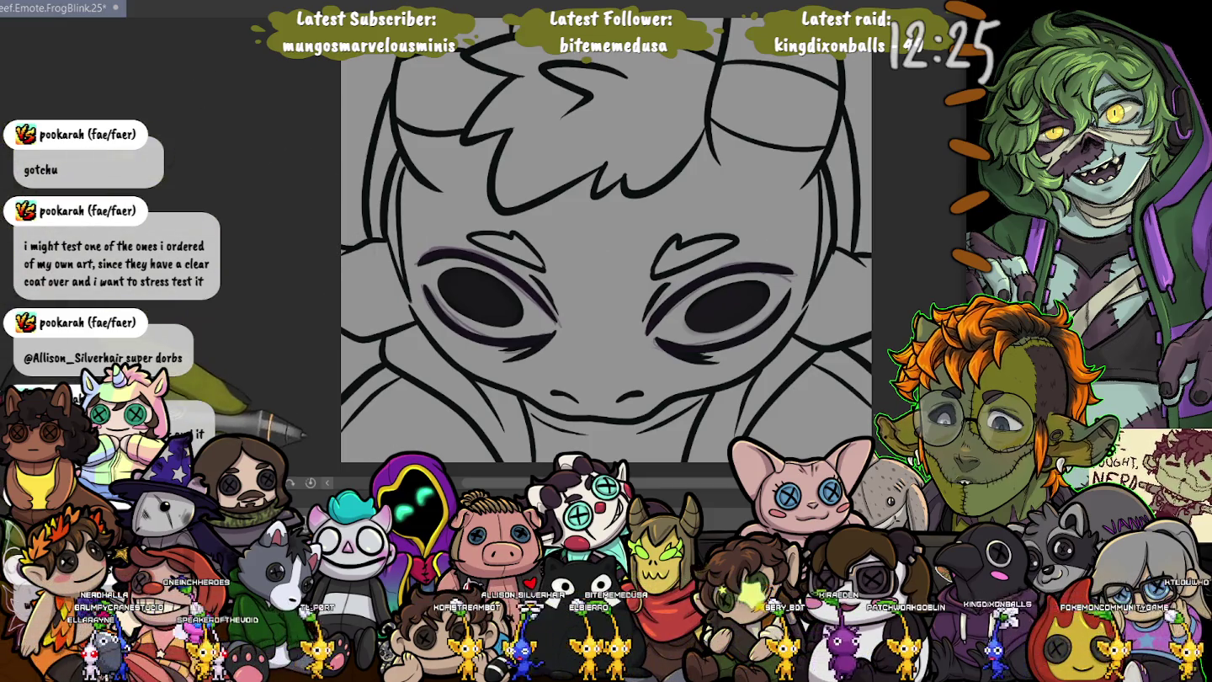
drag(310, 488, 314, 271)
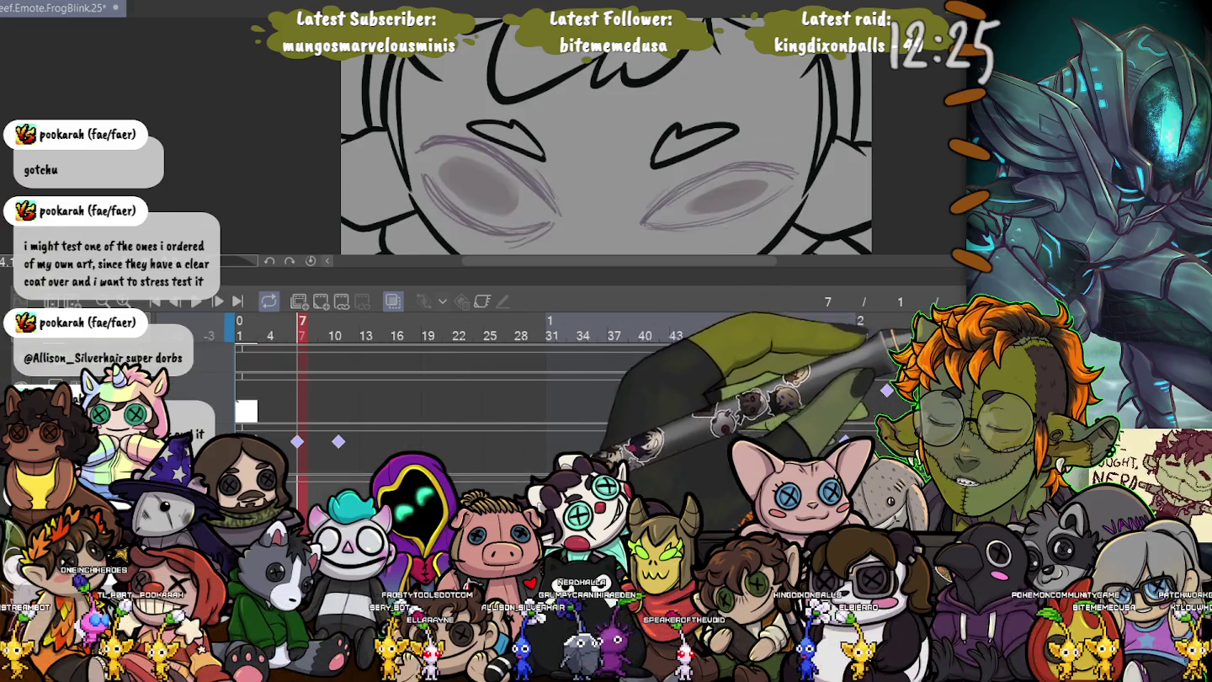
- Jump to frame 1 of the blink, then hide the timeline and zoom out on the face
scroll(321, 394, down, 2)
scroll(278, 396, down, 2)
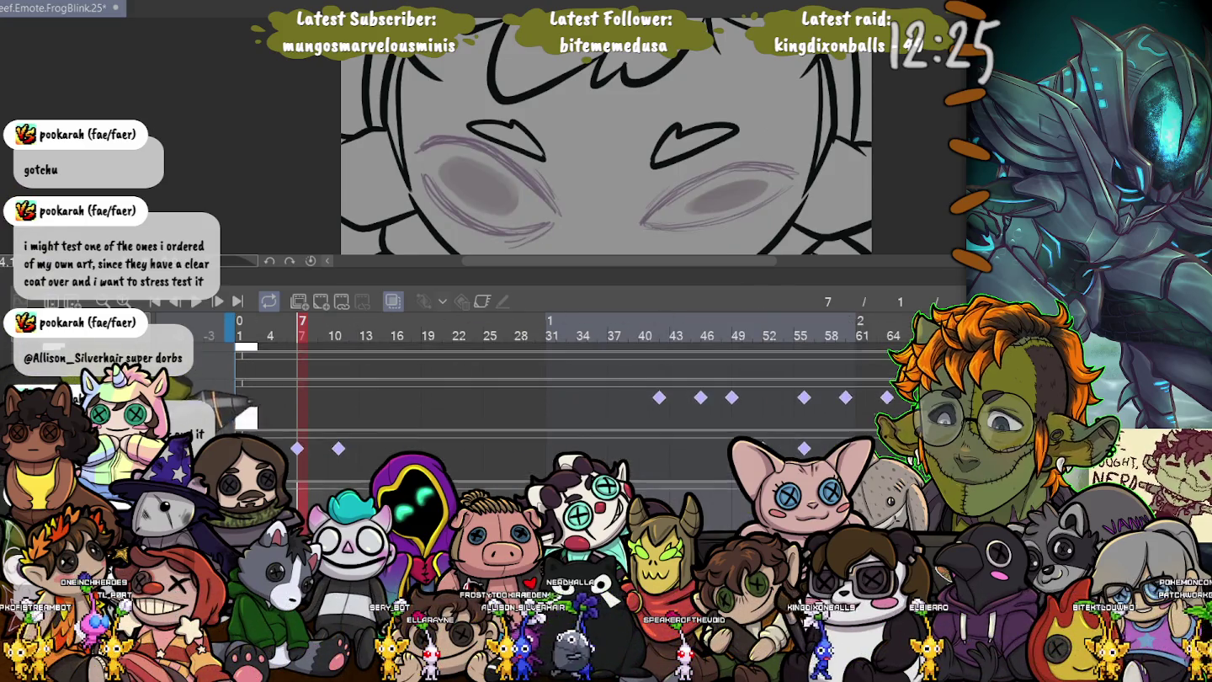
scroll(253, 400, down, 2)
scroll(237, 405, down, 2)
scroll(556, 404, down, 2)
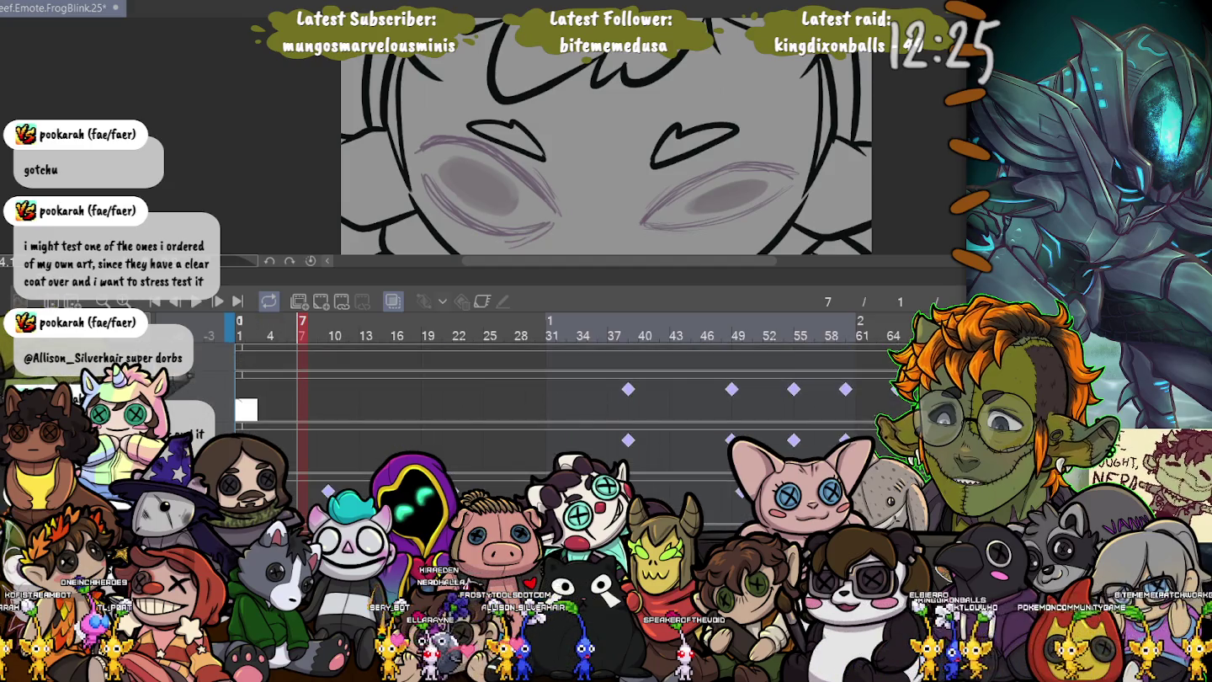
click(240, 410)
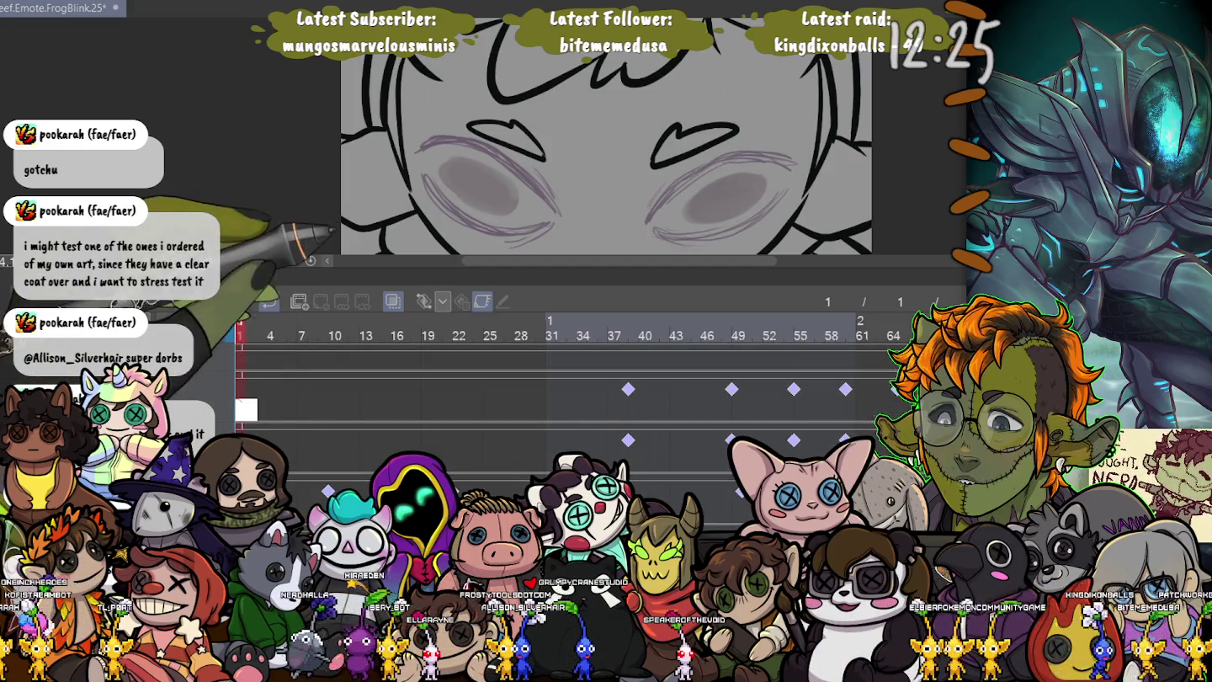
key(Tab)
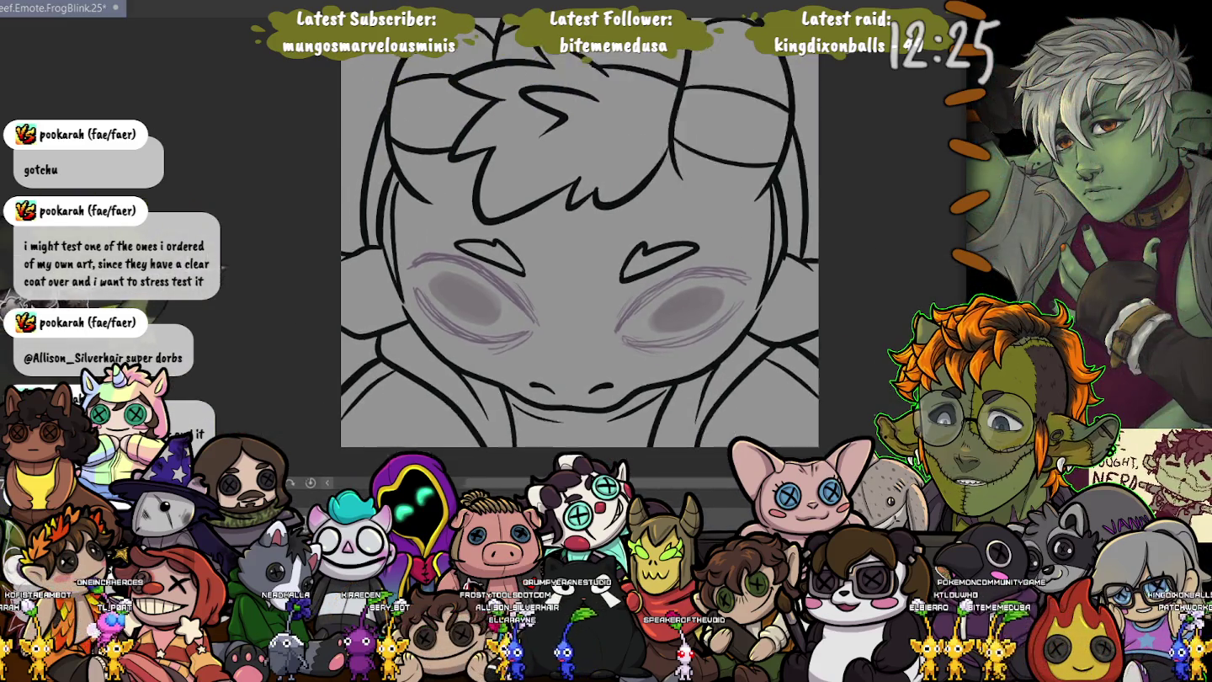
scroll(557, 244, down, 1)
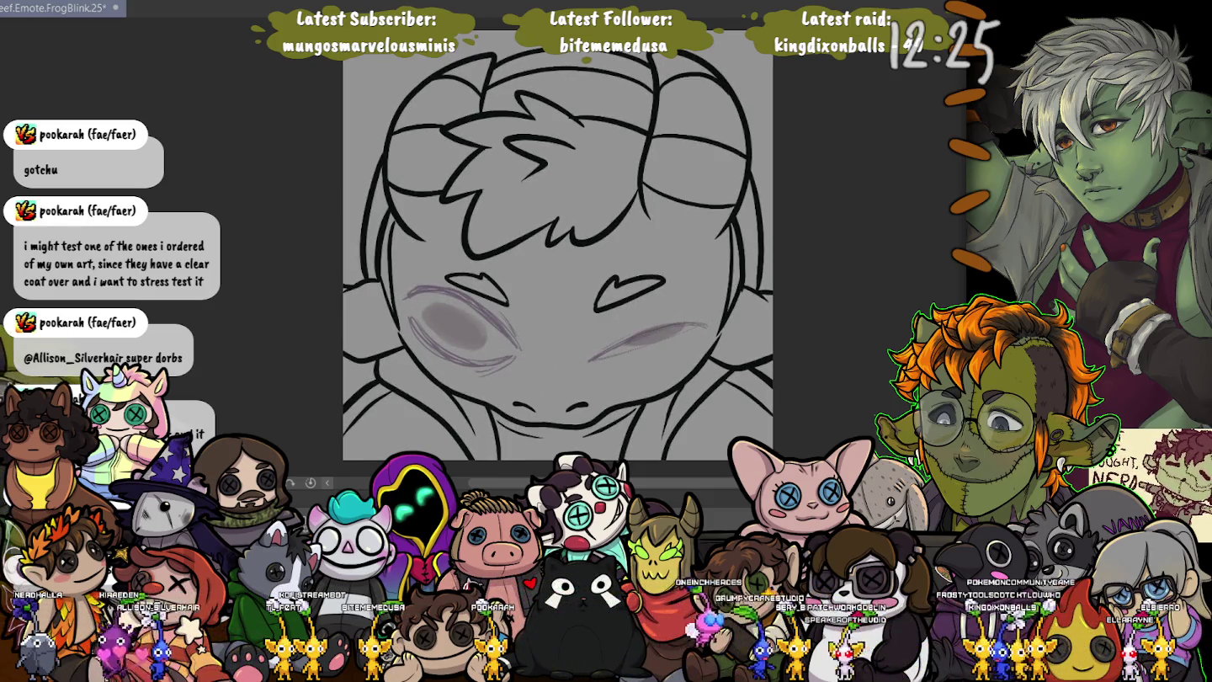
- Show the timeline and toggle frame 7's black eye fills off and on against the sketch
key(Tab)
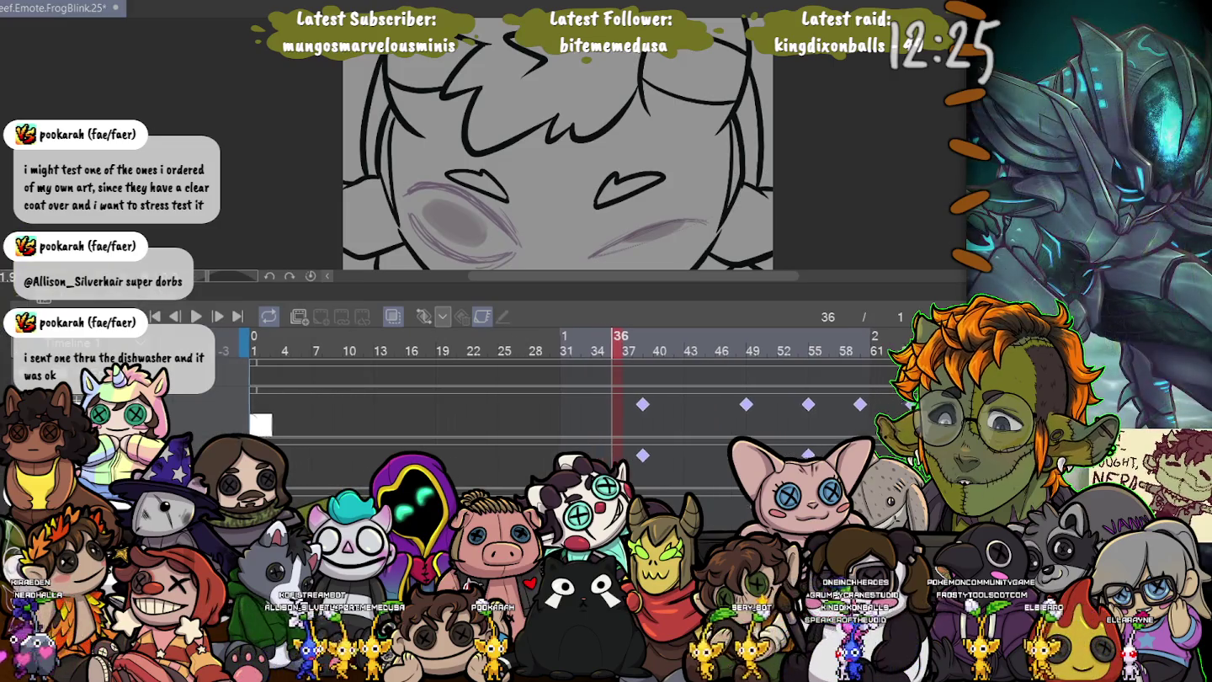
scroll(571, 405, down, 2)
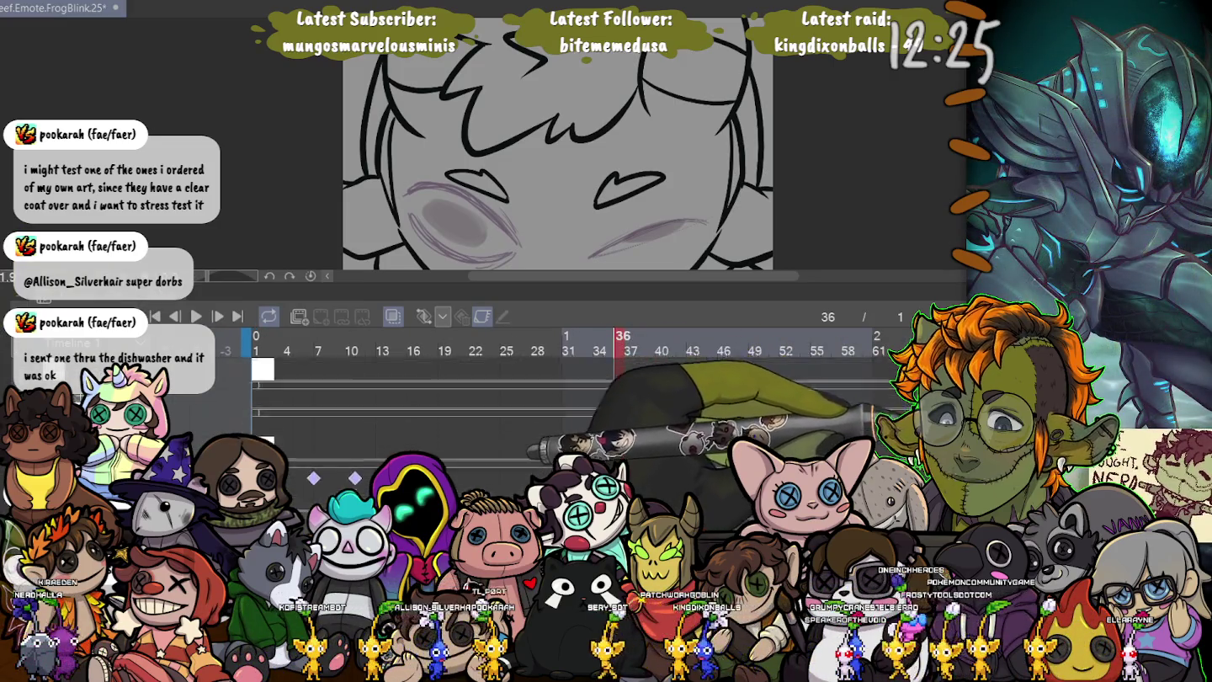
scroll(572, 405, up, 1)
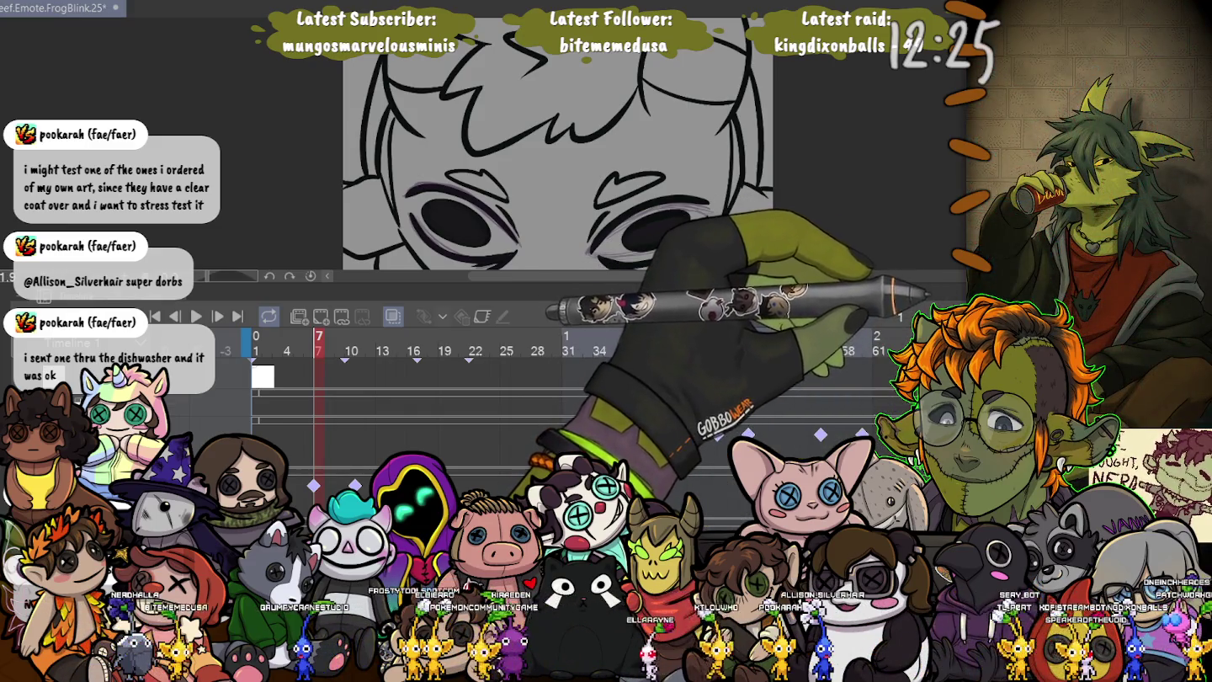
key(ctrl+z)
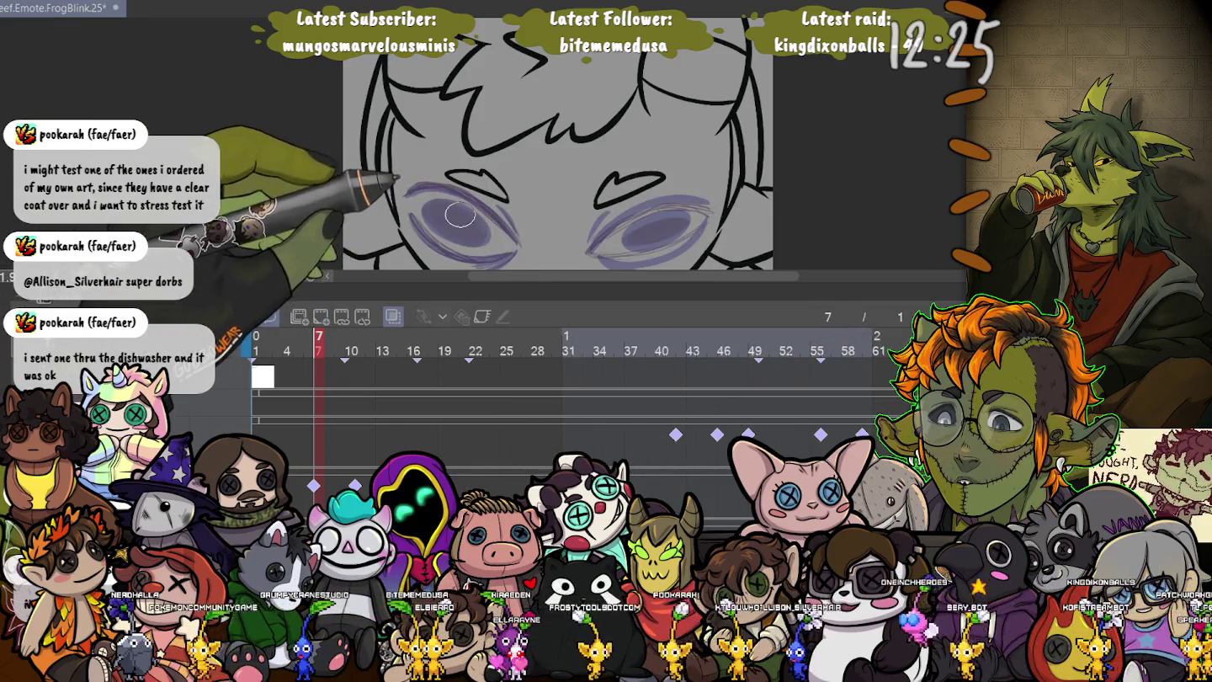
key(ctrl+y)
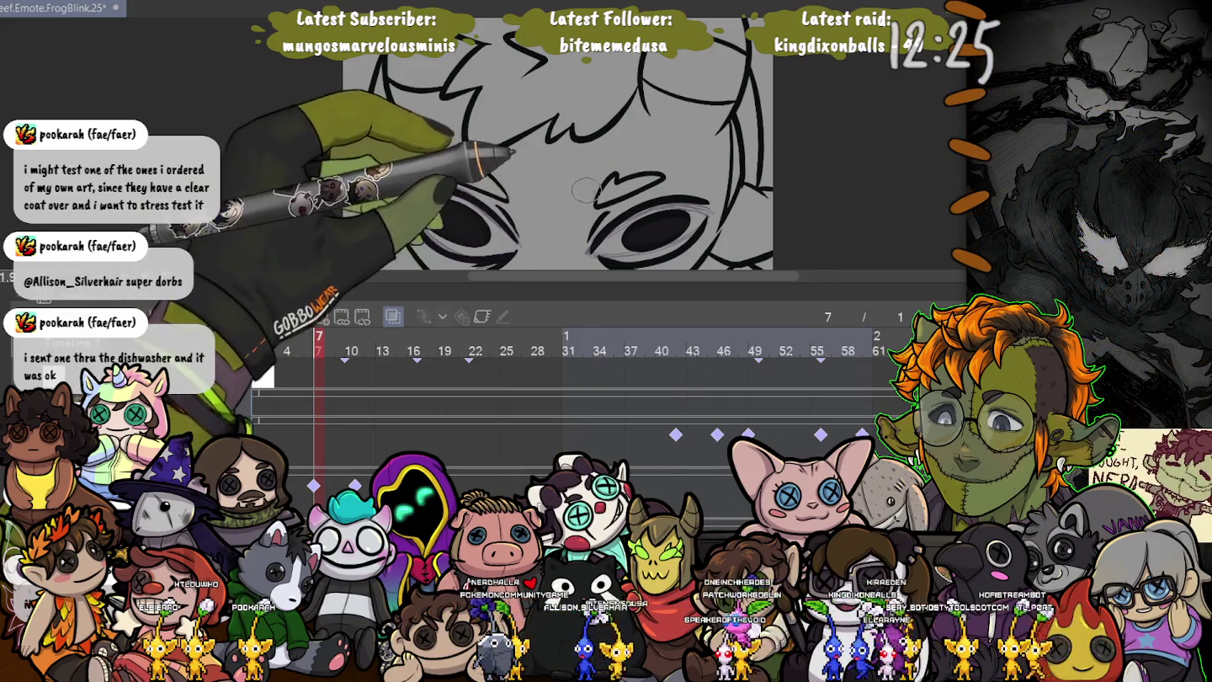
- Add purple and lavender shading around the eye and ink a new black lower lid
scroll(588, 193, up, 3)
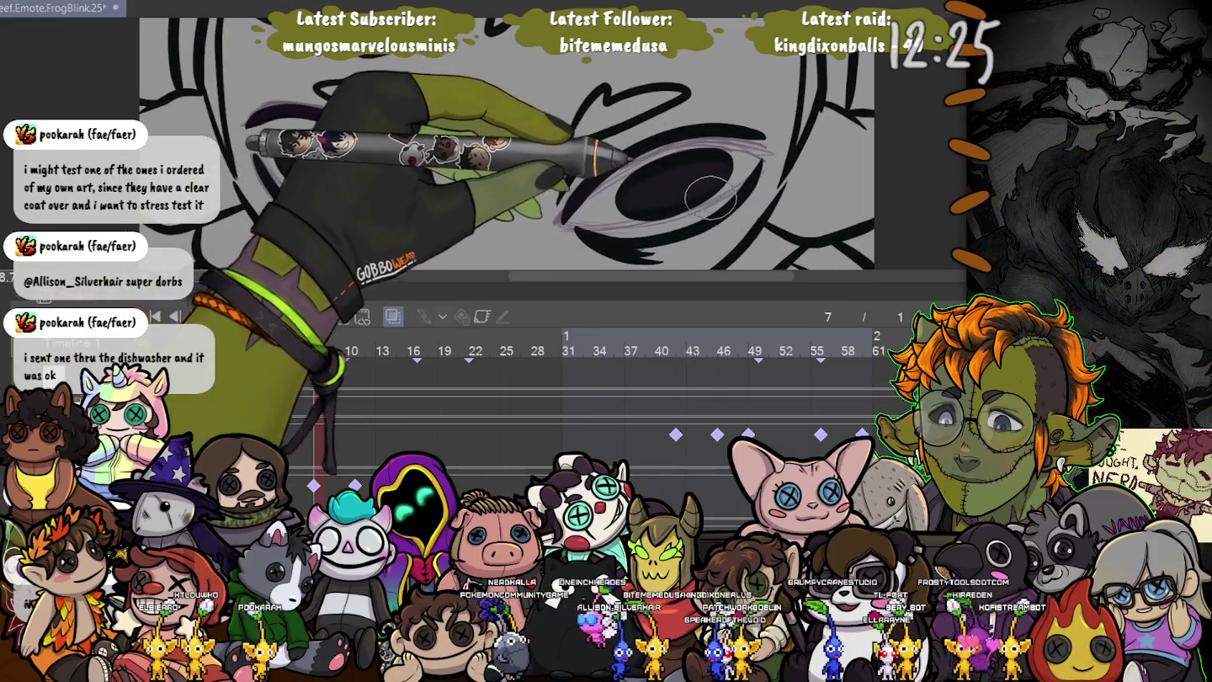
mouse_move(709, 195)
mouse_down()
mouse_move(722, 202)
mouse_move(587, 230)
mouse_up()
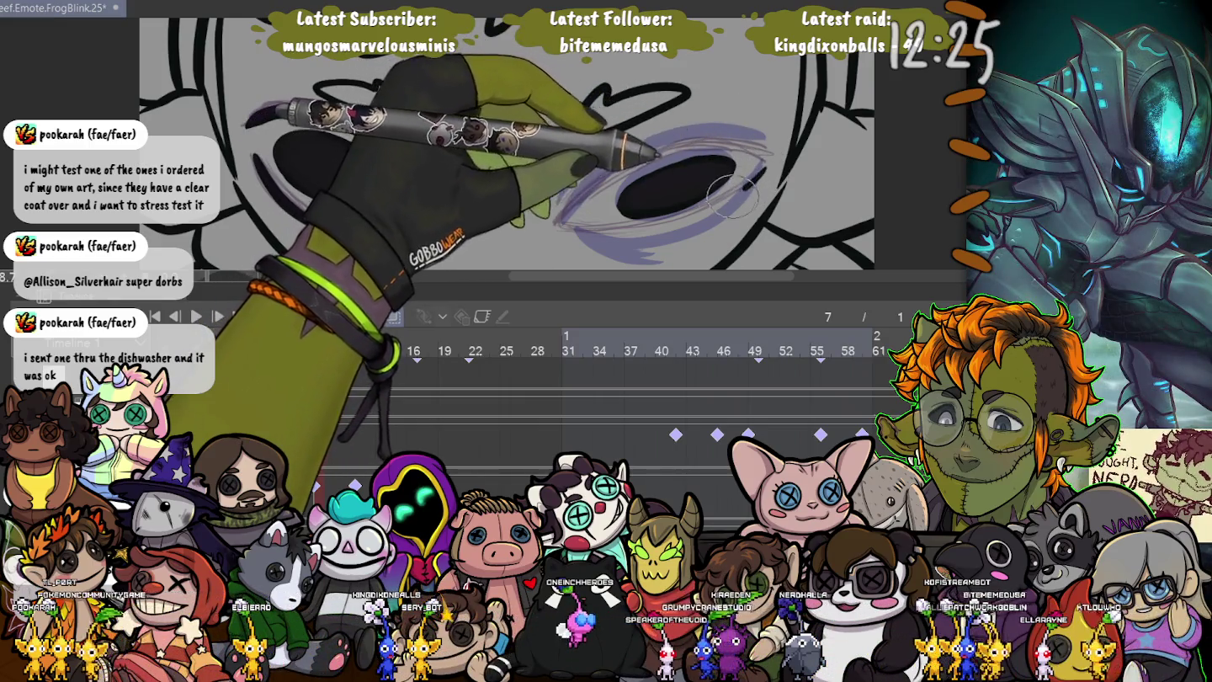
drag(749, 178, 562, 226)
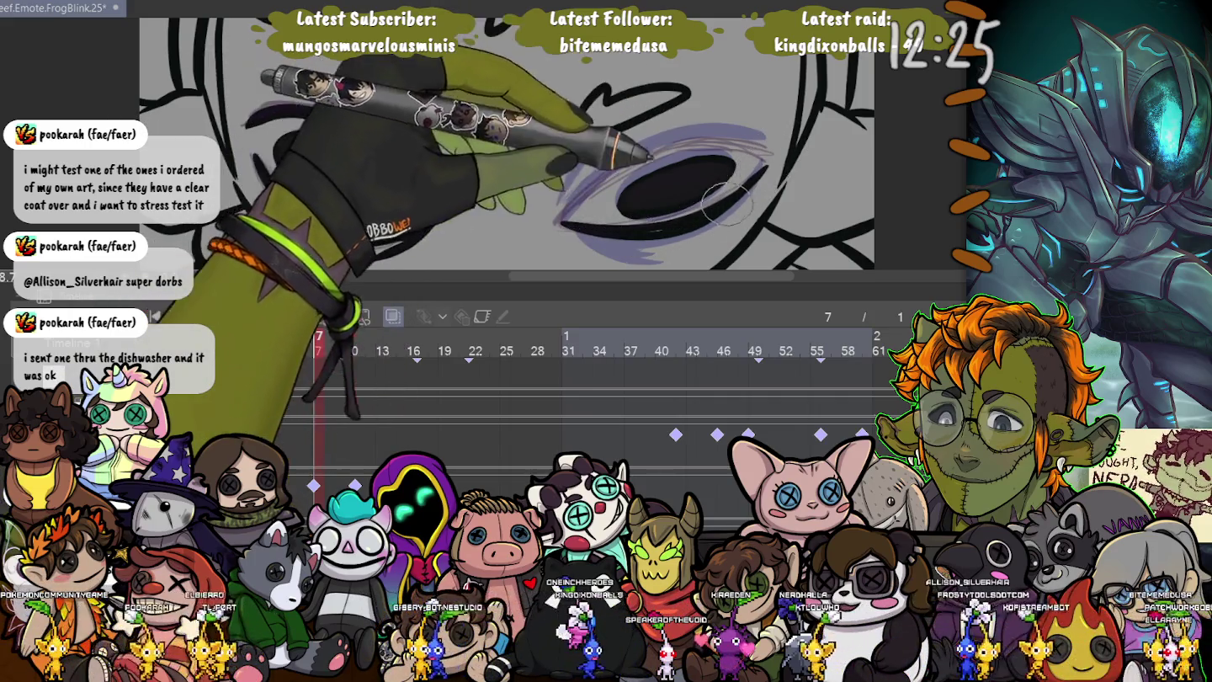
drag(665, 258, 590, 242)
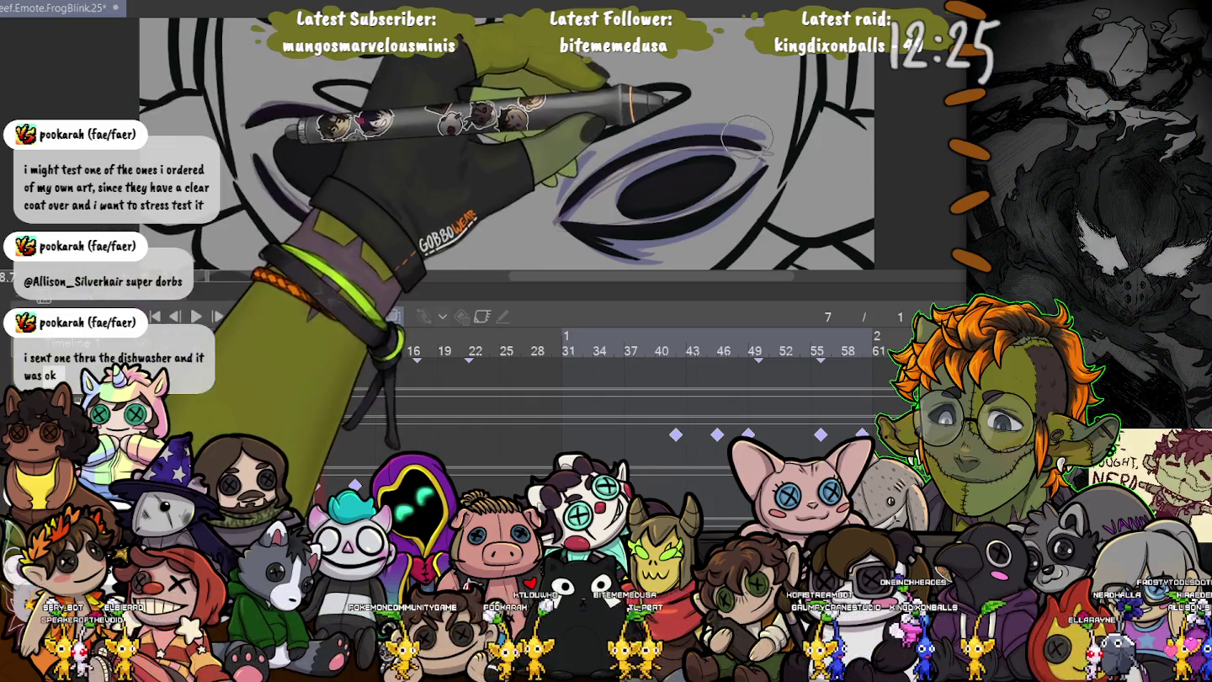
drag(573, 202, 659, 149)
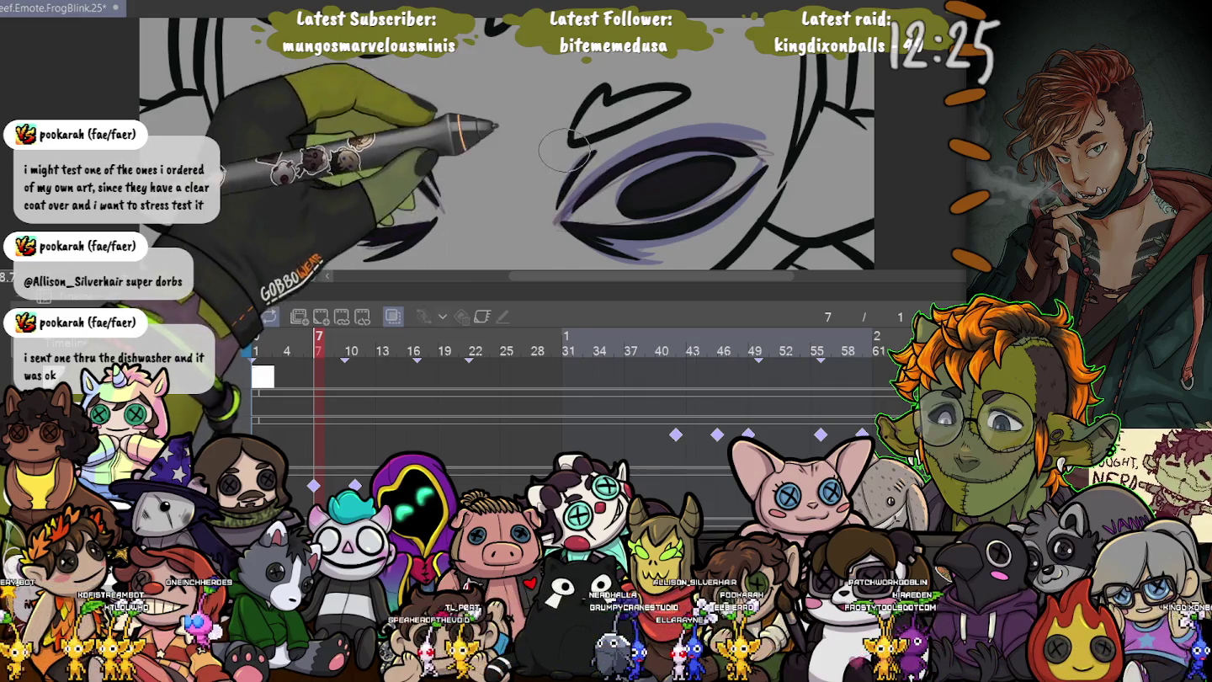
key(ctrl+minus)
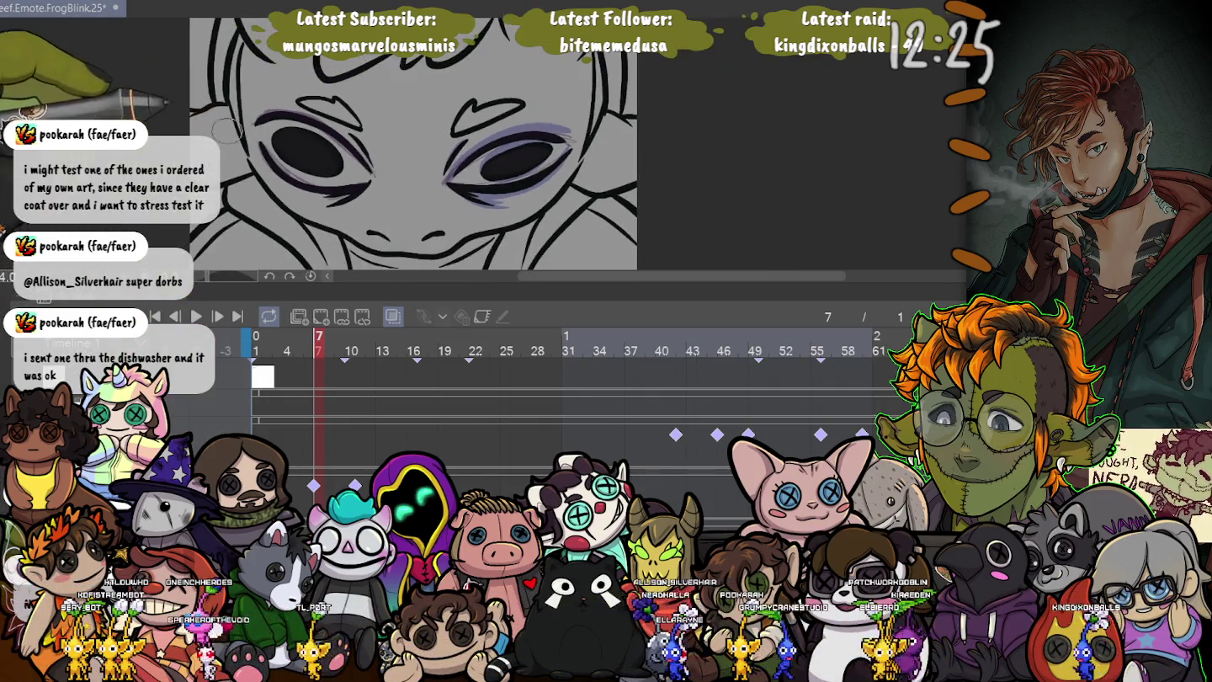
key(ctrl+minus)
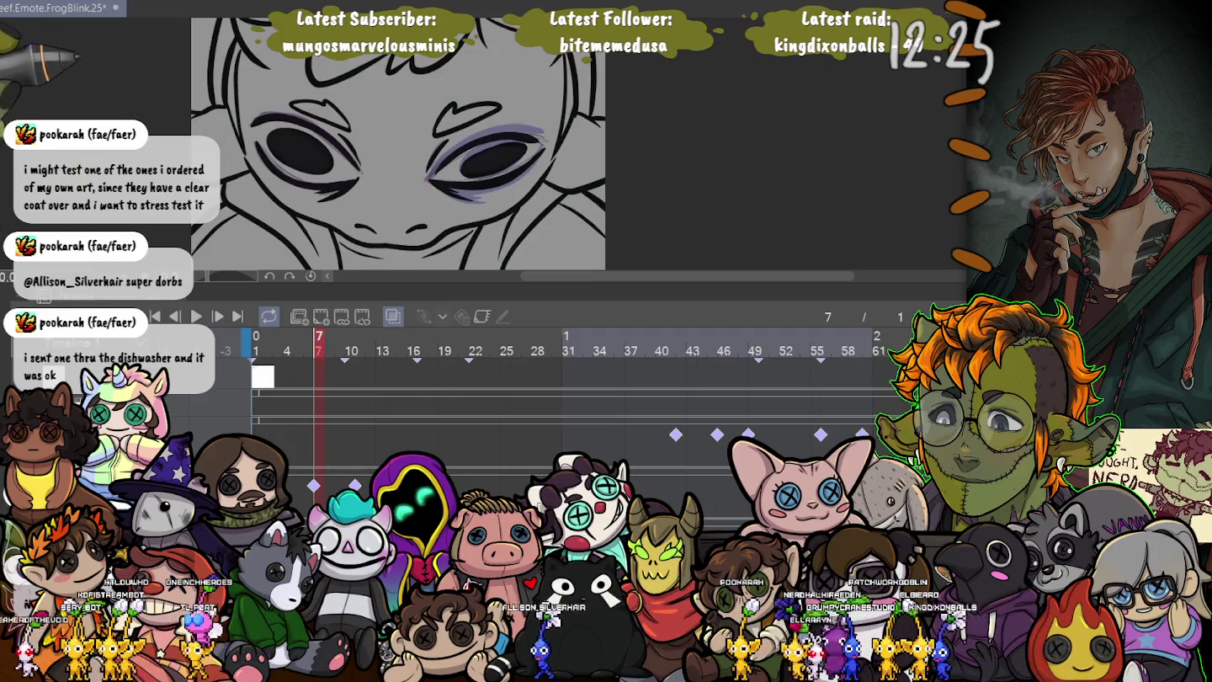
key(ctrl+plus)
key(ctrl+plus)
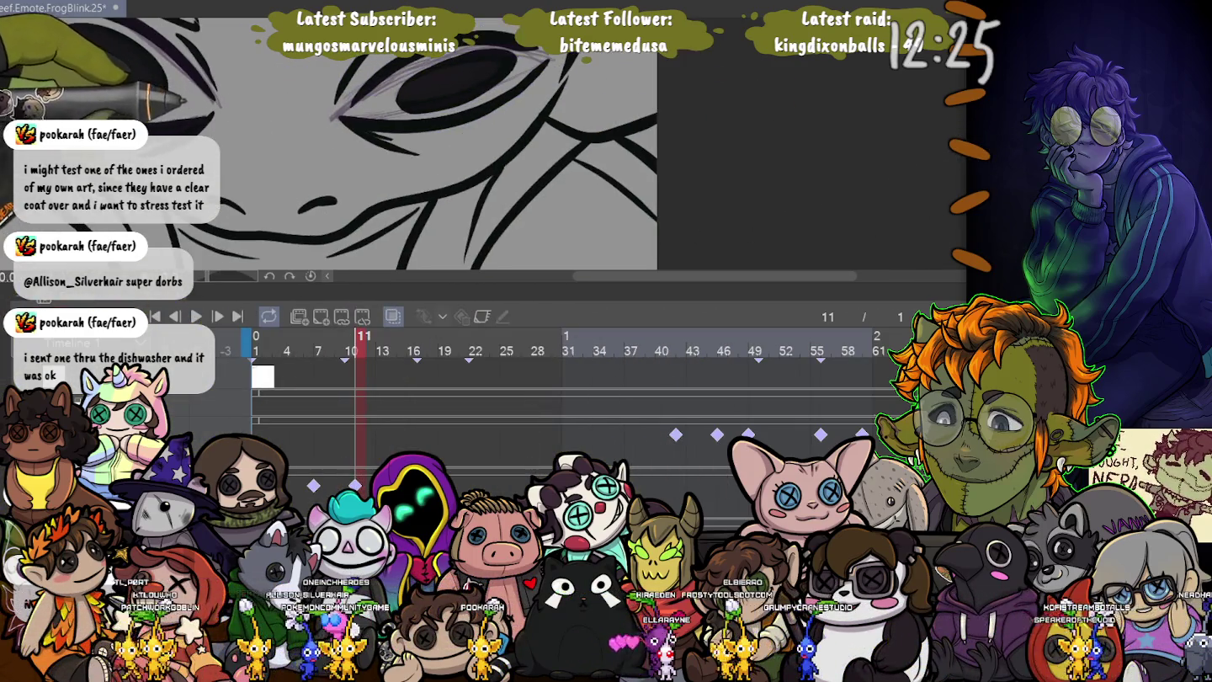
- Sketch frame 11's upper eyelid in purple and fill the pupil solid black
scroll(375, 167, up, 5)
drag(362, 191, 487, 102)
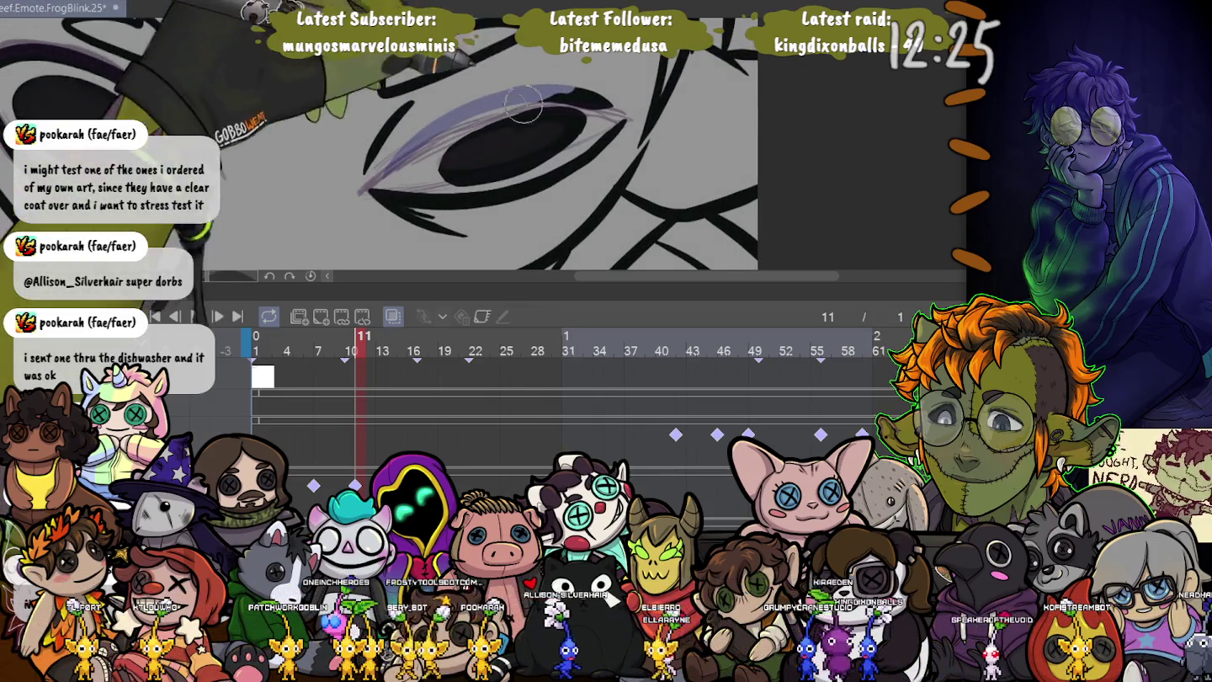
mouse_move(513, 91)
mouse_down()
mouse_move(609, 110)
mouse_move(421, 215)
mouse_move(600, 108)
mouse_move(457, 131)
mouse_up()
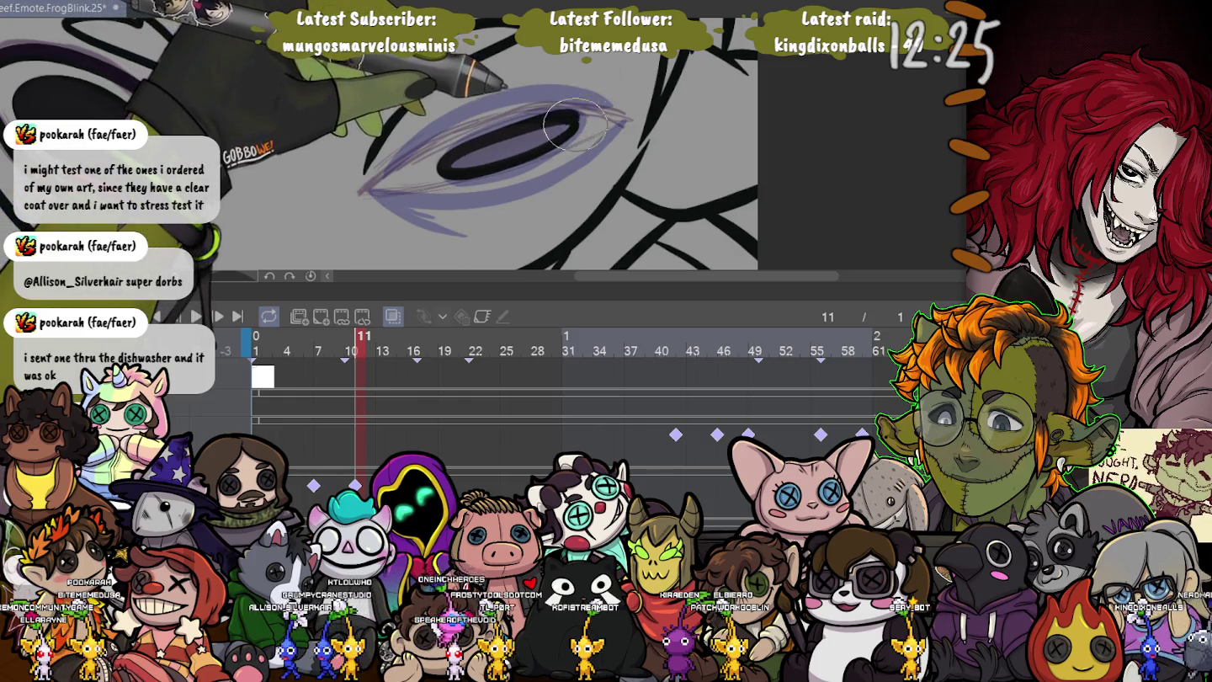
drag(575, 124, 575, 118)
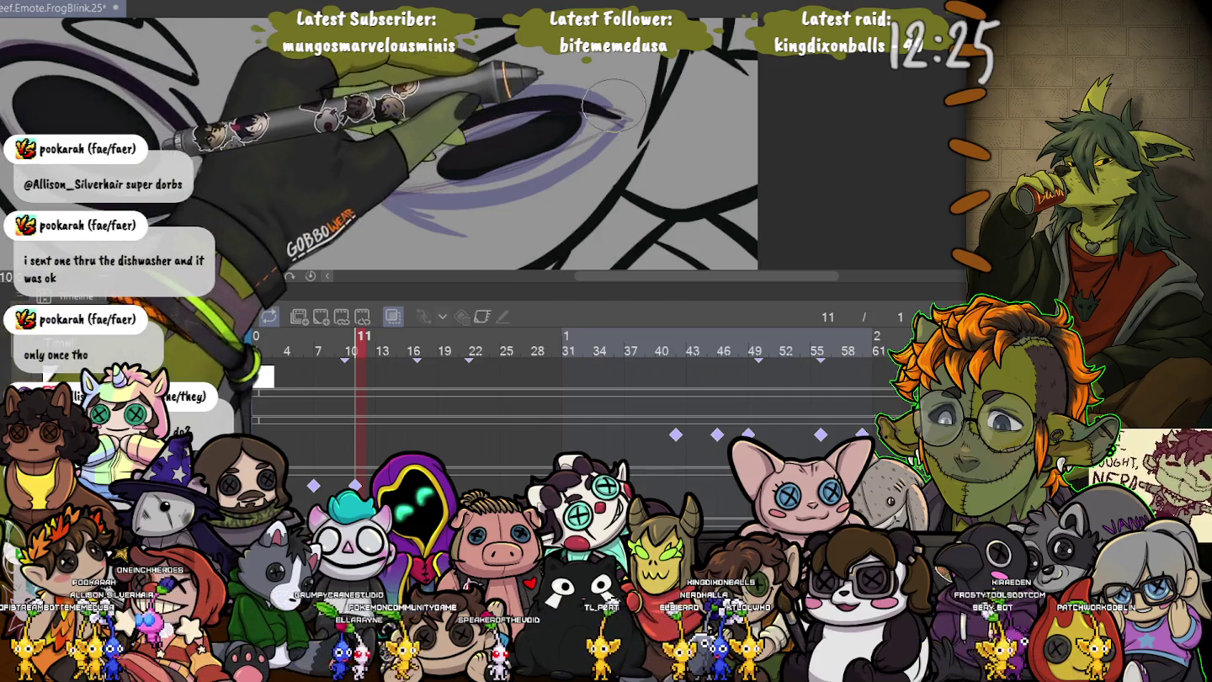
- Extend the black eye shape toward the upper right and touch up the lower-left corner
mouse_move(516, 108)
mouse_down()
mouse_move(391, 166)
mouse_move(569, 144)
mouse_move(445, 147)
mouse_up()
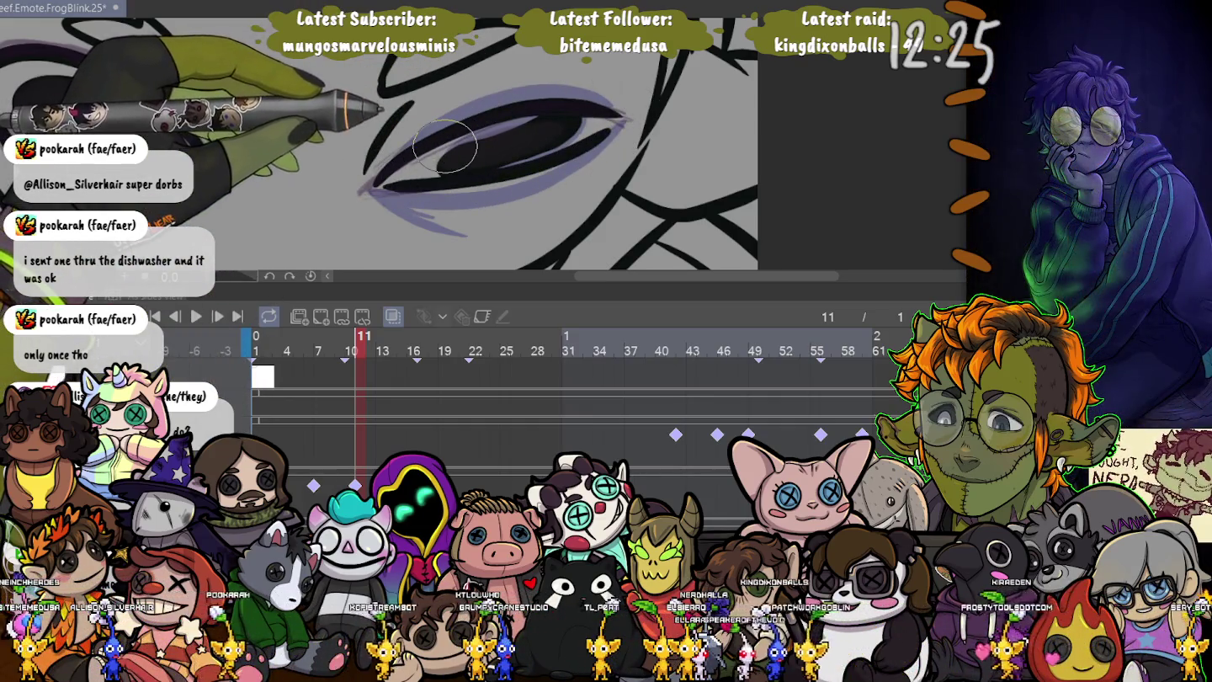
key(ctrl+z)
drag(399, 190, 610, 125)
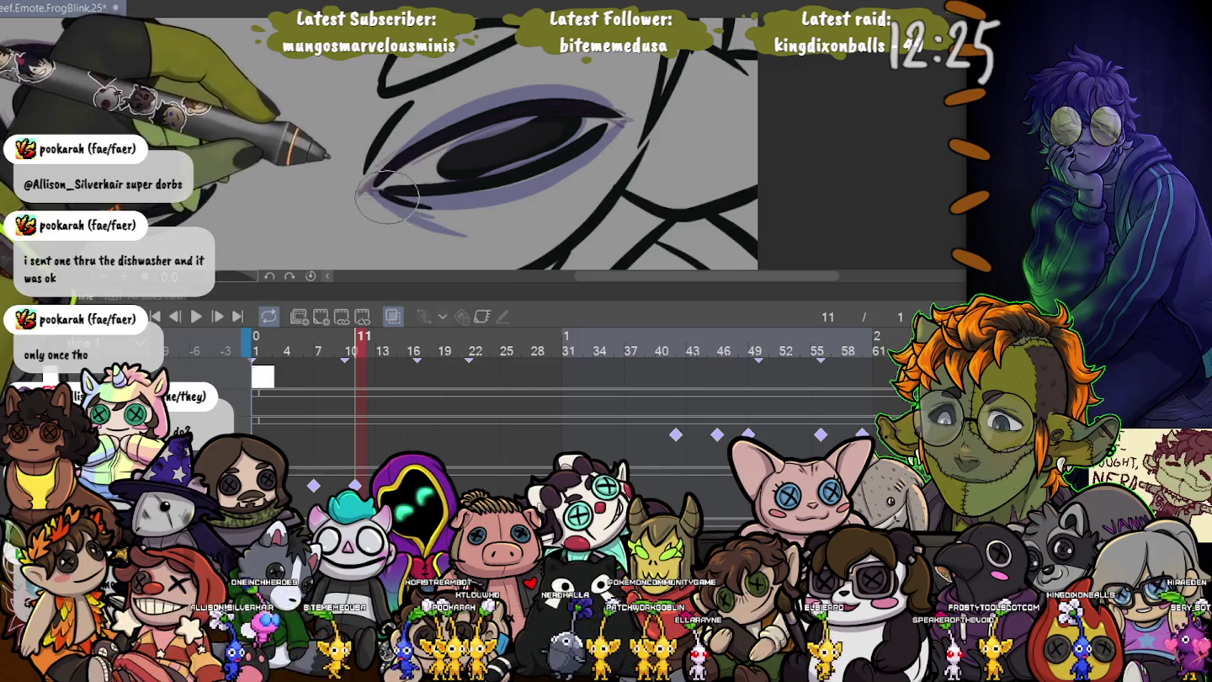
drag(430, 209, 380, 193)
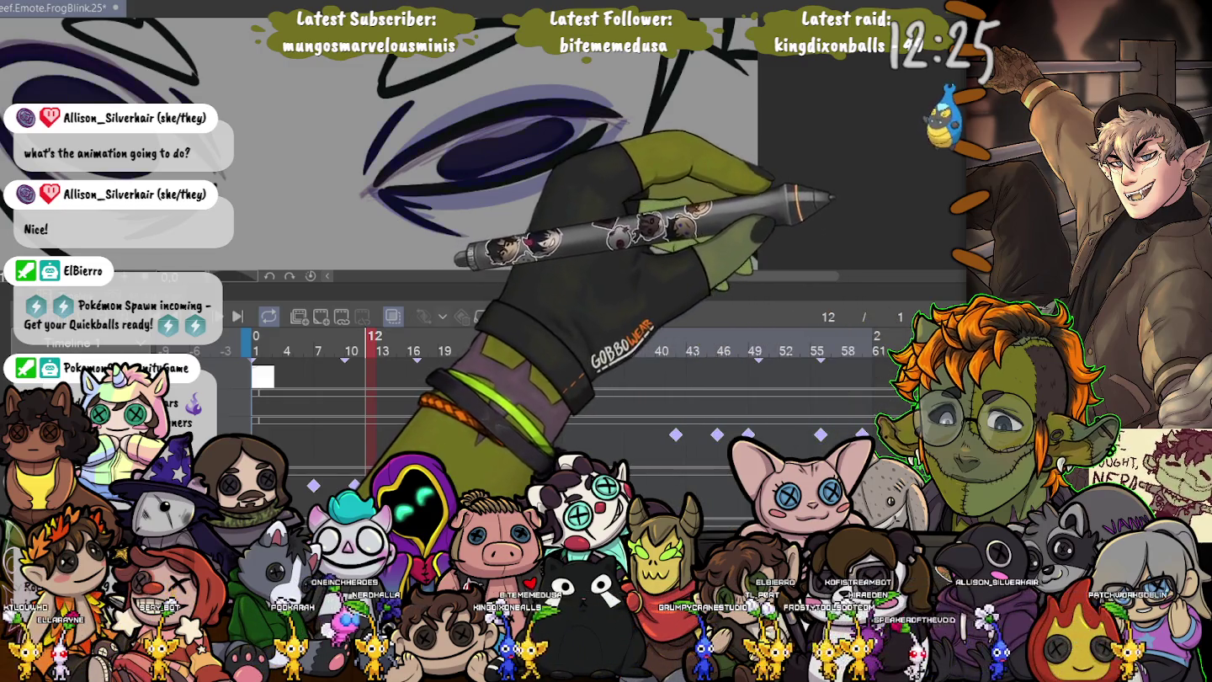
- Step the timeline forward to frame 15's eye drawing
key(Right)
key(Right)
key(Right)
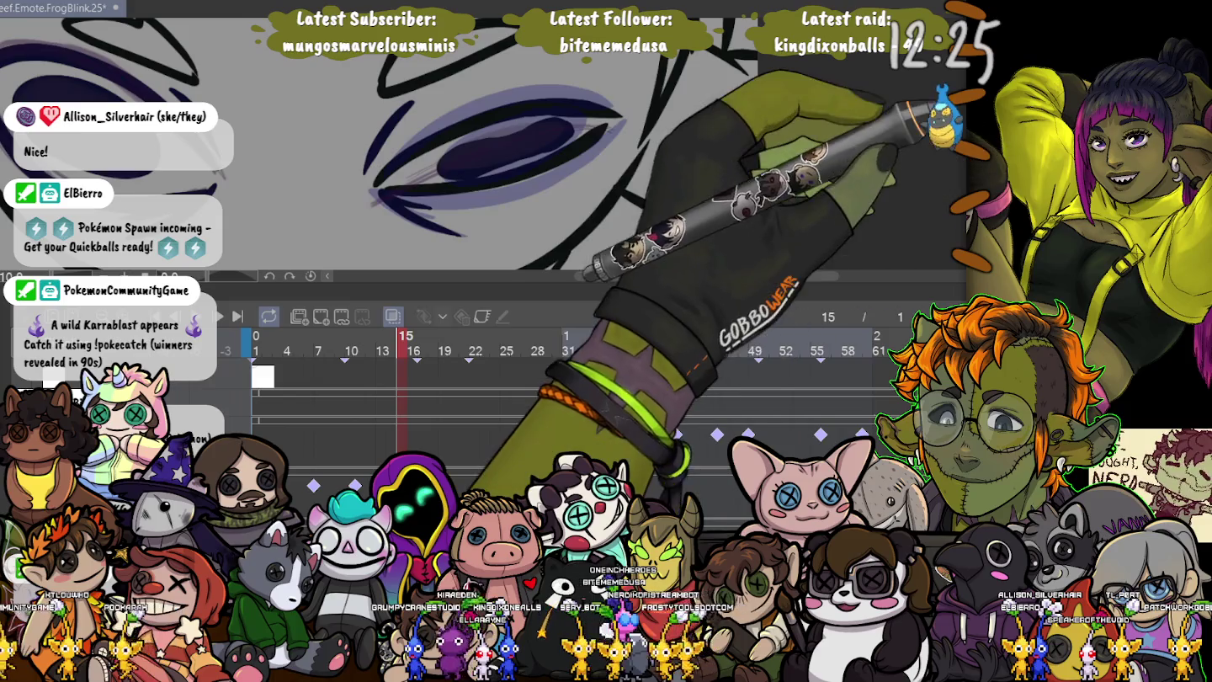
- Shade frame 15's lids in lavender and draw a thick black curved slit across the eye
mouse_move(527, 160)
mouse_down()
mouse_move(457, 195)
mouse_move(427, 193)
mouse_up()
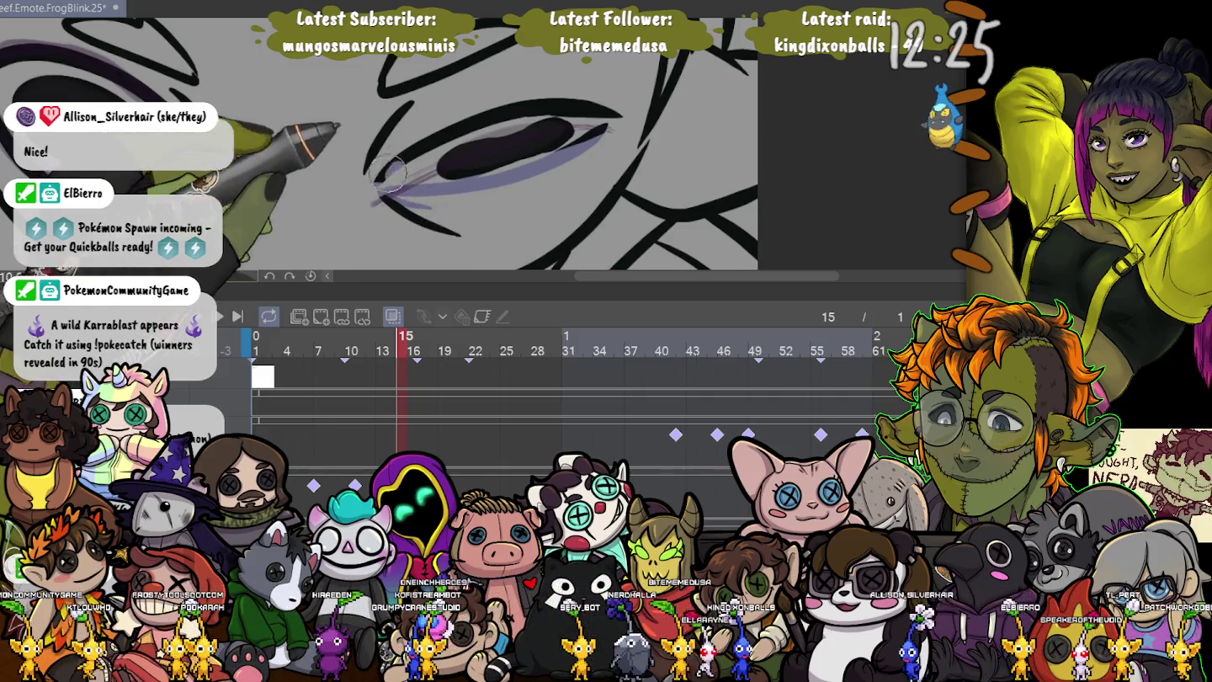
mouse_move(389, 172)
mouse_down()
mouse_move(469, 117)
mouse_move(473, 164)
mouse_move(505, 152)
mouse_up()
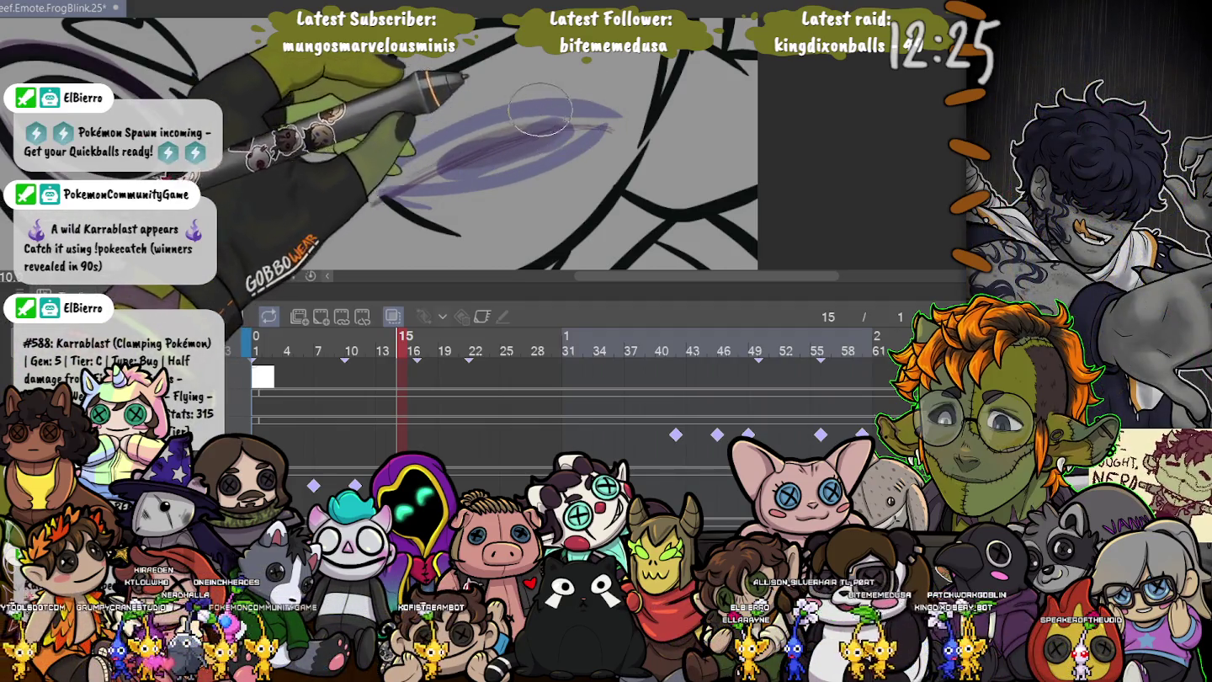
mouse_move(556, 135)
mouse_down()
mouse_move(452, 166)
mouse_move(557, 139)
mouse_up()
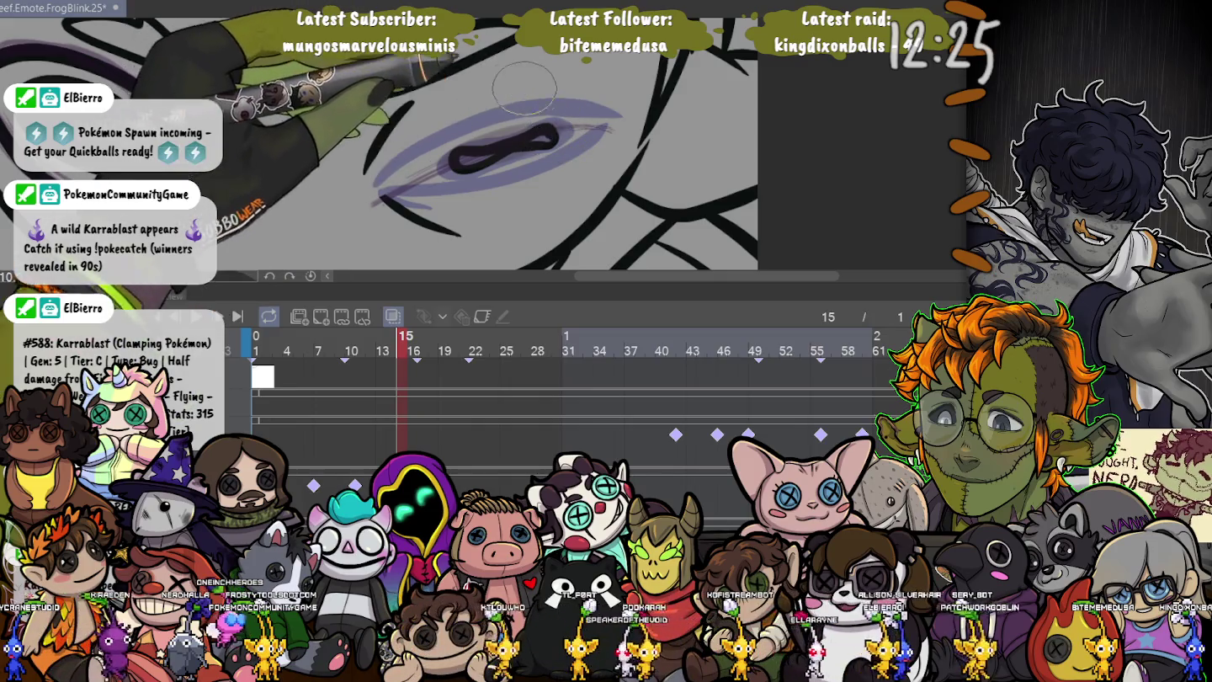
key(ctrl+z)
key(ctrl+z)
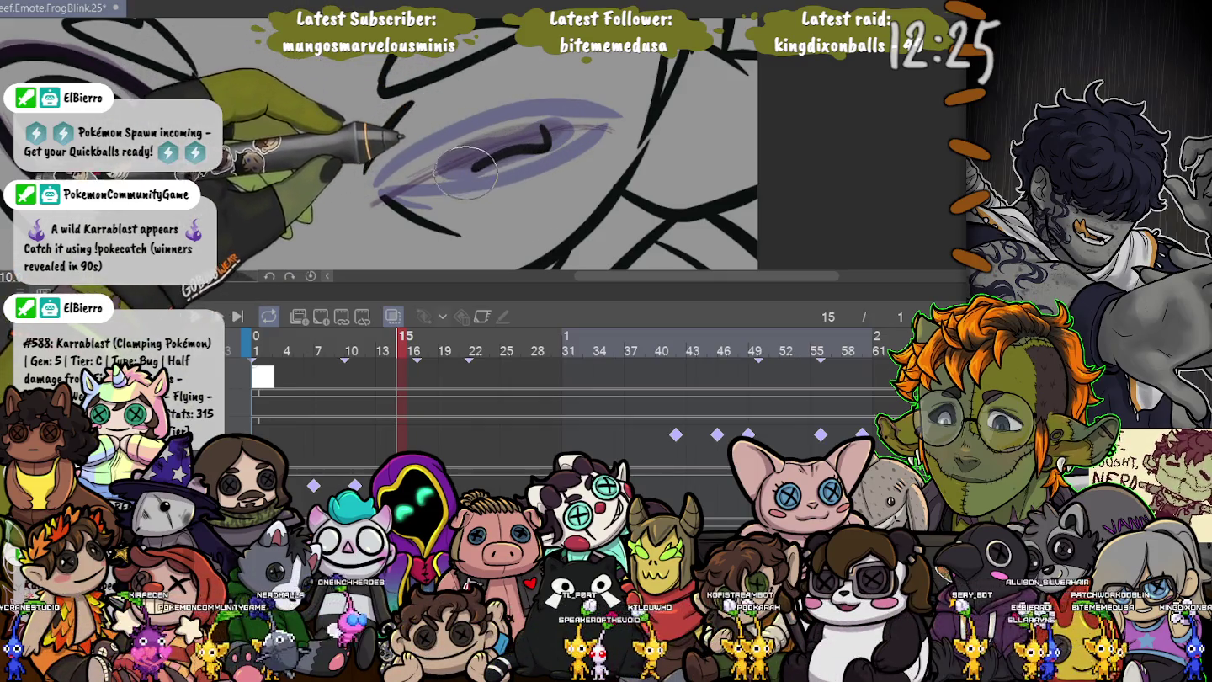
drag(547, 134, 454, 164)
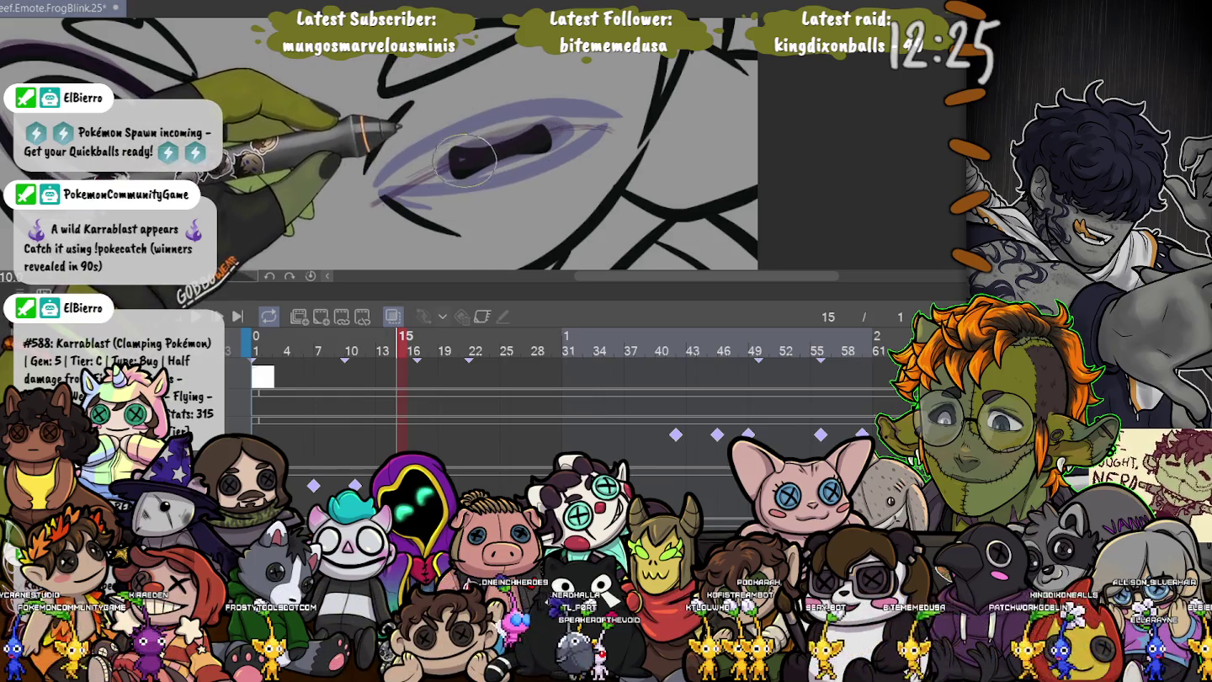
drag(600, 126, 496, 131)
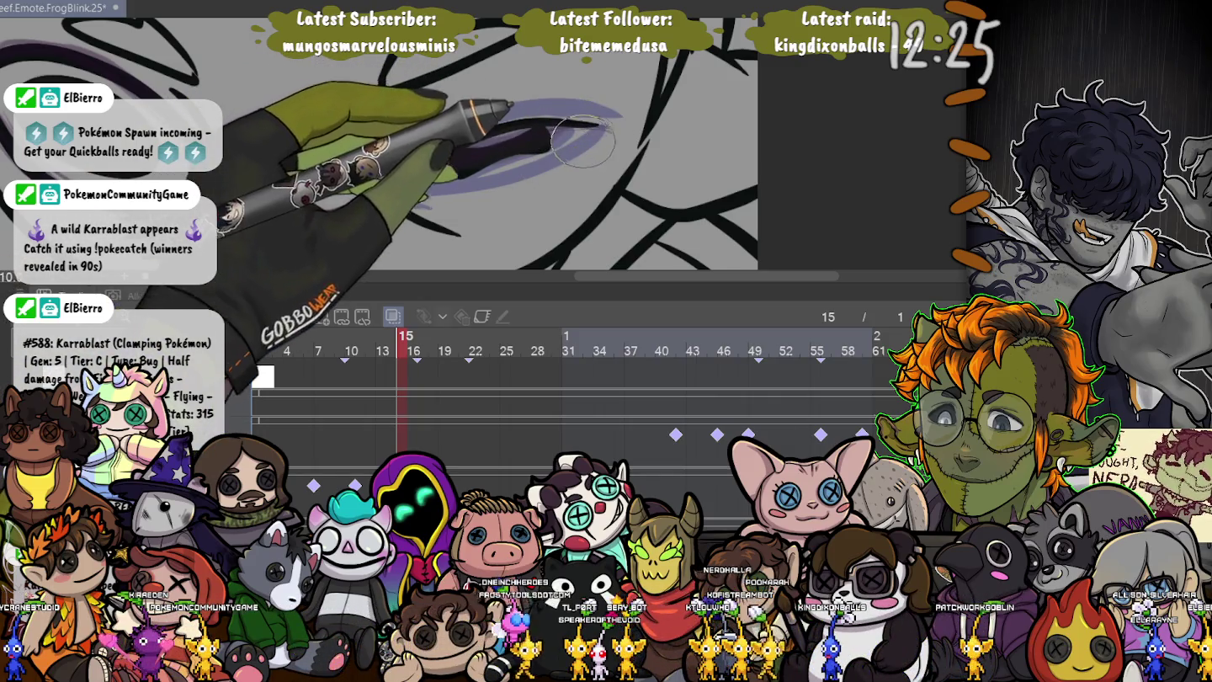
drag(583, 142, 511, 179)
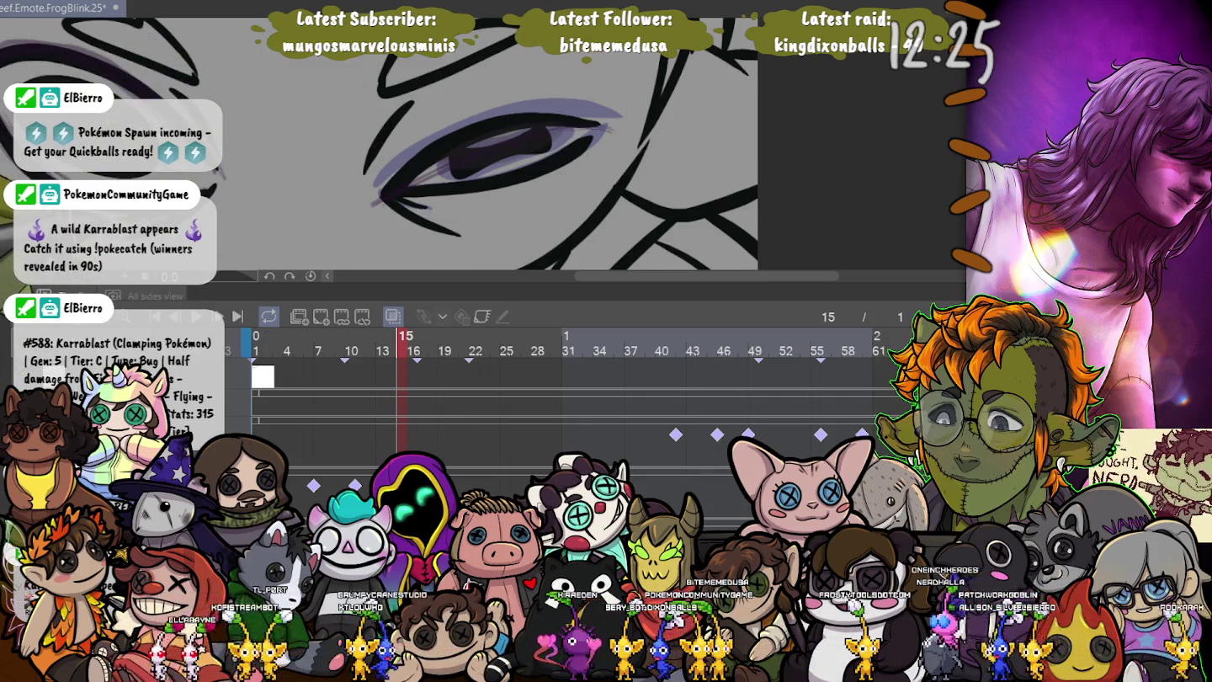
- Zoom out, centre the face drawing, and advance the playhead to frame 19
scroll(210, 151, down, 4)
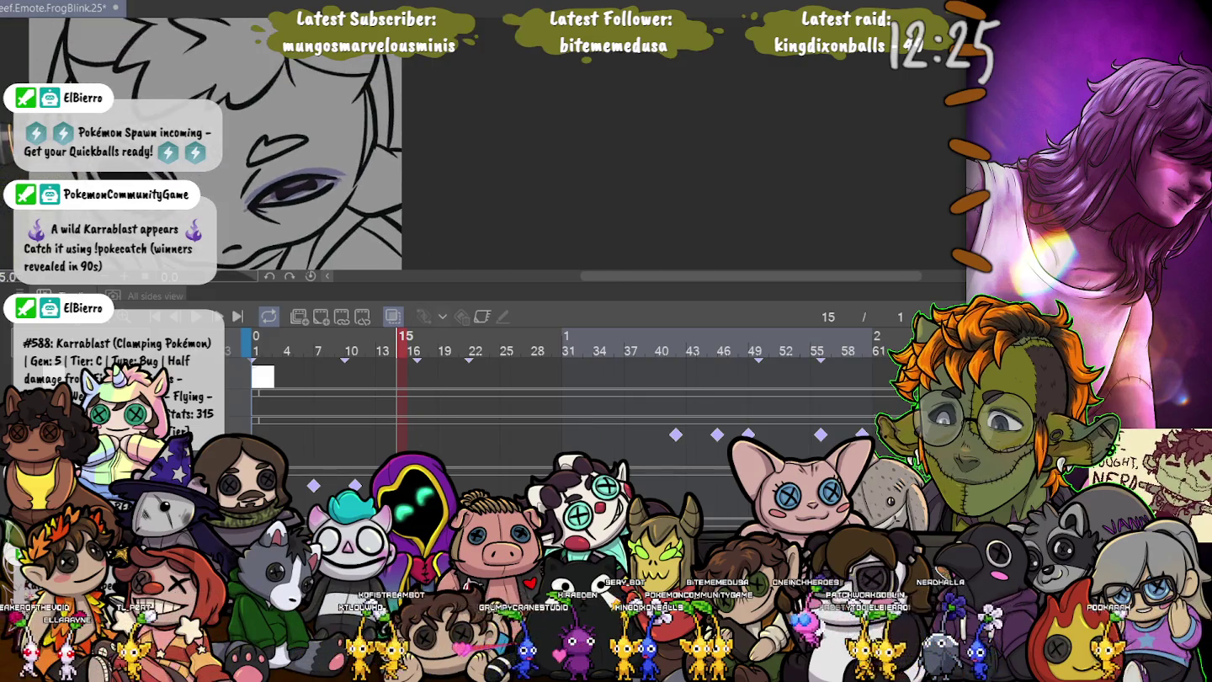
drag(210, 169, 413, 126)
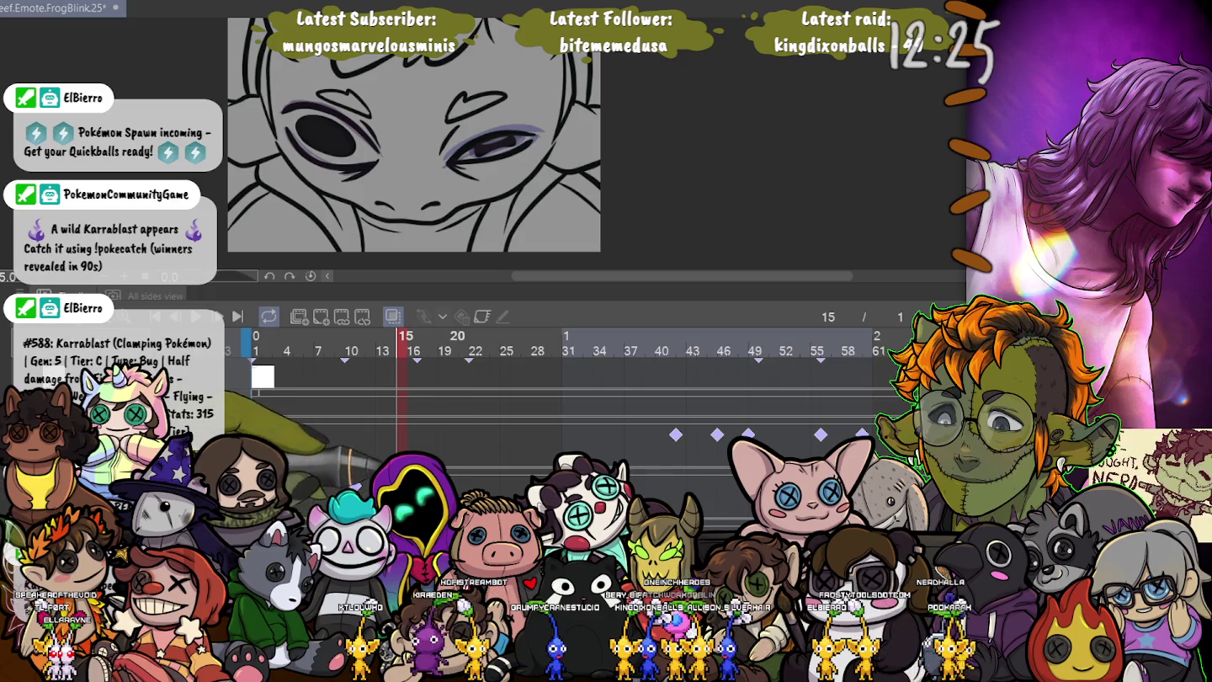
key(Right)
key(Right)
key(Right)
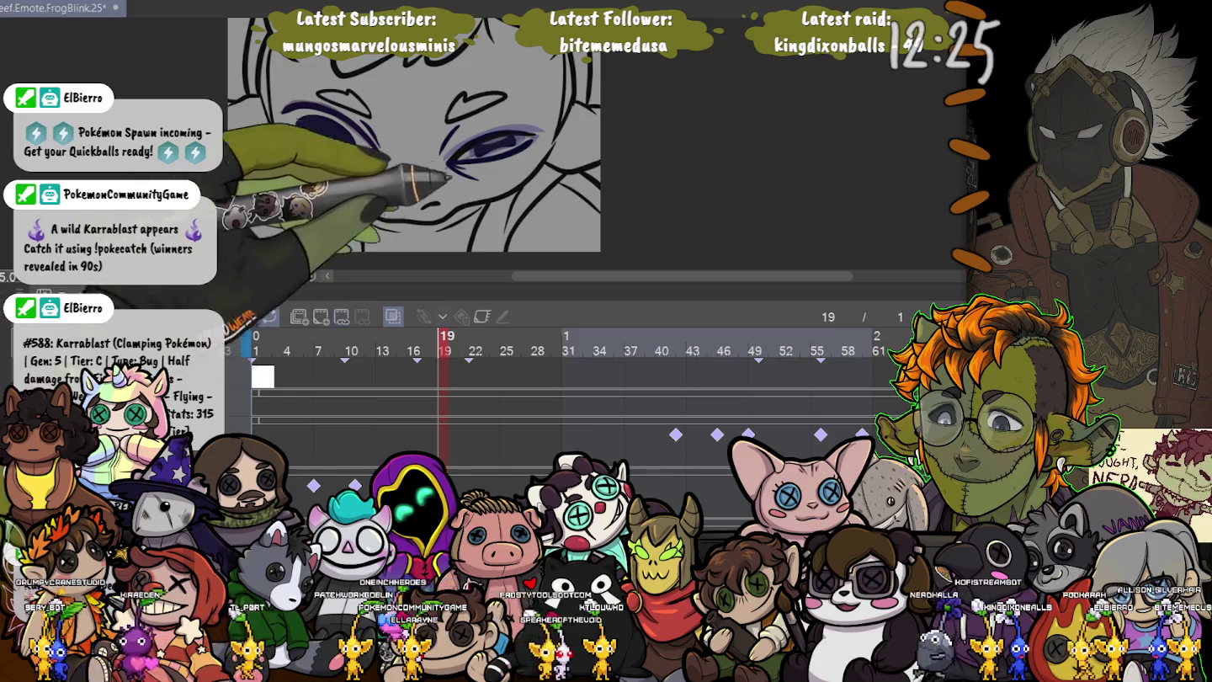
- Paint purple shading under the lower lid and lavender shading over the upper eyelid
drag(333, 134, 484, 131)
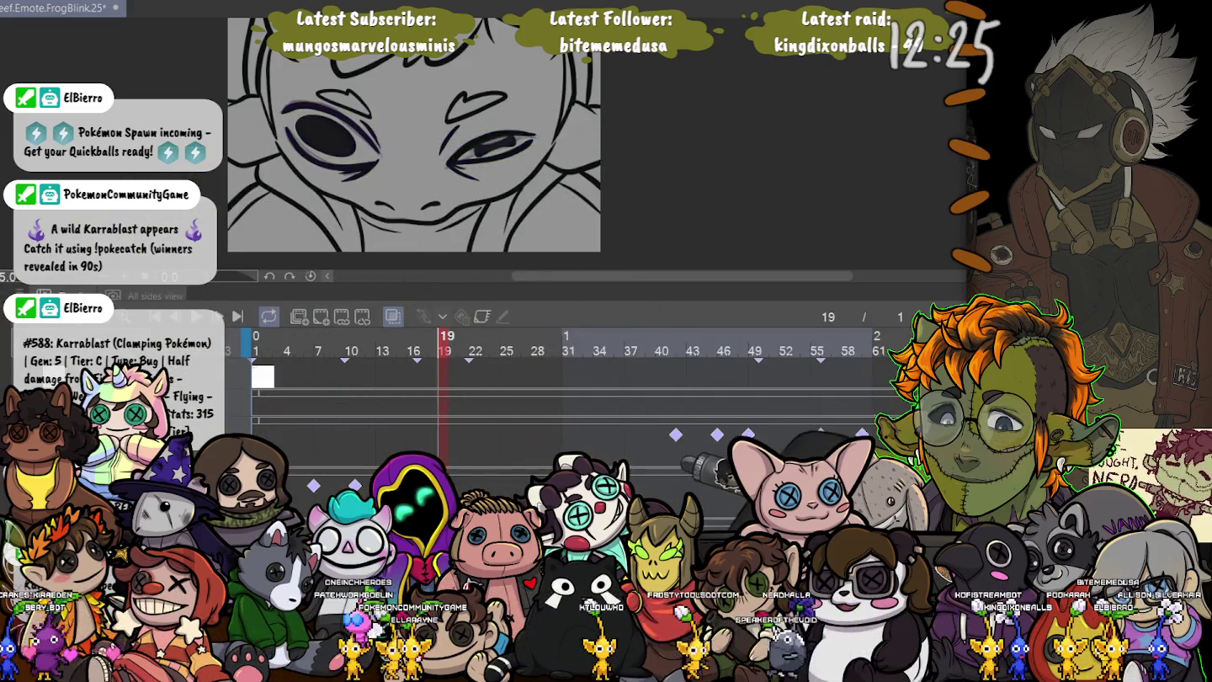
scroll(487, 131, up, 3)
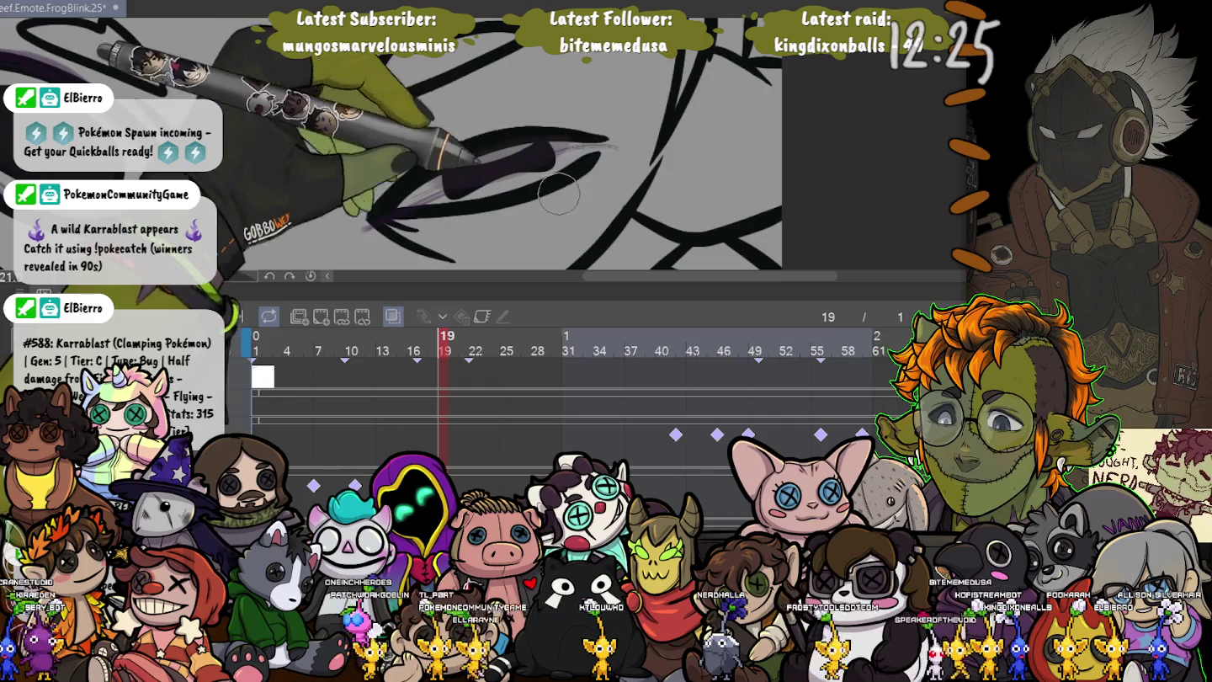
mouse_move(596, 166)
mouse_down()
mouse_move(381, 213)
mouse_move(455, 178)
mouse_up()
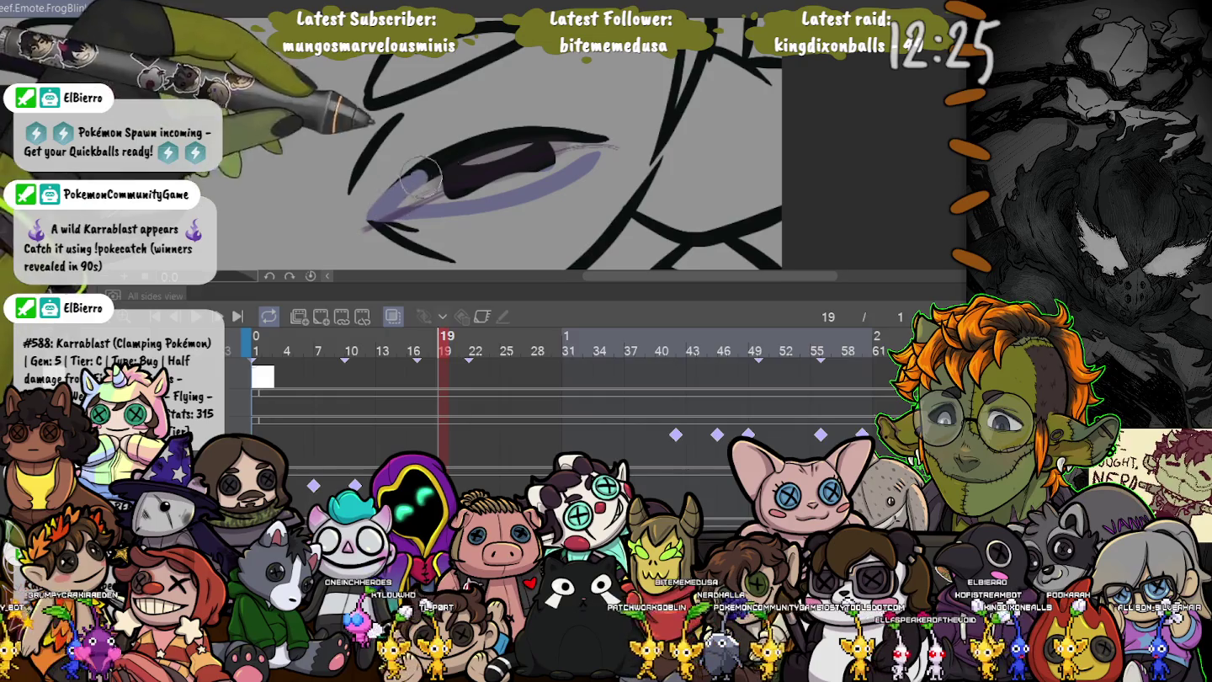
drag(477, 135, 604, 135)
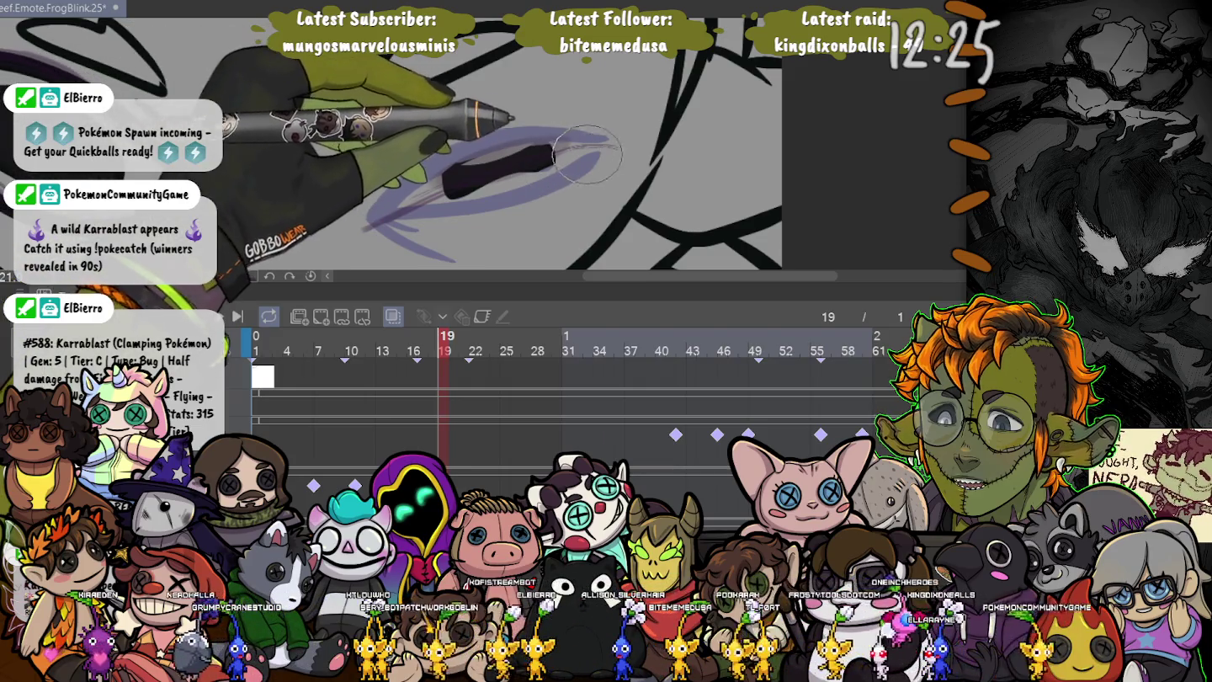
- Reshape the dark eye interior, redraw the upper lid line, then compare against frame 15
drag(586, 154, 518, 182)
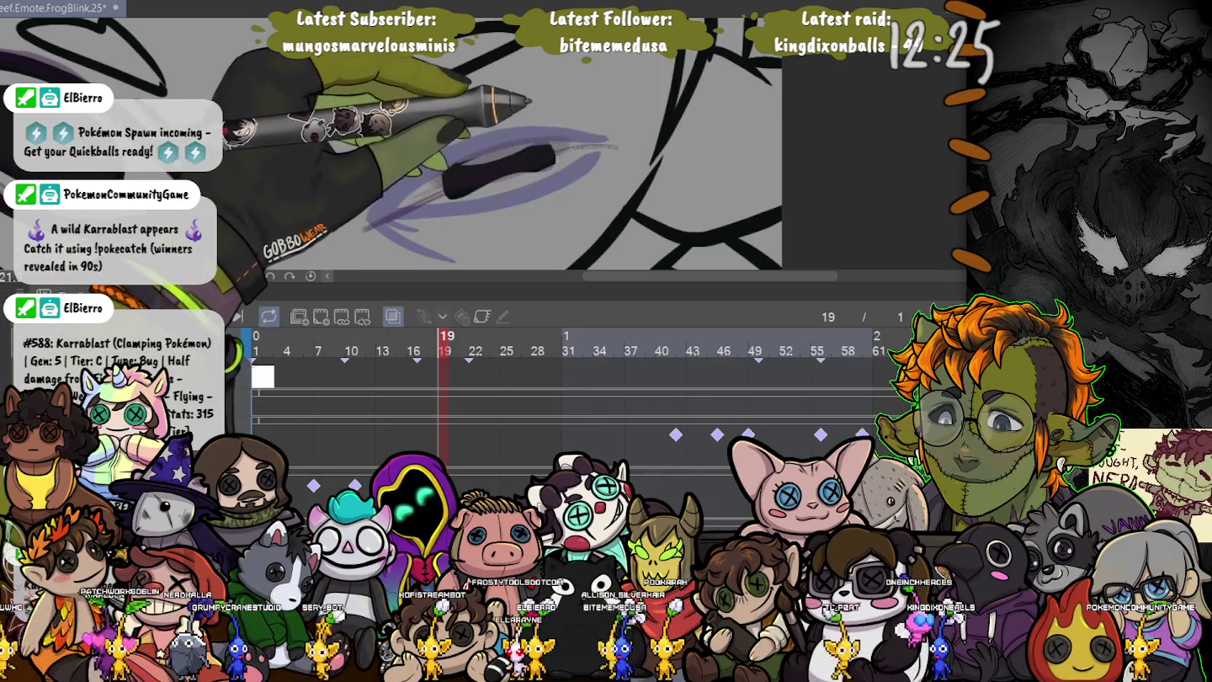
drag(592, 150, 492, 199)
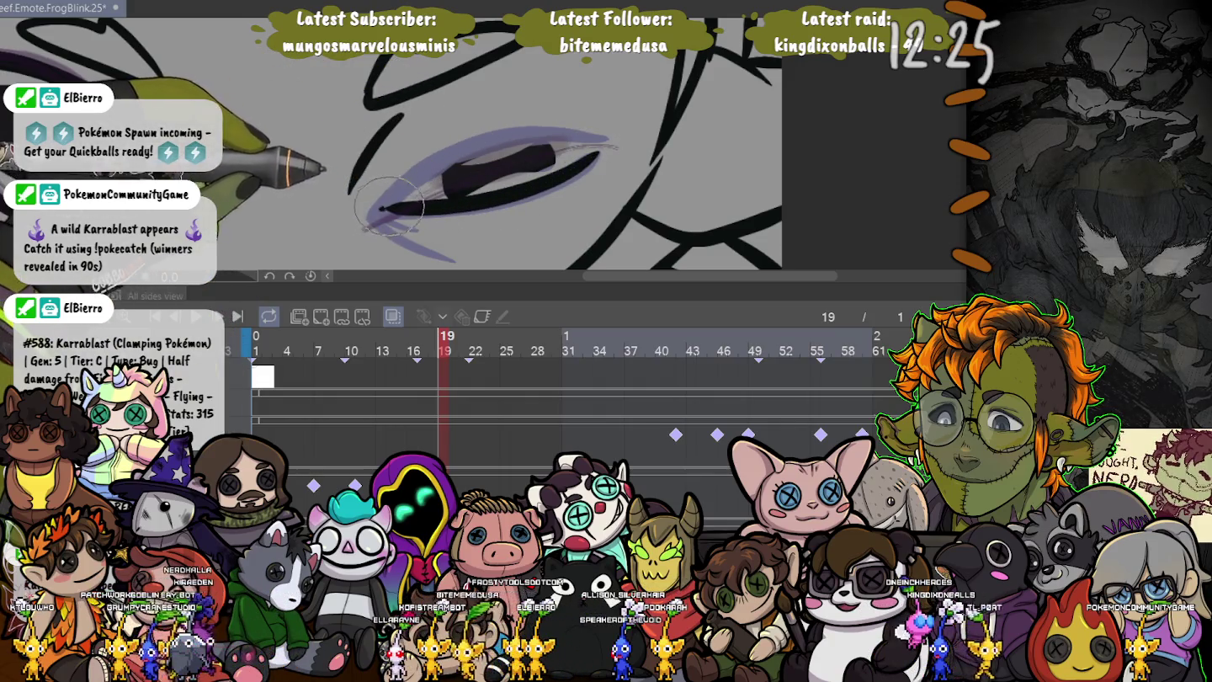
drag(603, 117, 426, 186)
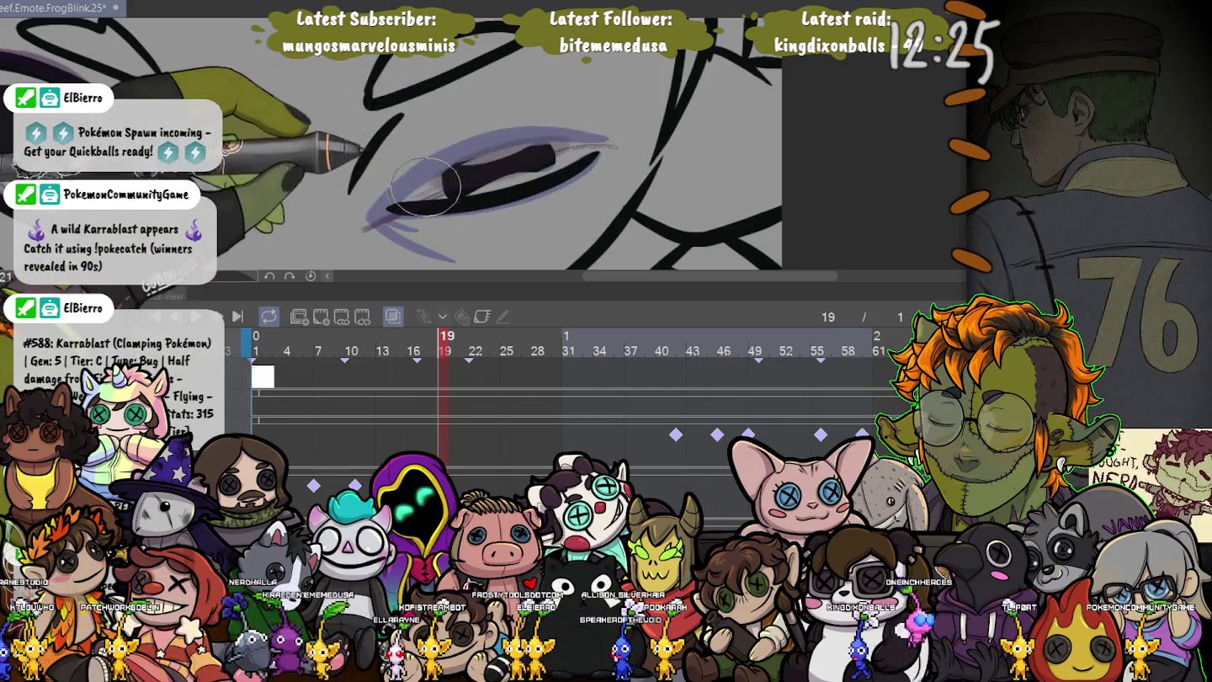
drag(602, 141, 404, 202)
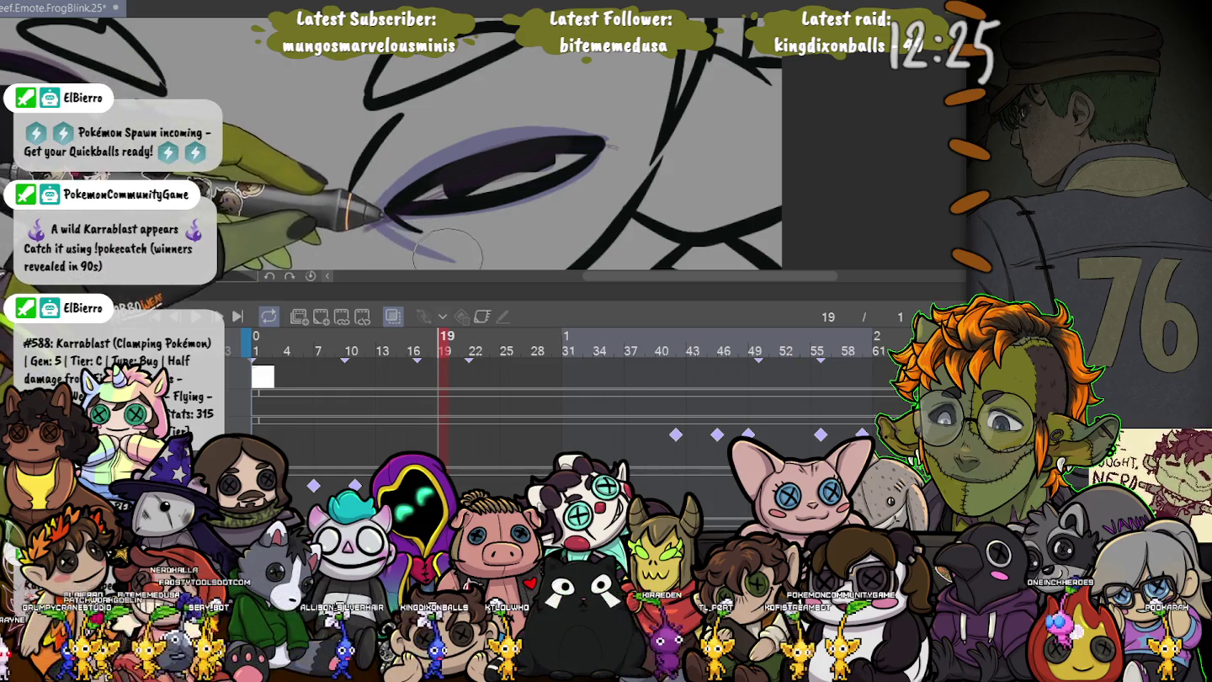
drag(380, 120, 348, 192)
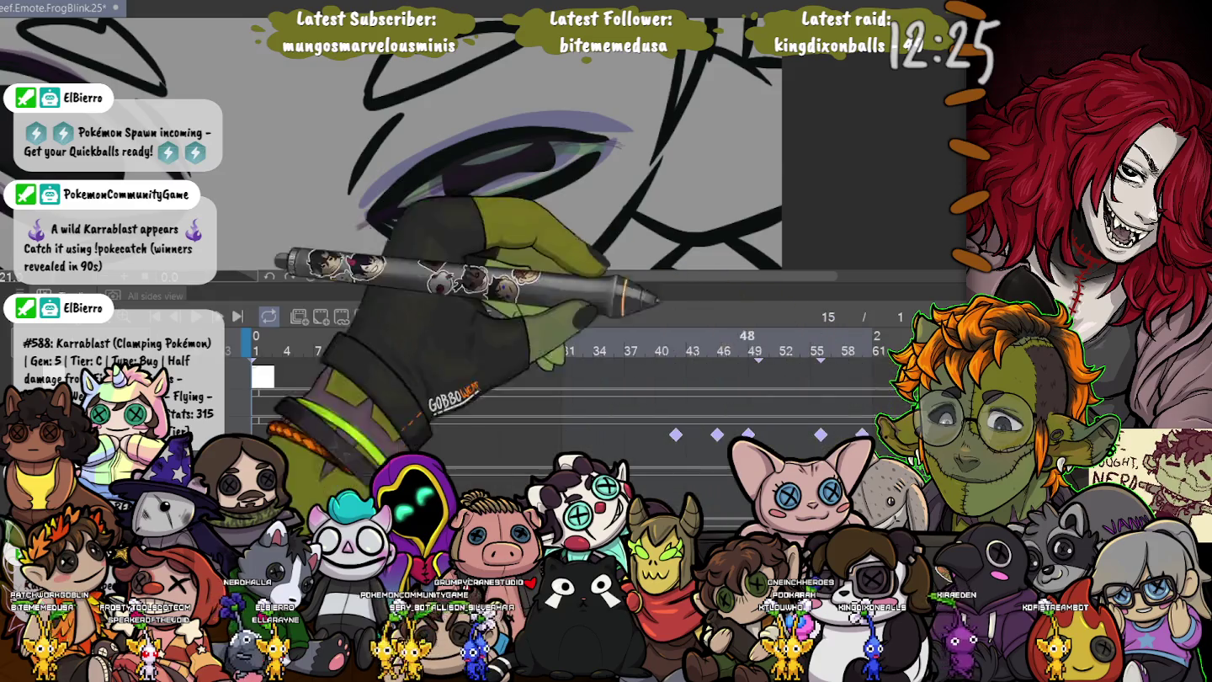
key(Left)
key(Left)
key(Left)
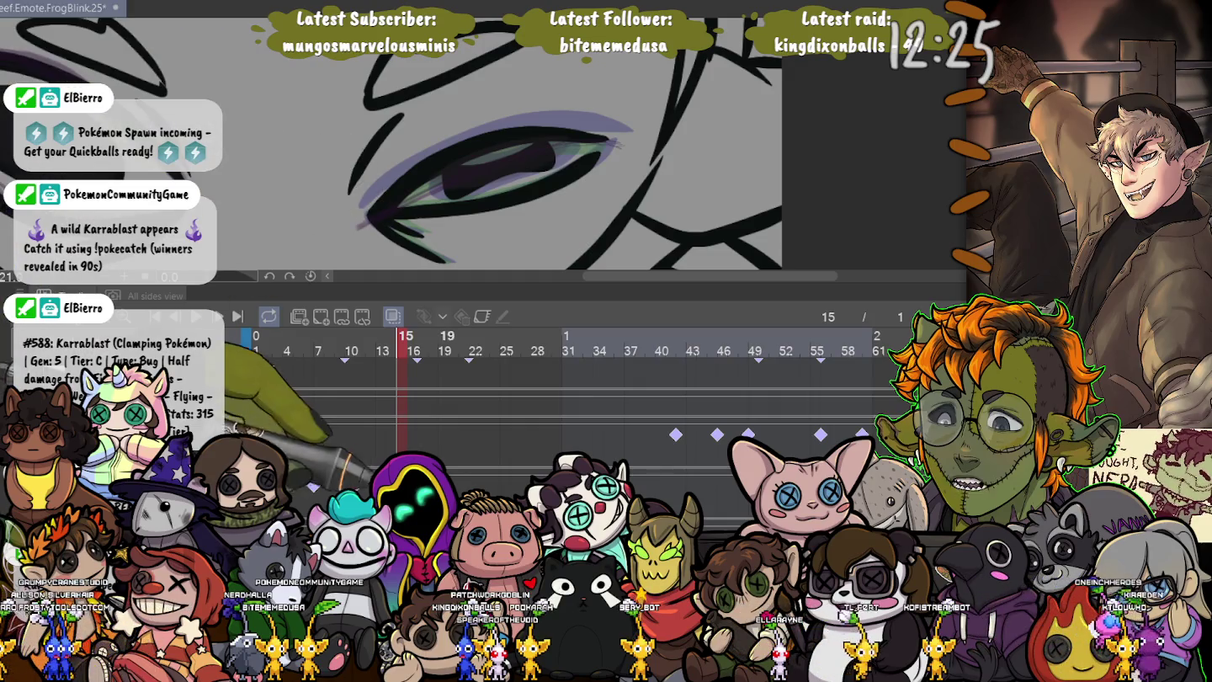
- Replace the old closed-eye stroke with a thick tapered black stroke
key(Right)
key(Right)
key(Right)
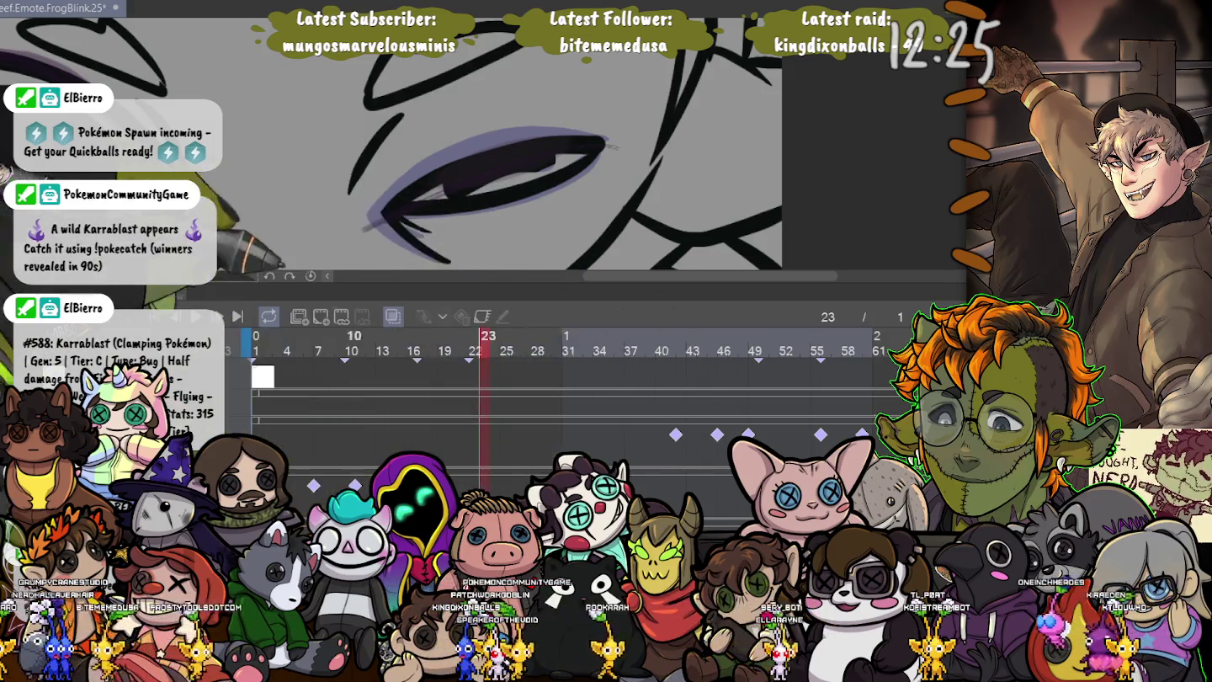
key(ctrl+z)
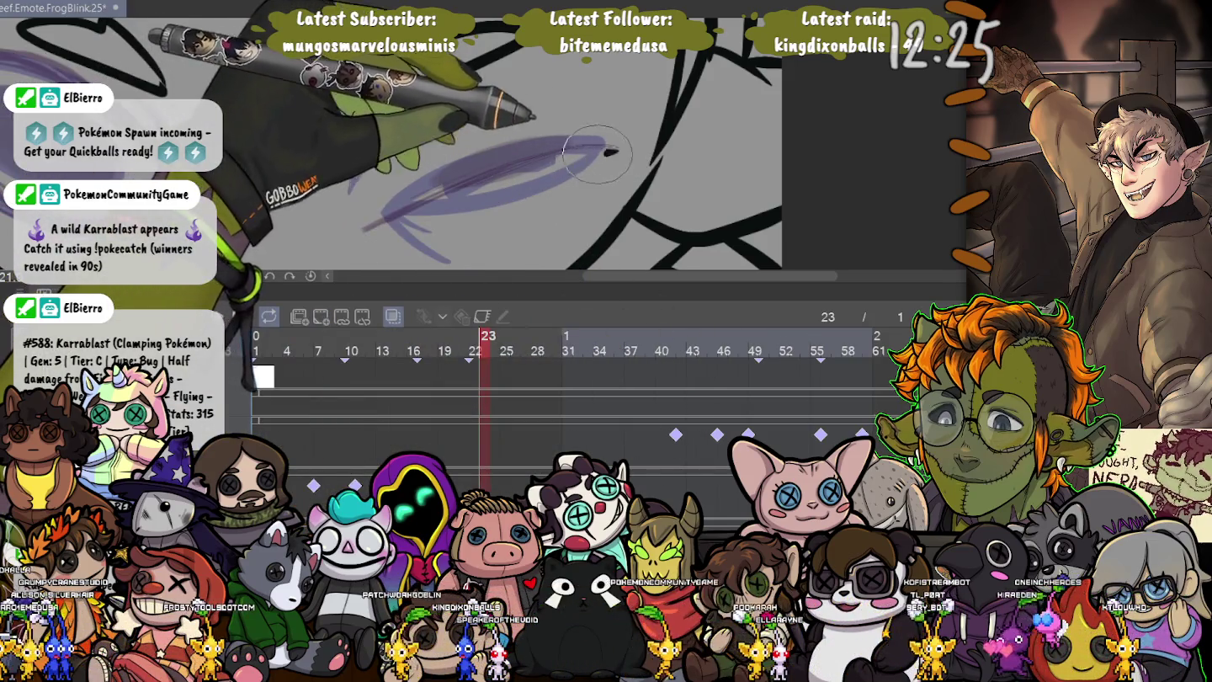
drag(491, 185, 618, 149)
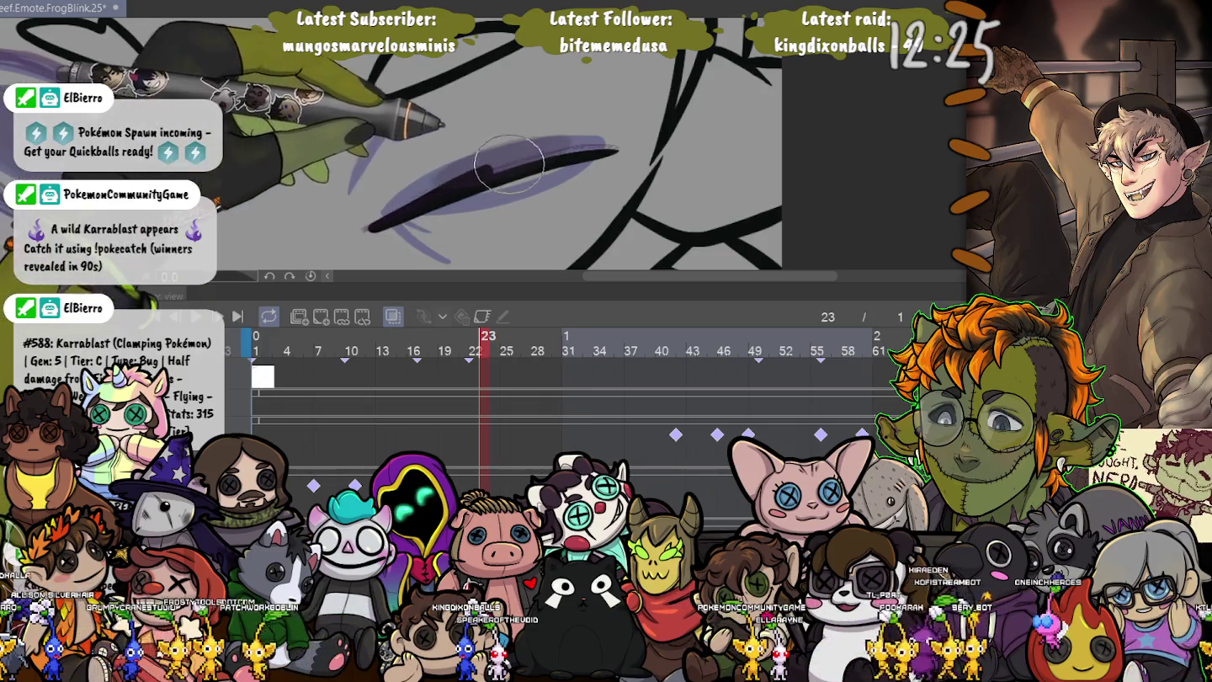
drag(367, 228, 617, 152)
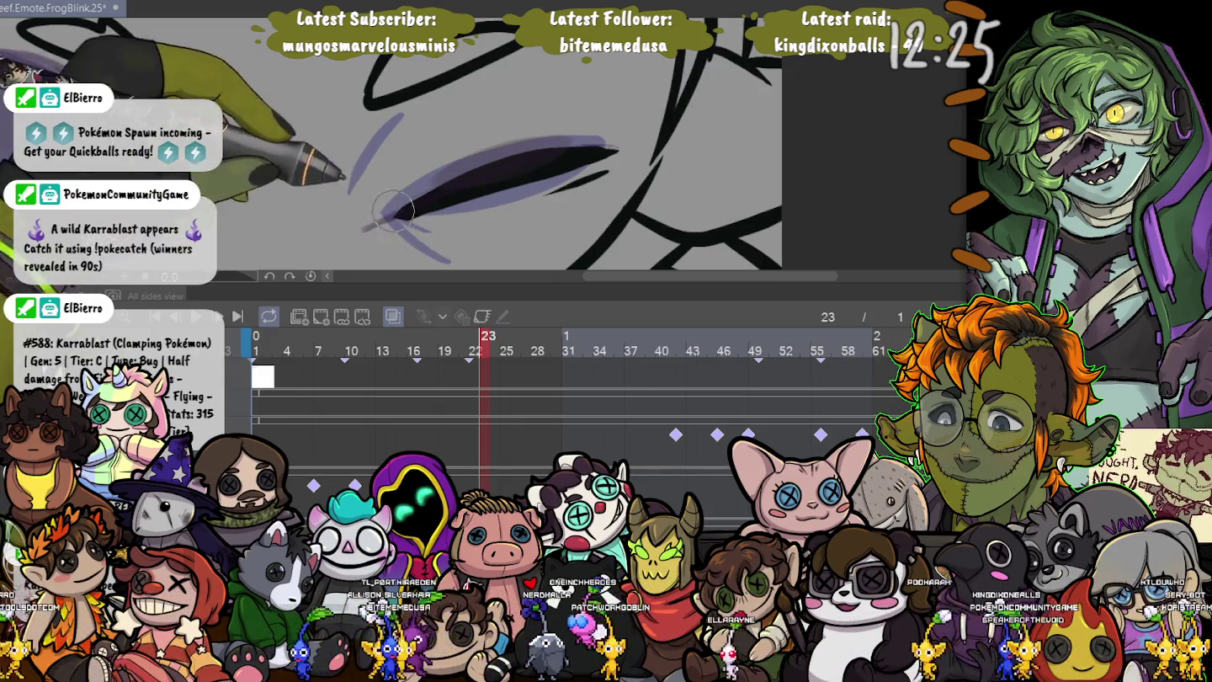
- Add dark lash strokes at the eye's lower-left end, adjusting brush size
drag(403, 225, 446, 260)
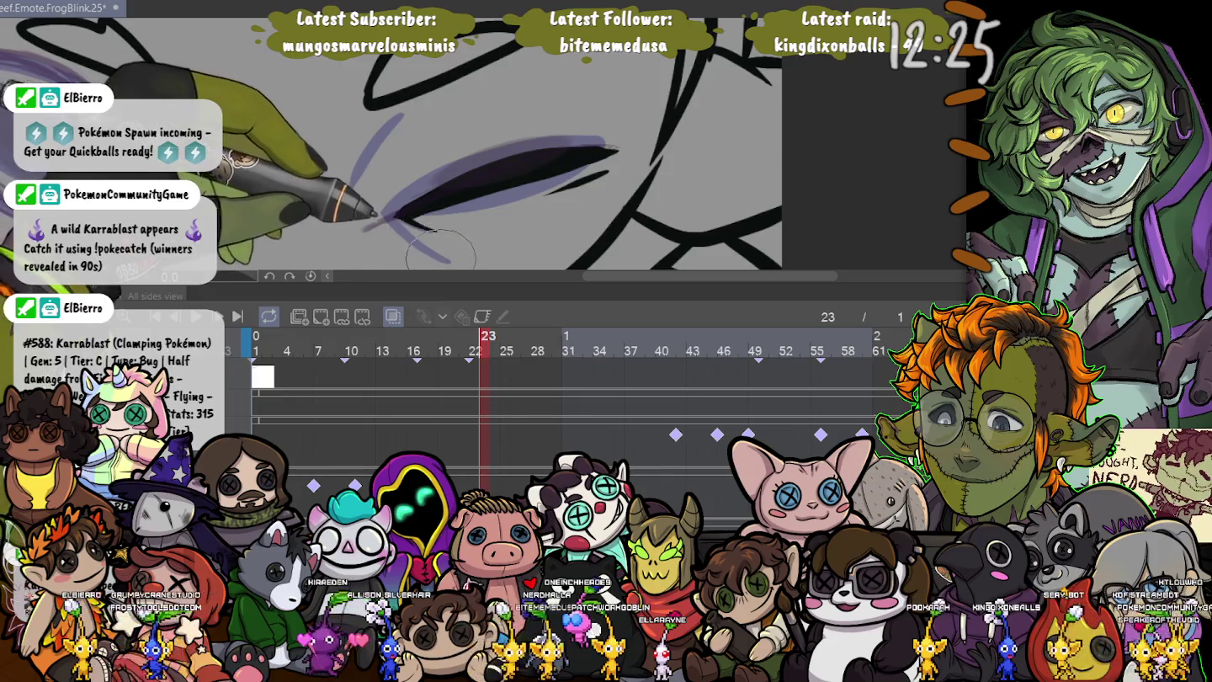
drag(396, 217, 363, 228)
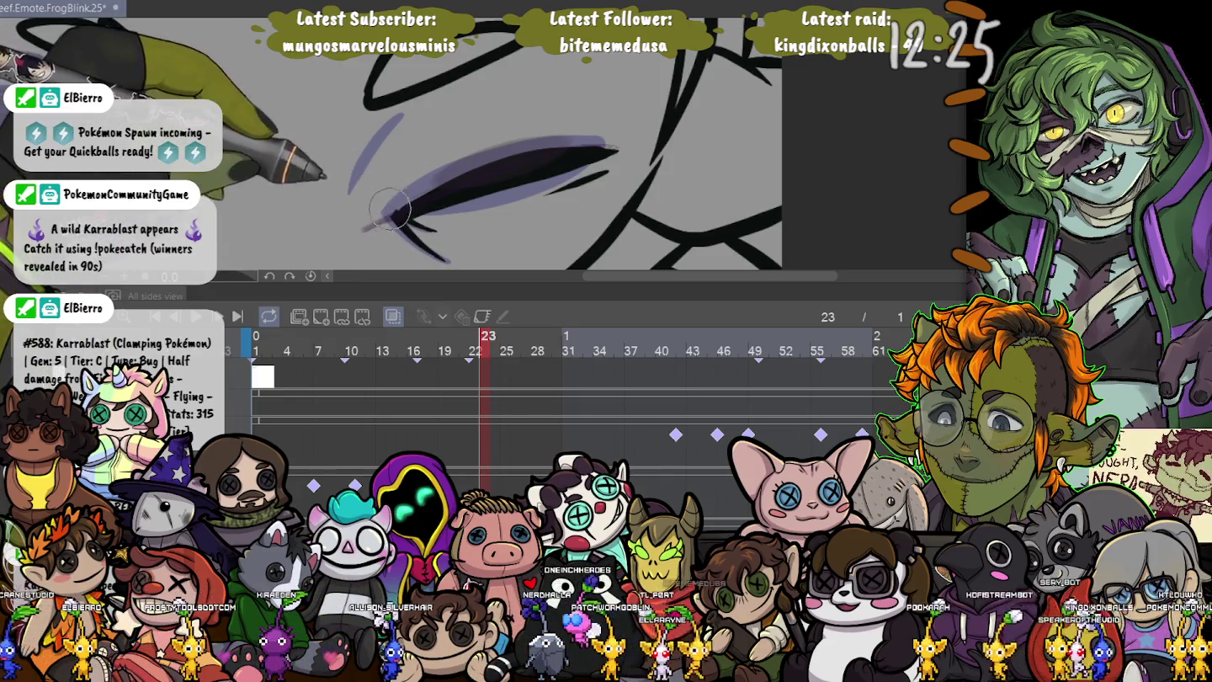
key(bracketright)
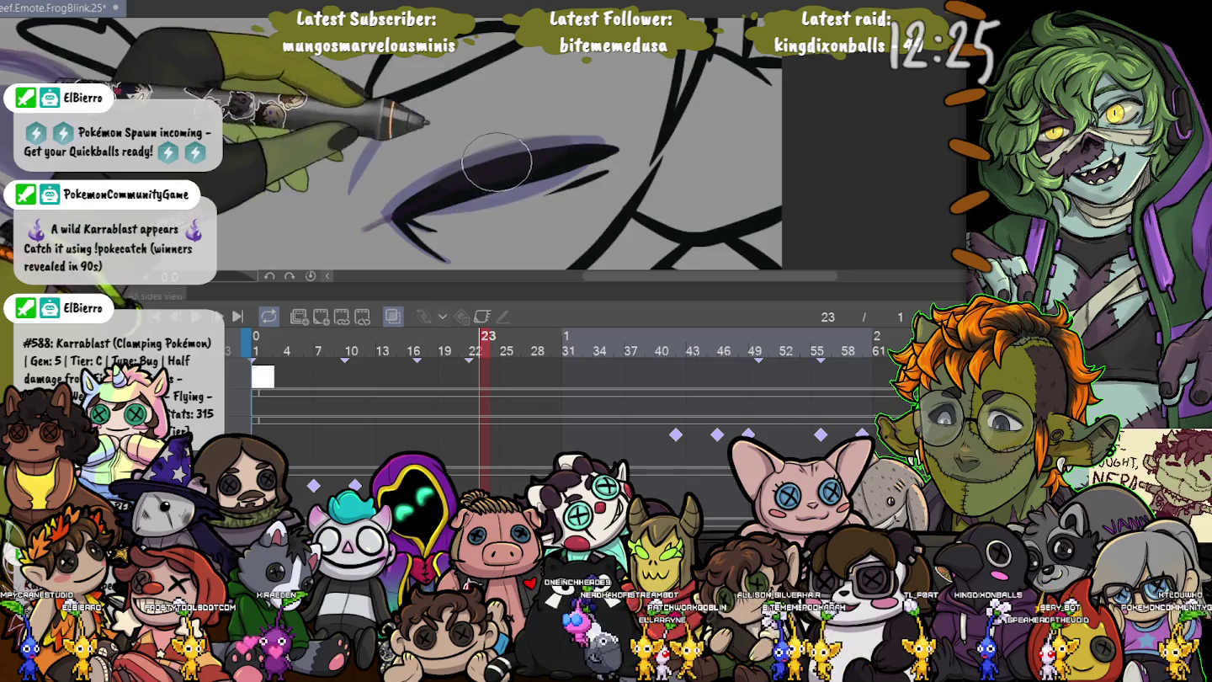
key(bracketleft)
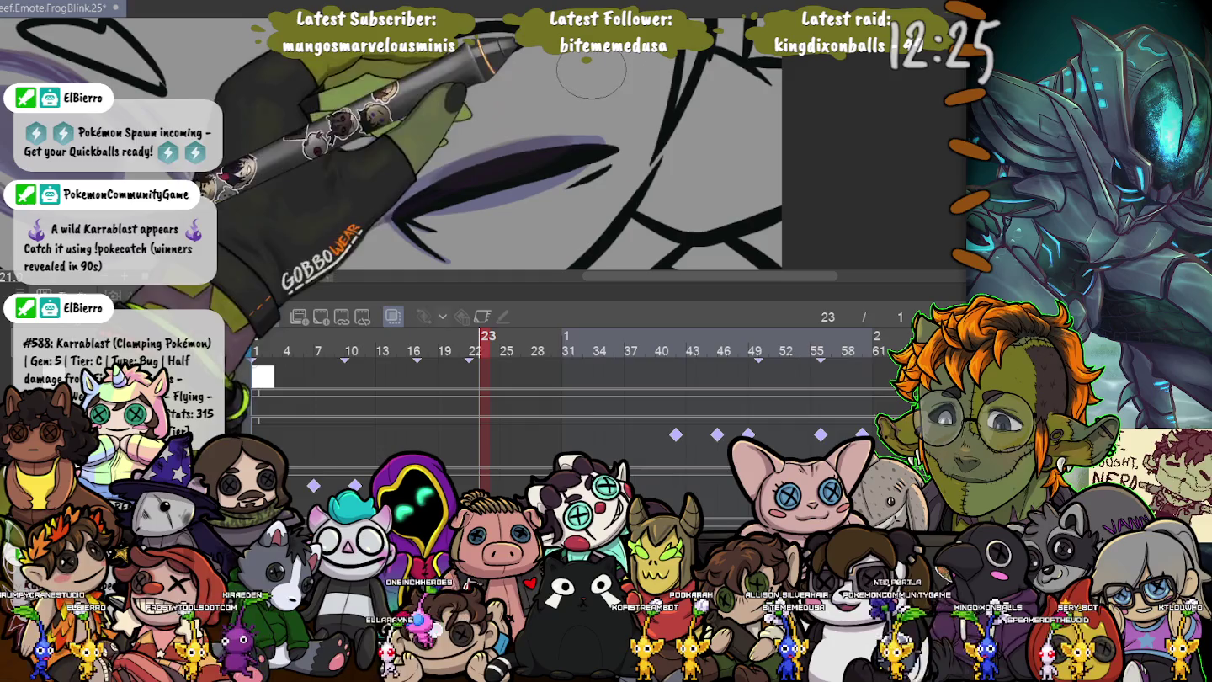
- Flip between frames 15, 19, 24 and 12, zoom out, and undo the stray purple strokes
key(Left)
key(Left)
key(Left)
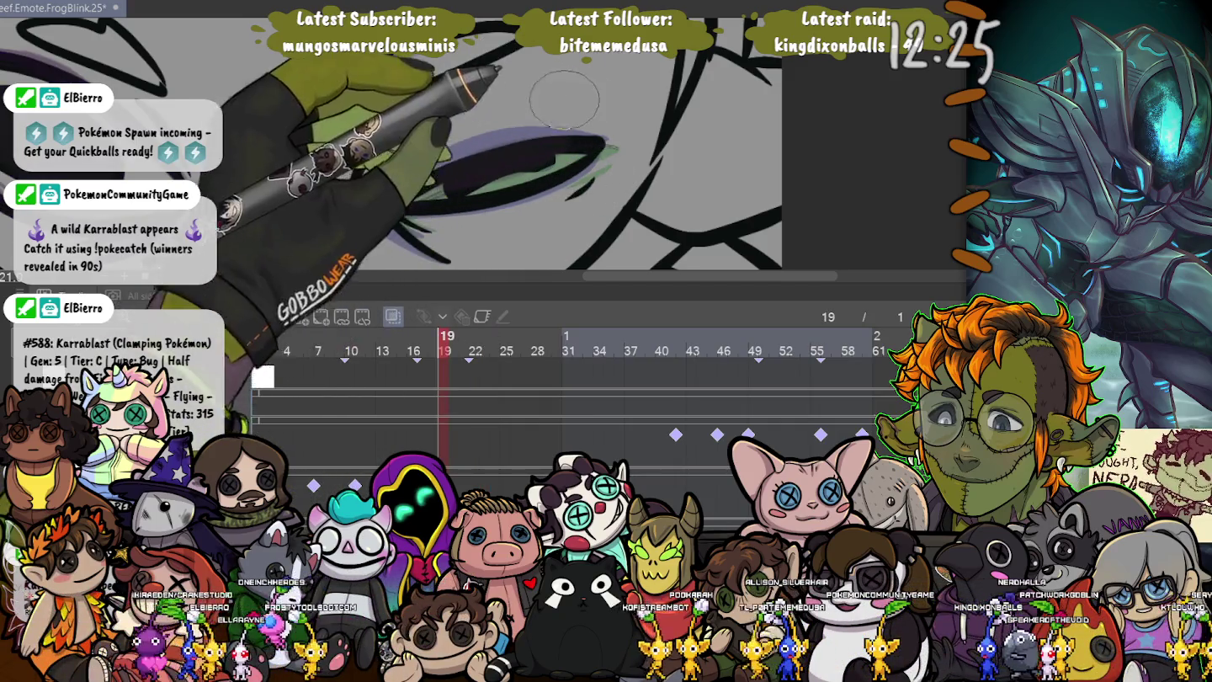
key(Left)
key(Left)
key(Left)
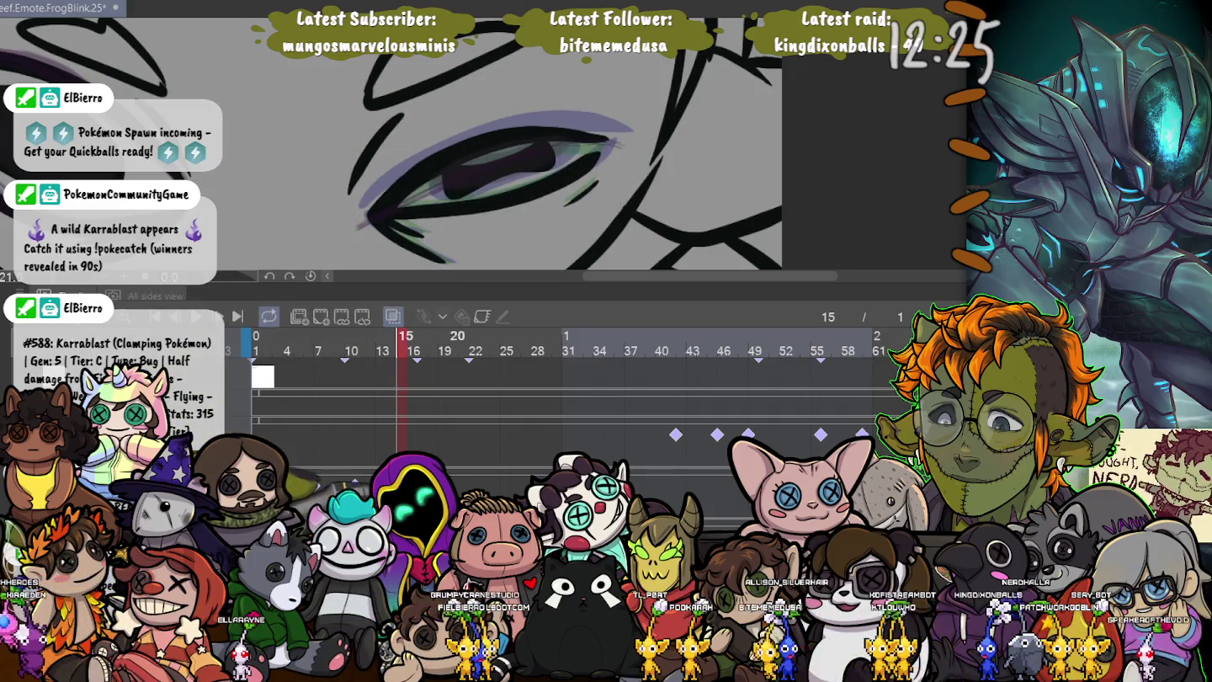
key(Right)
key(Right)
key(Right)
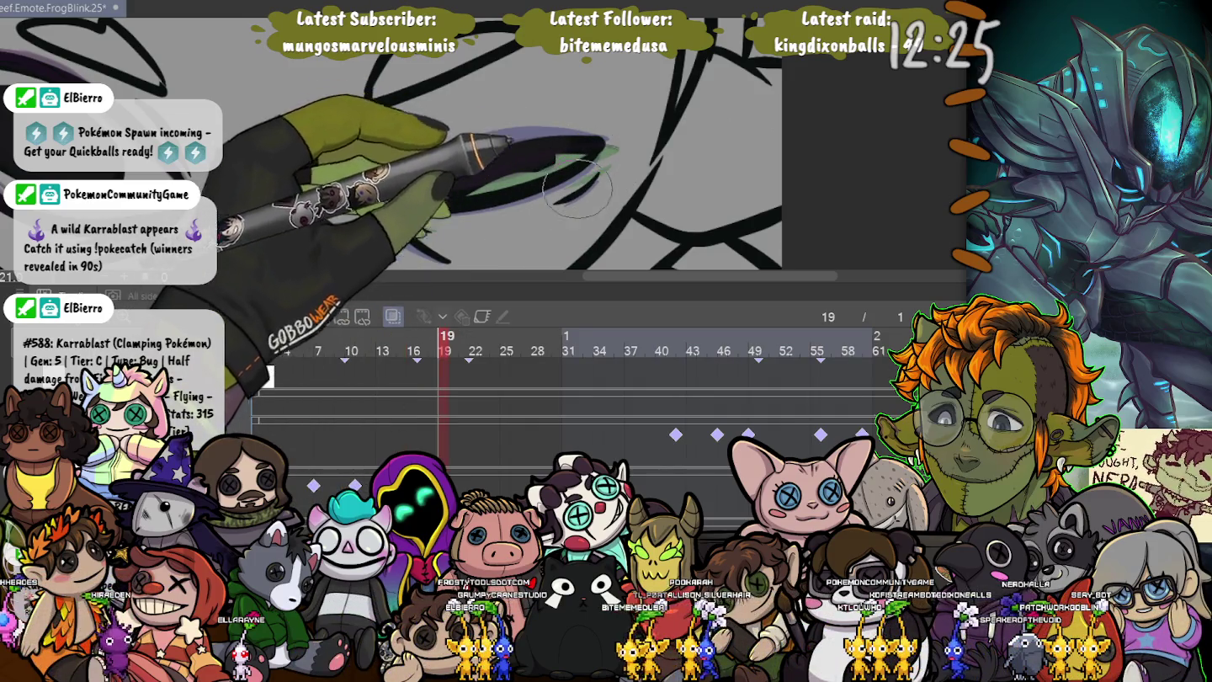
key(Right)
key(Right)
key(Right)
key(Right)
key(Right)
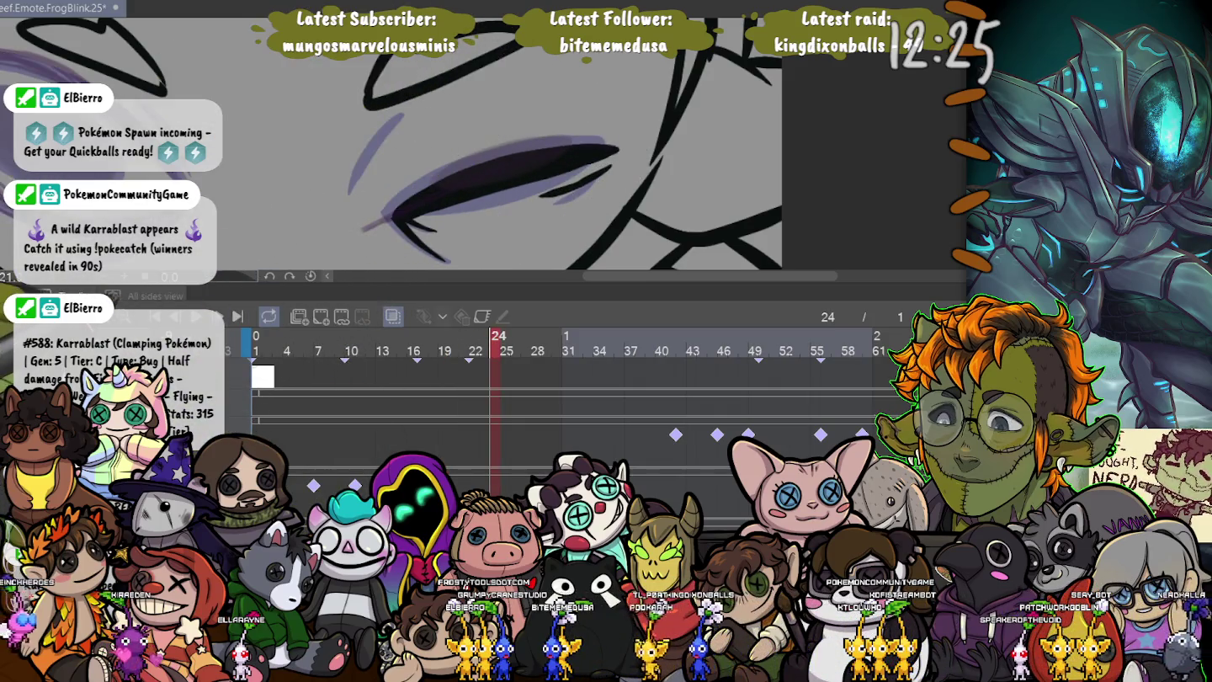
drag(496, 337, 372, 337)
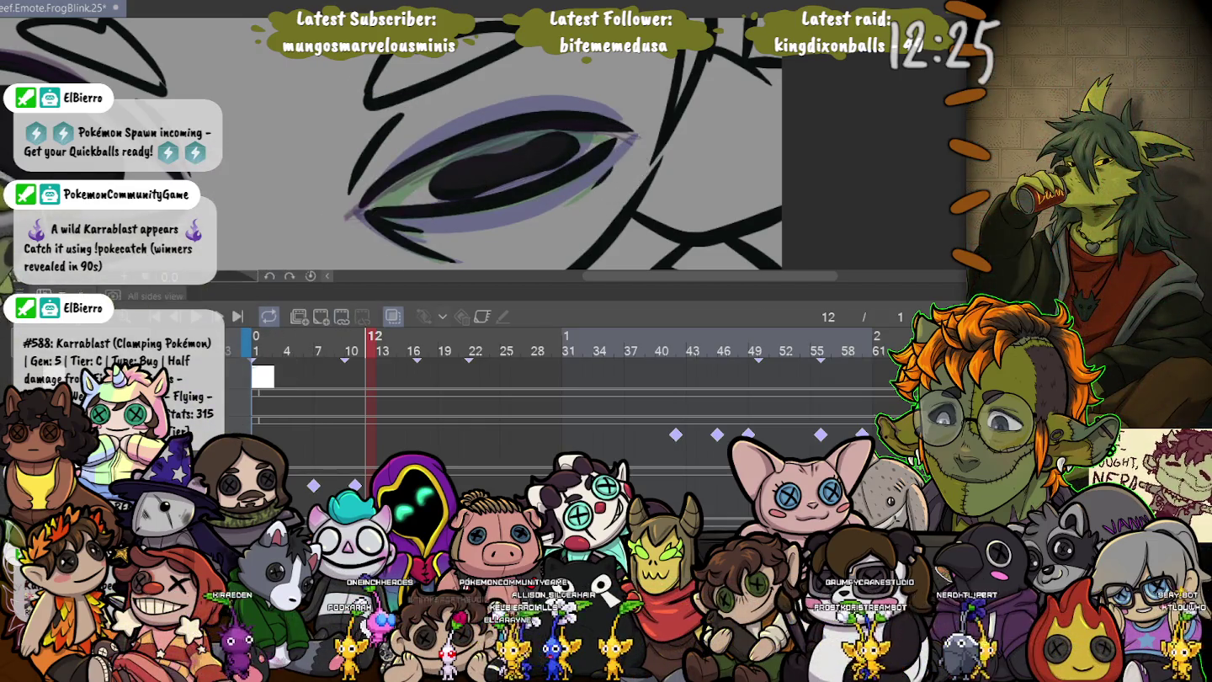
key(ctrl+minus)
key(ctrl+minus)
drag(7, 68, 137, 51)
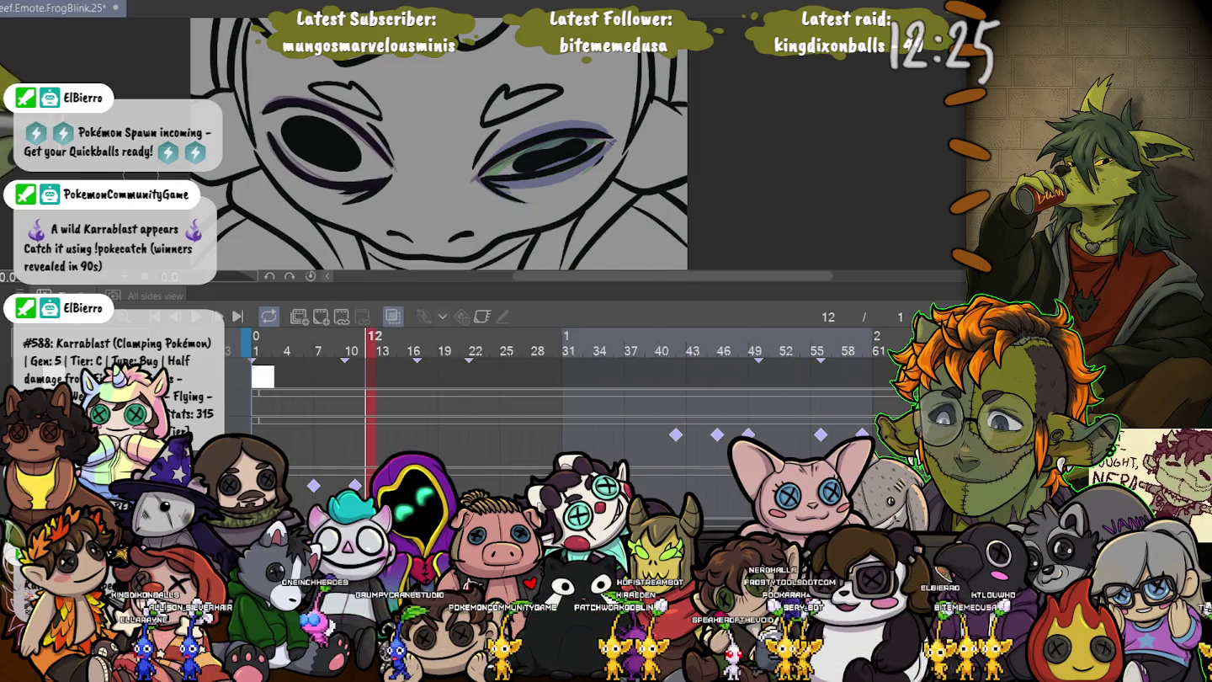
key(ctrl+z)
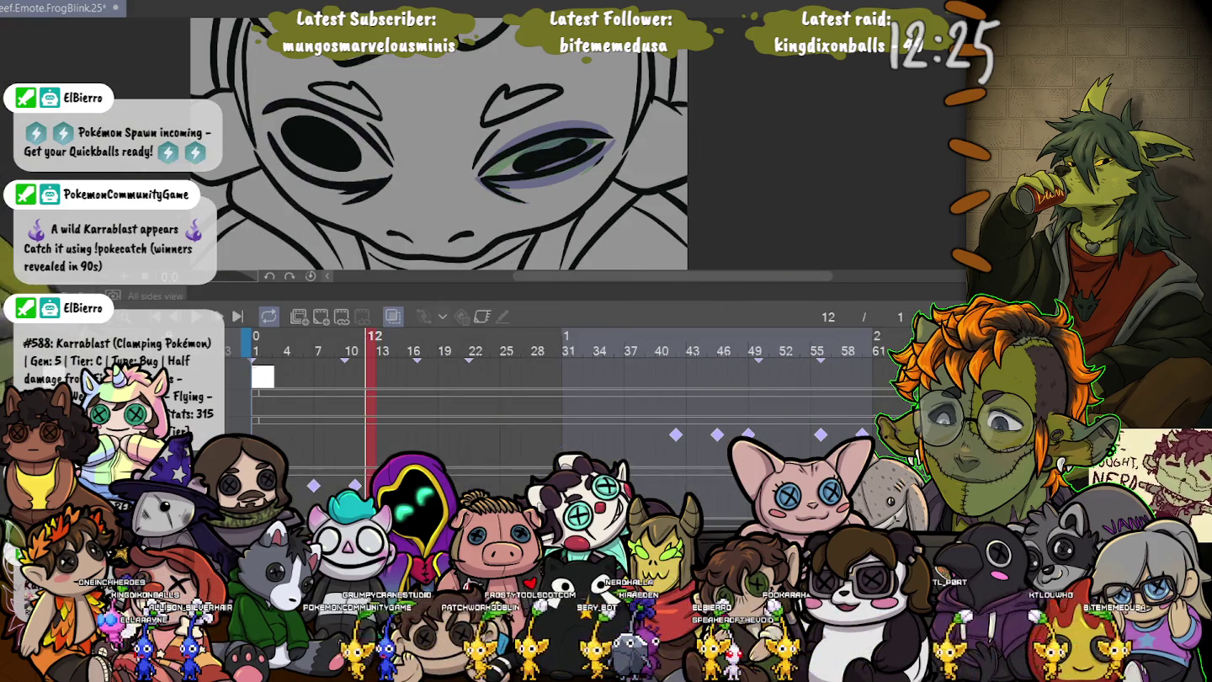
- Play the blink animation from the first frame and stop on an open-eye frame
key(ctrl+Right)
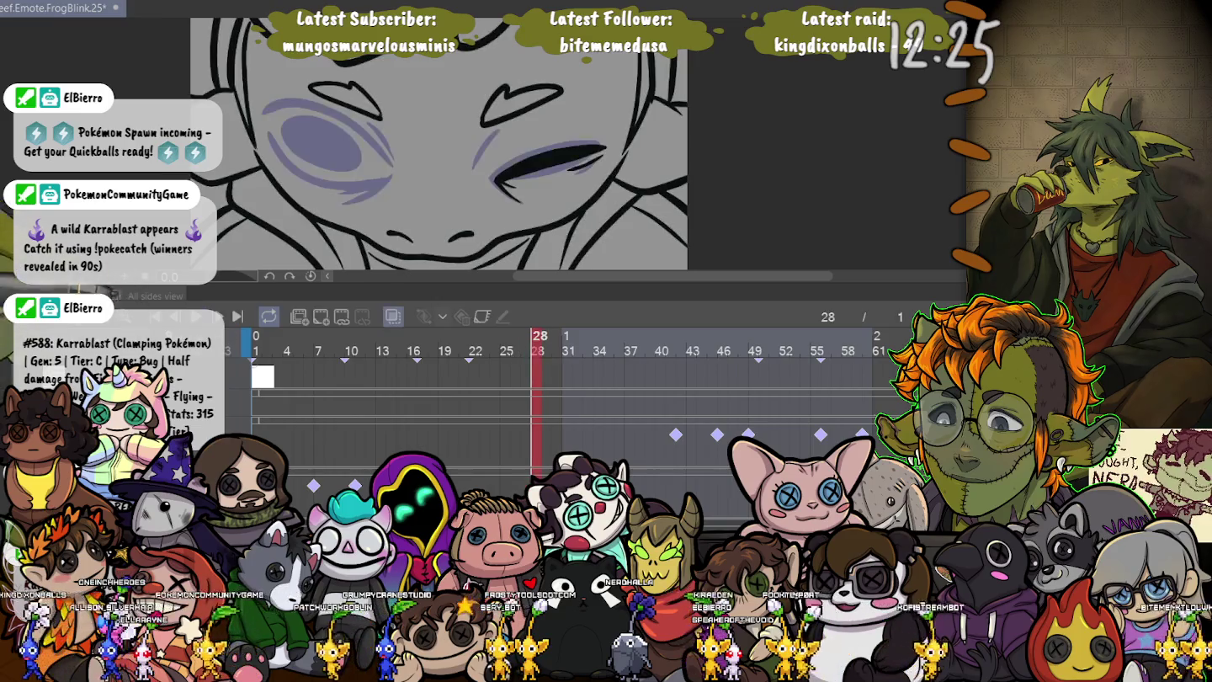
key(space)
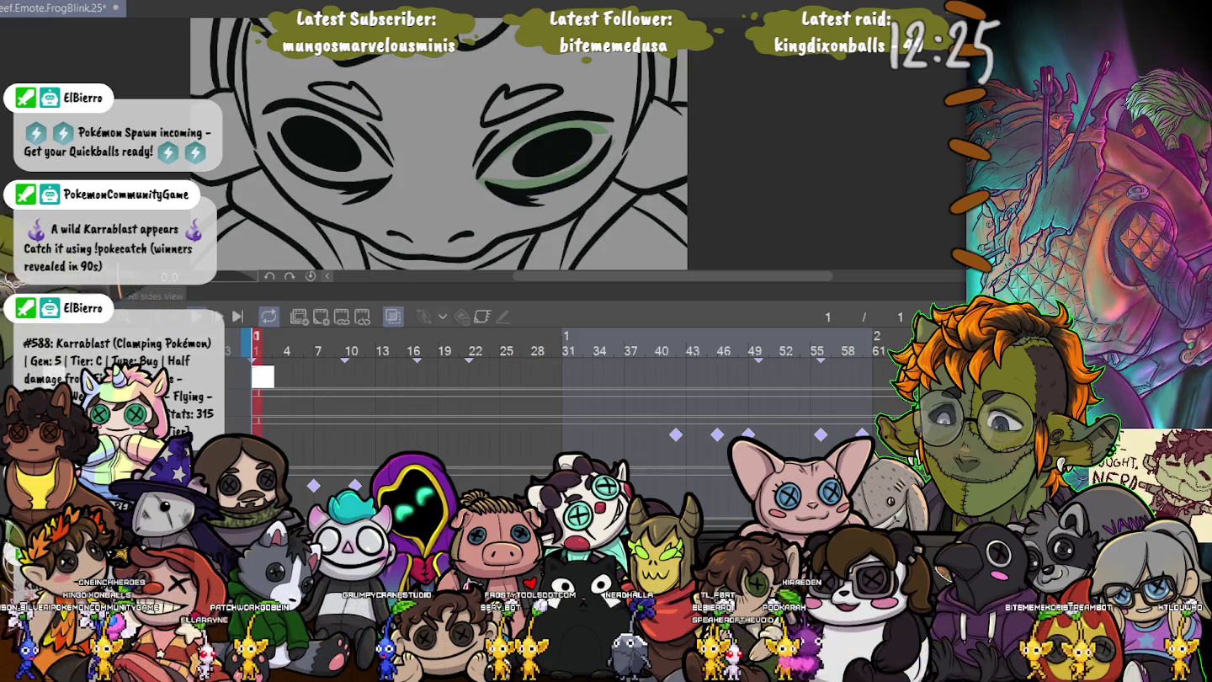
key(space)
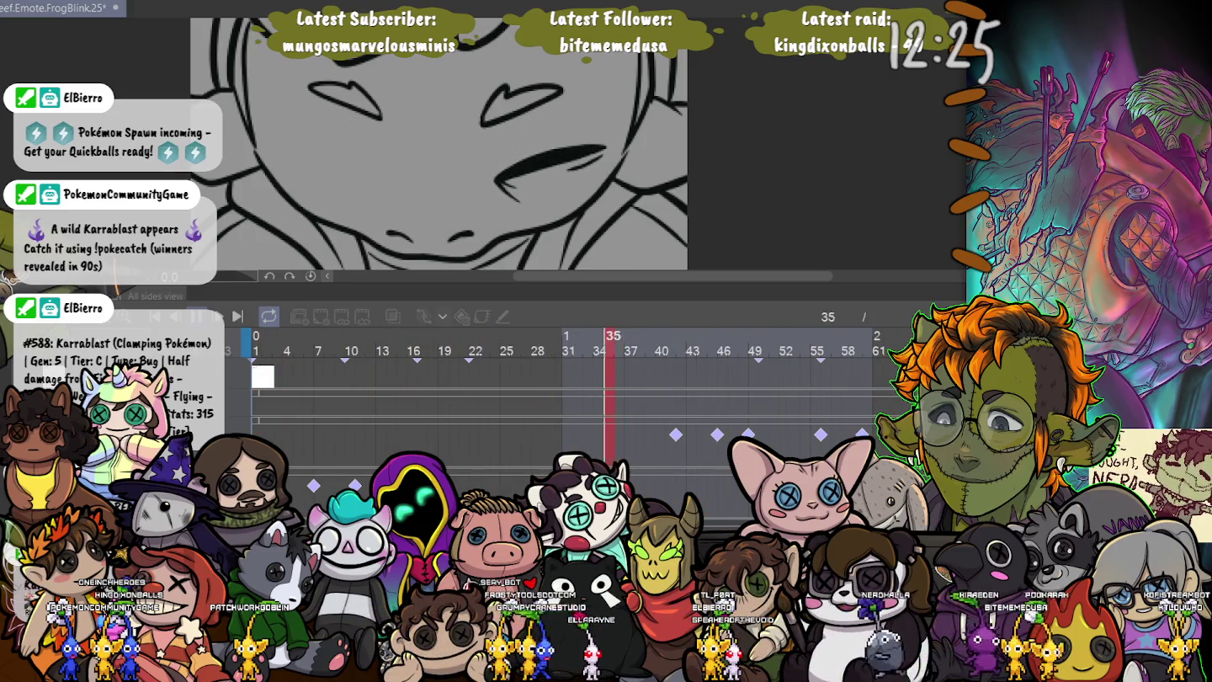
key(space)
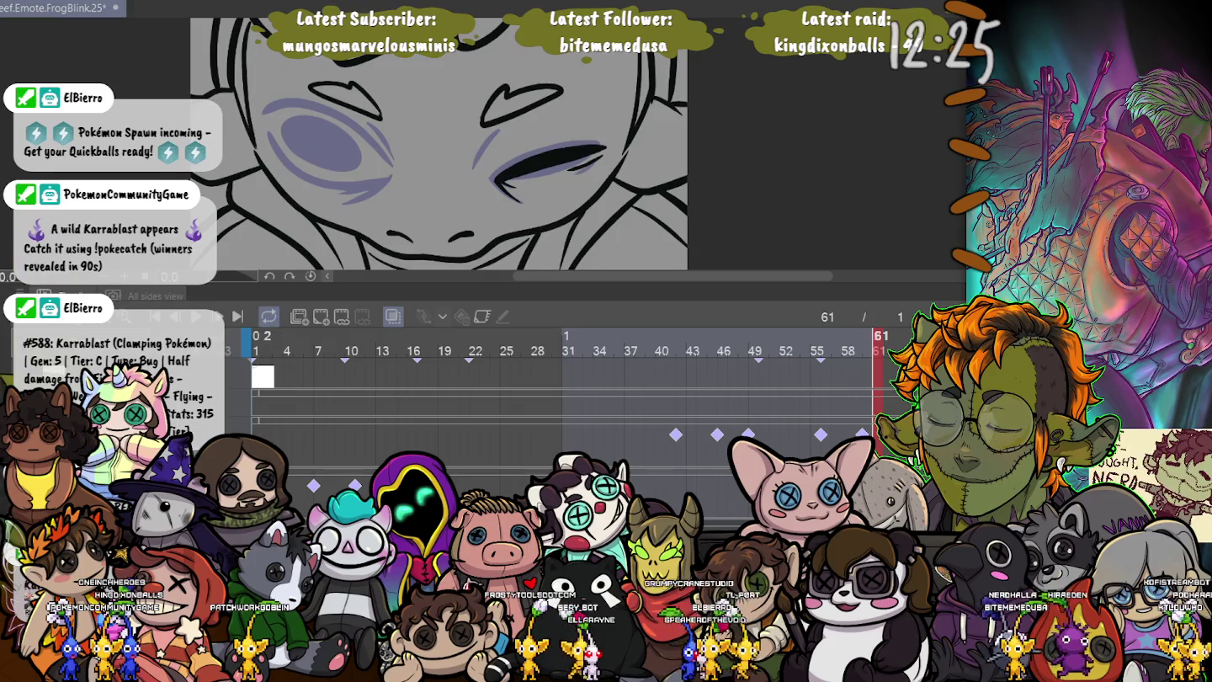
key(space)
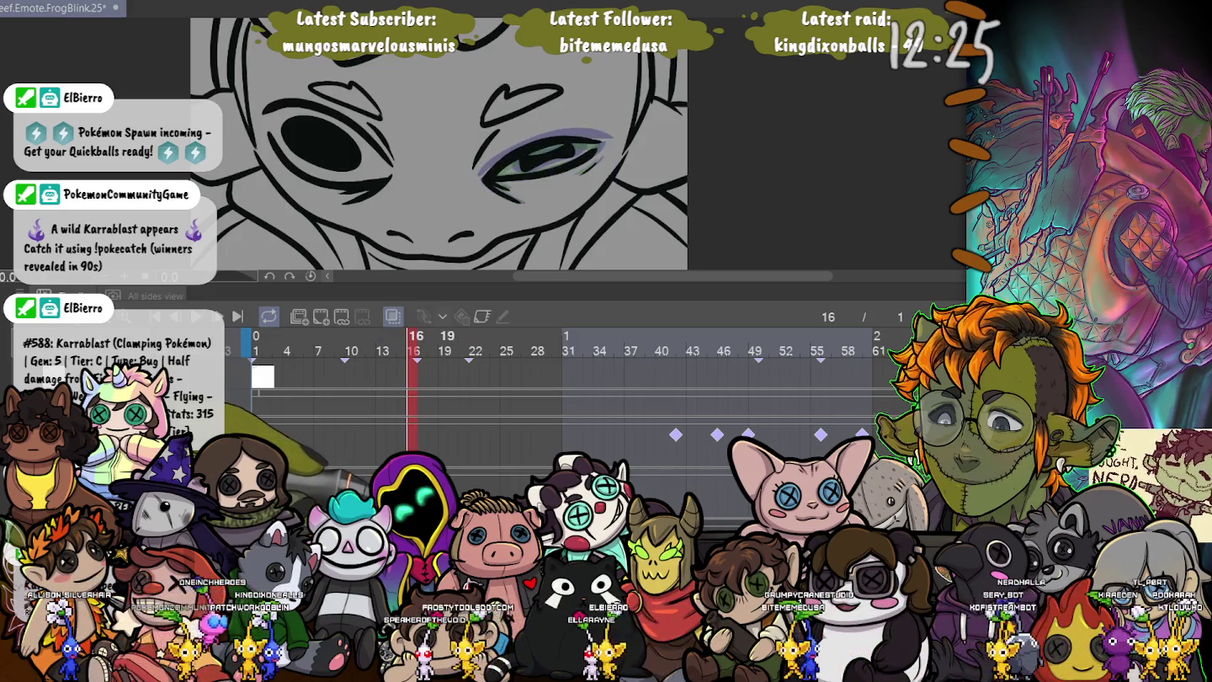
- Paint a purple stroke along frame 16's upper eyelid, resize the brush, then advance to frame 19
scroll(623, 135, up, 5)
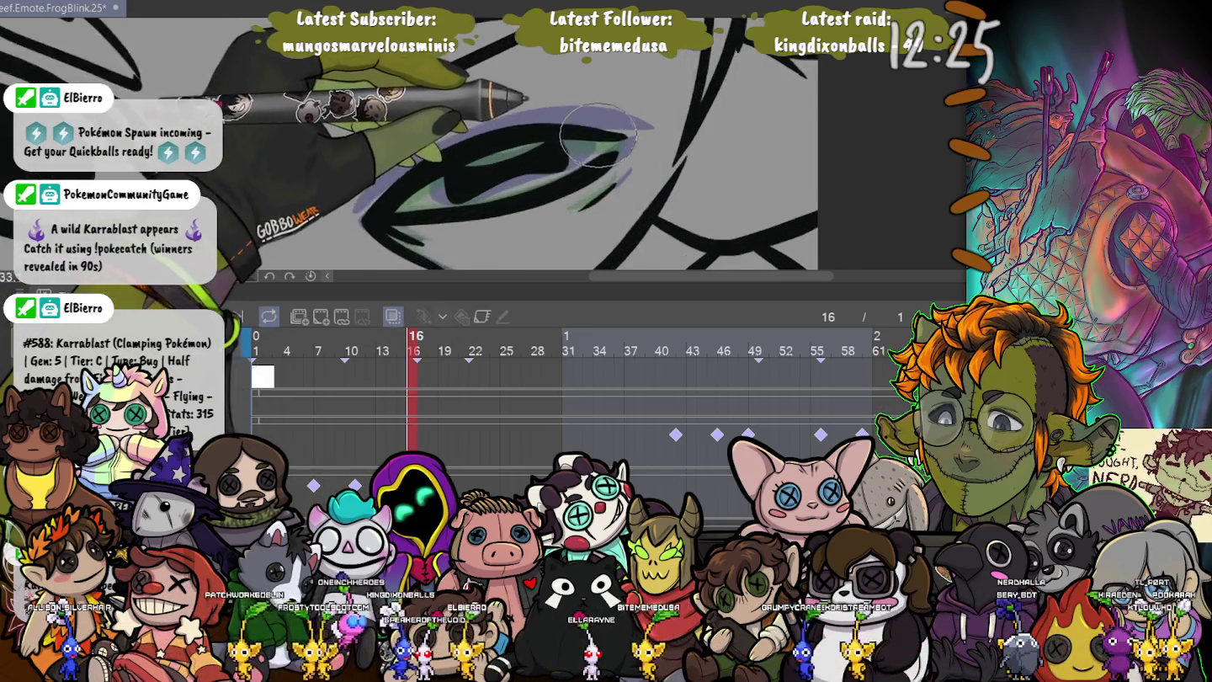
drag(656, 126, 379, 189)
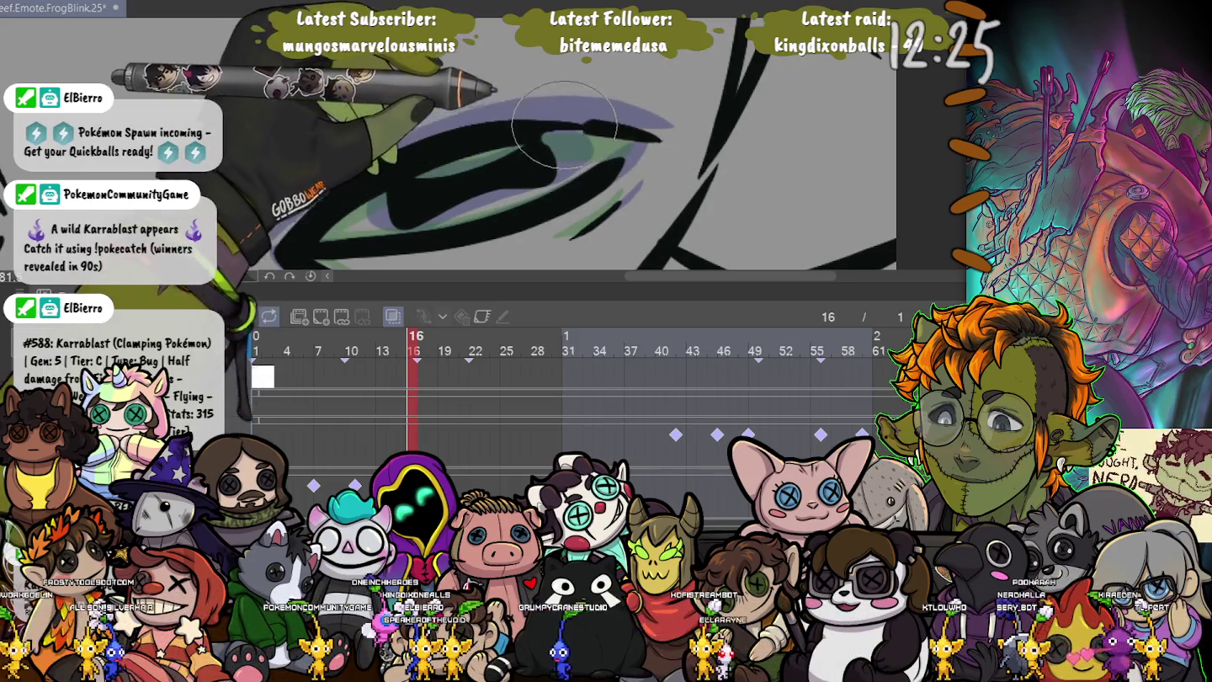
key(bracketright)
key(bracketright)
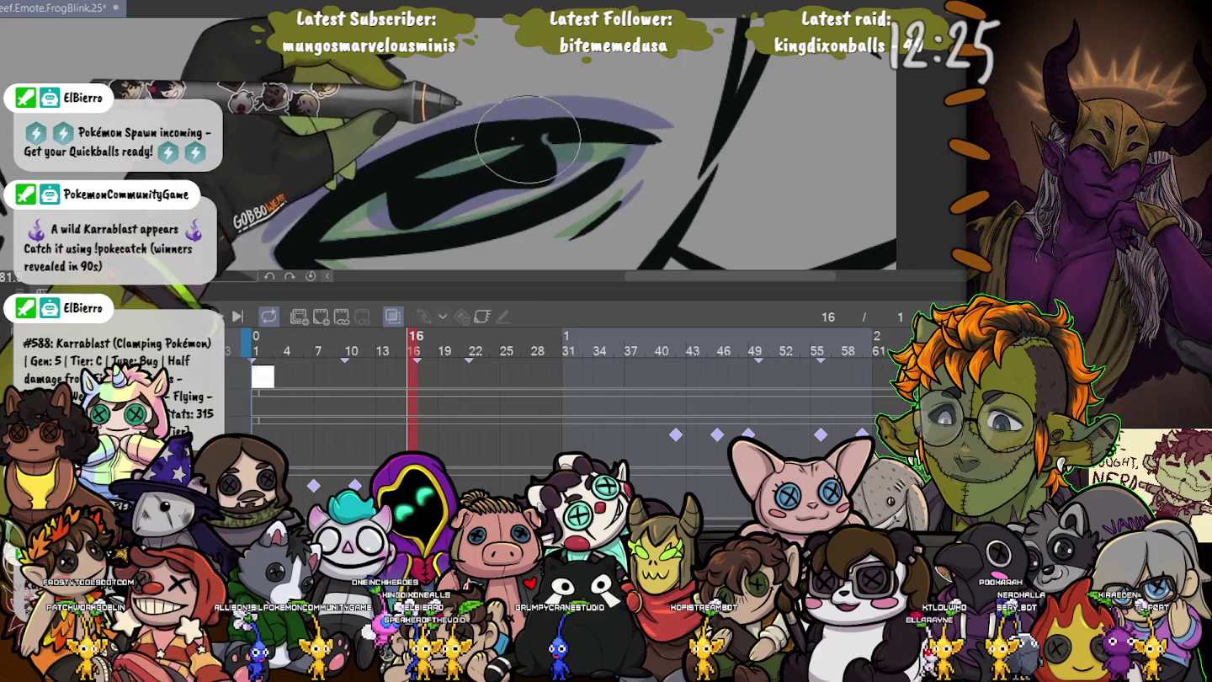
key(bracketleft)
key(bracketleft)
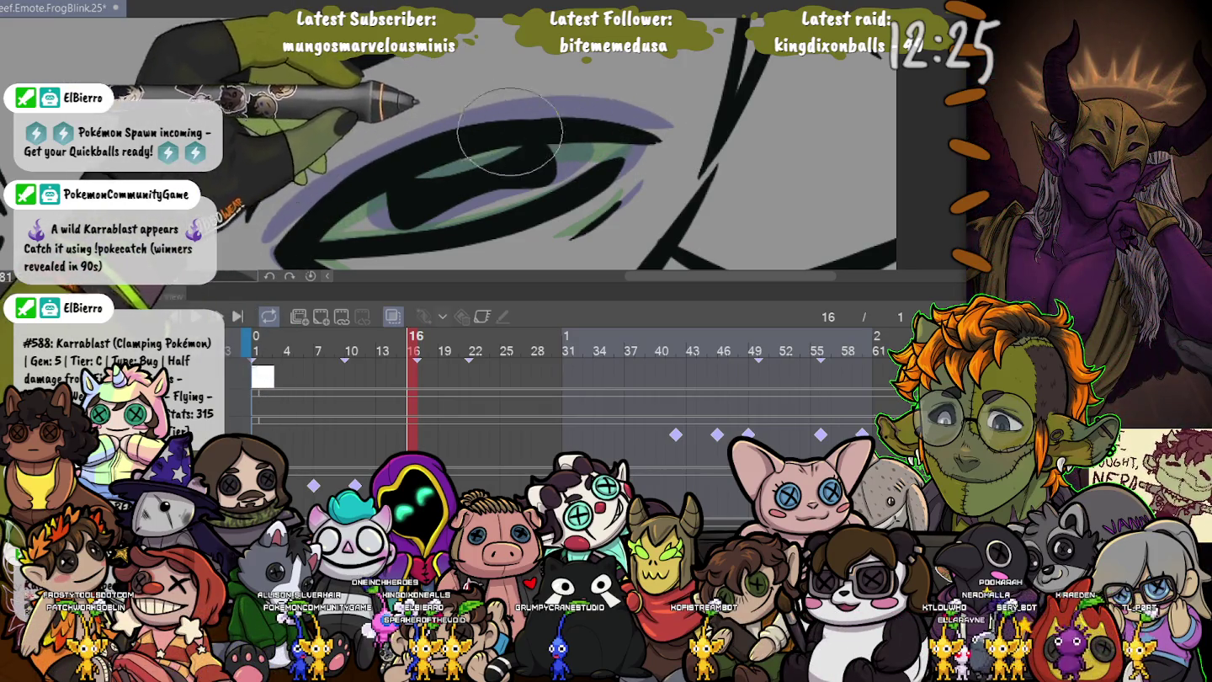
key(bracketright)
key(bracketright)
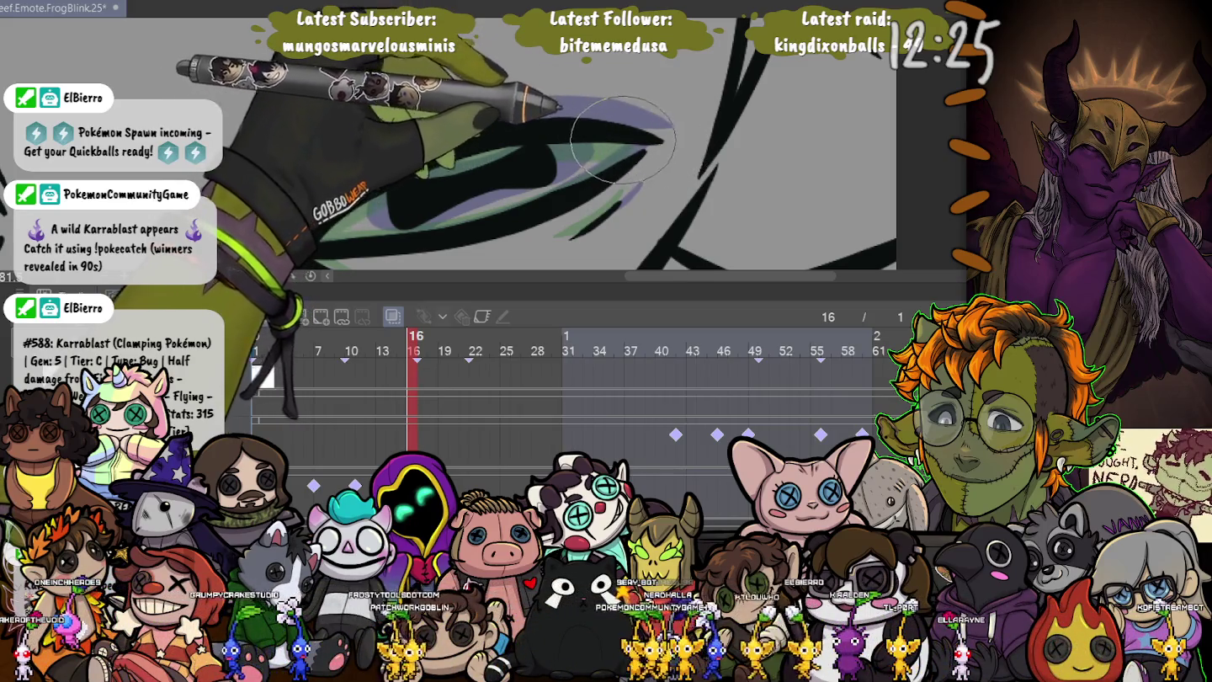
drag(274, 150, 377, 118)
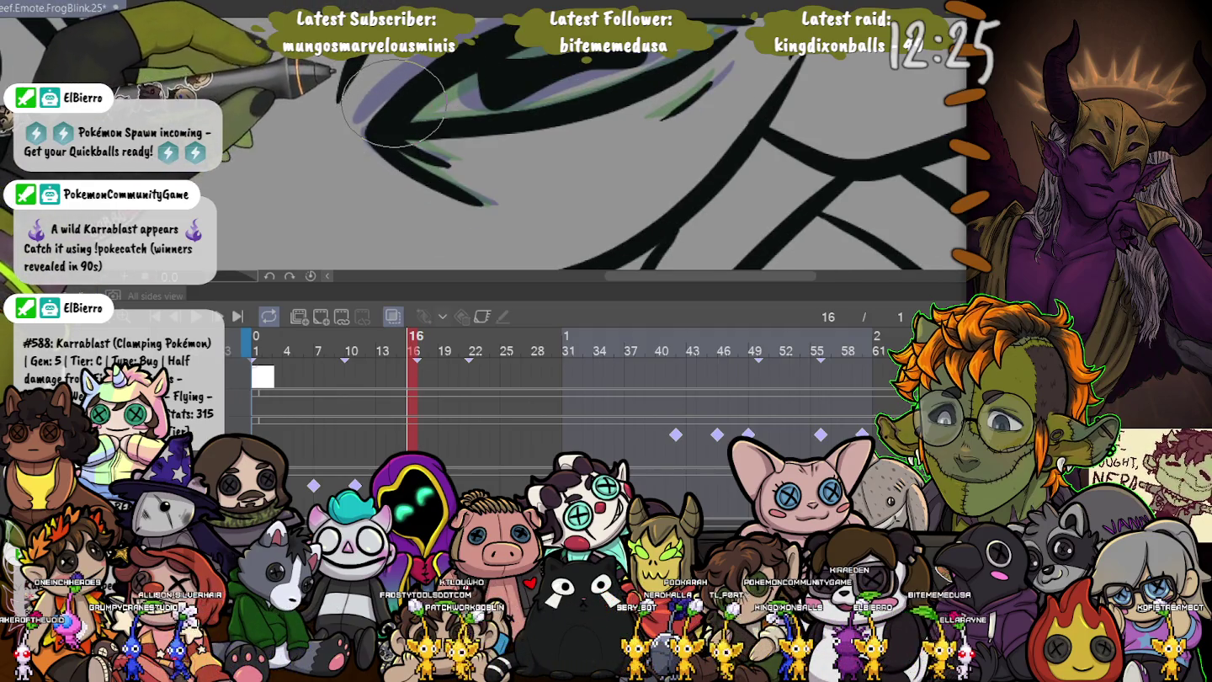
key(Right)
key(Right)
key(Right)
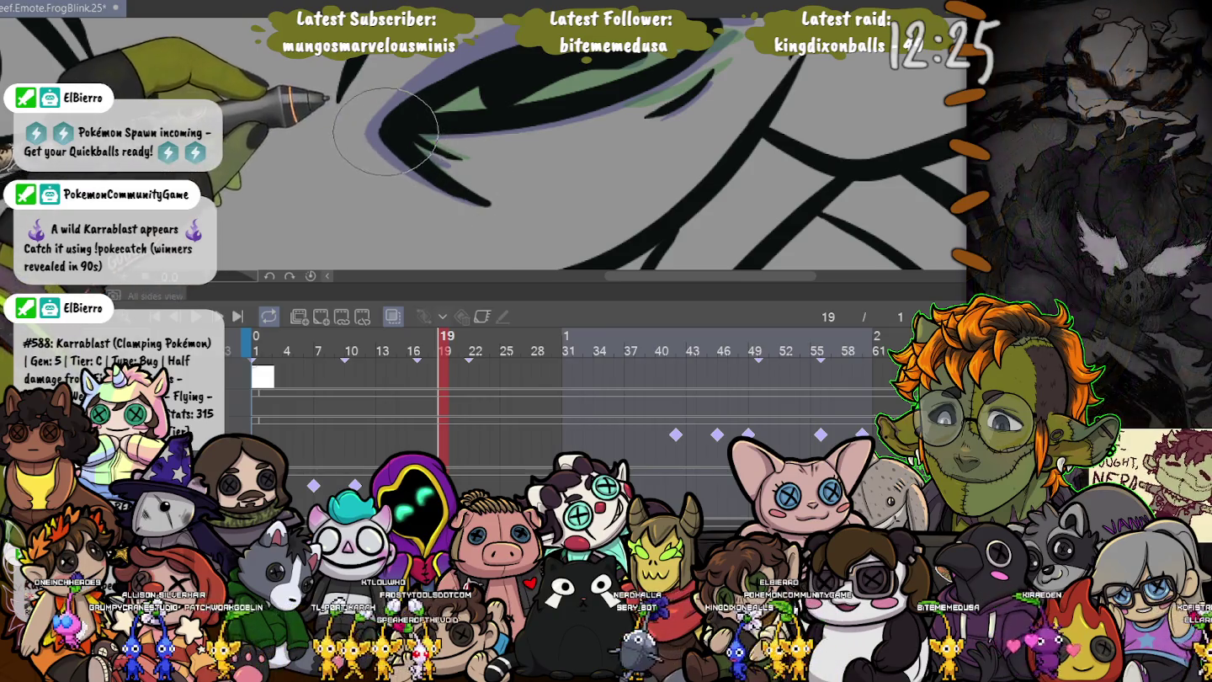
- Reposition the view on the eye and save the animation file
mouse_move(409, 147)
mouse_down()
mouse_move(401, 215)
mouse_move(390, 137)
mouse_up()
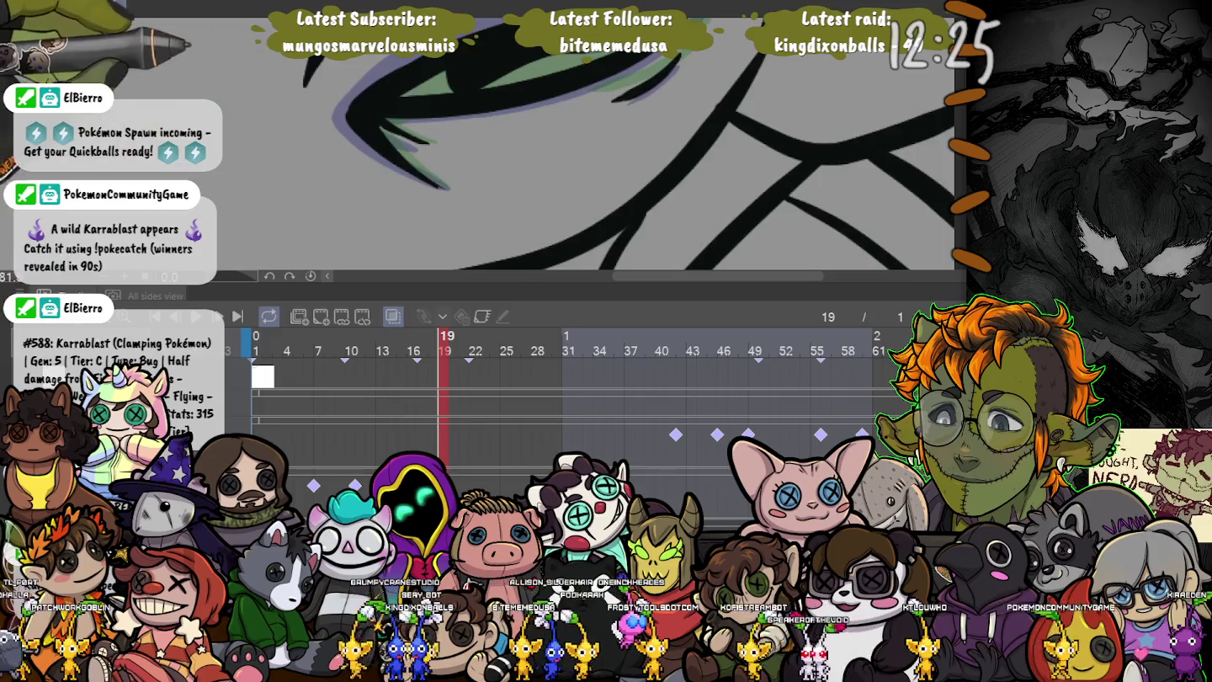
mouse_move(368, 112)
mouse_down()
mouse_move(708, 154)
mouse_move(665, 137)
mouse_up()
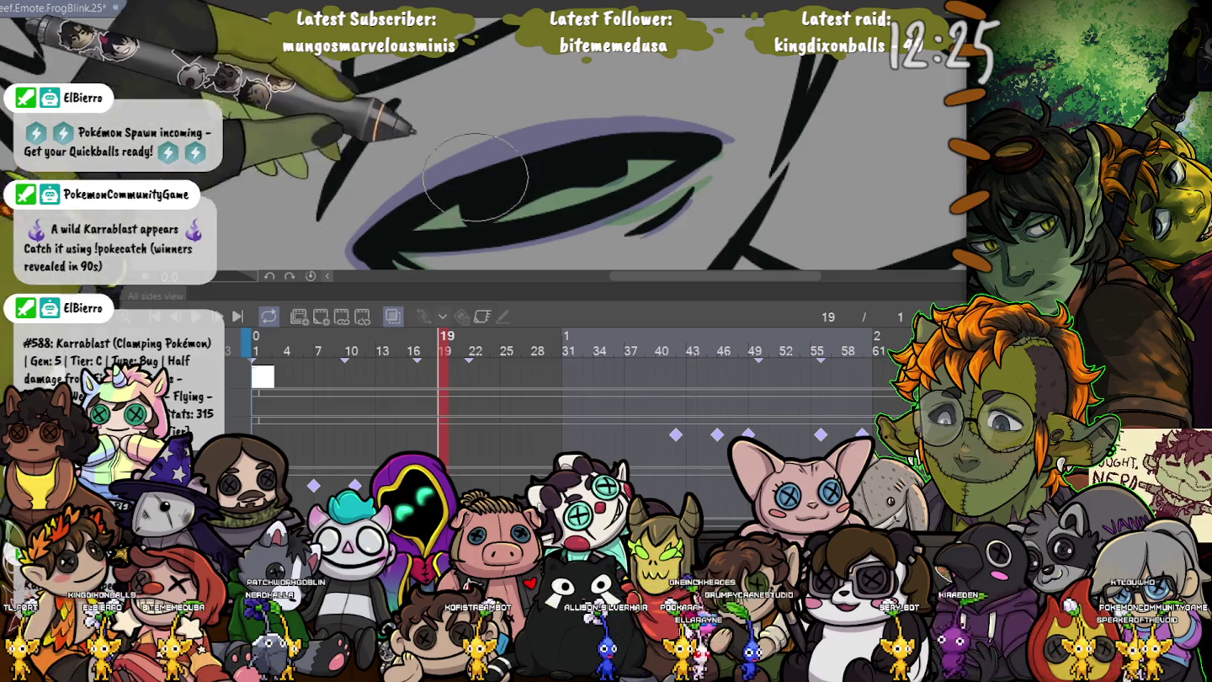
key(ctrl+s)
- Touch up frame 19's eye, then thicken frame 23's closed-eye stroke
drag(550, 161, 589, 177)
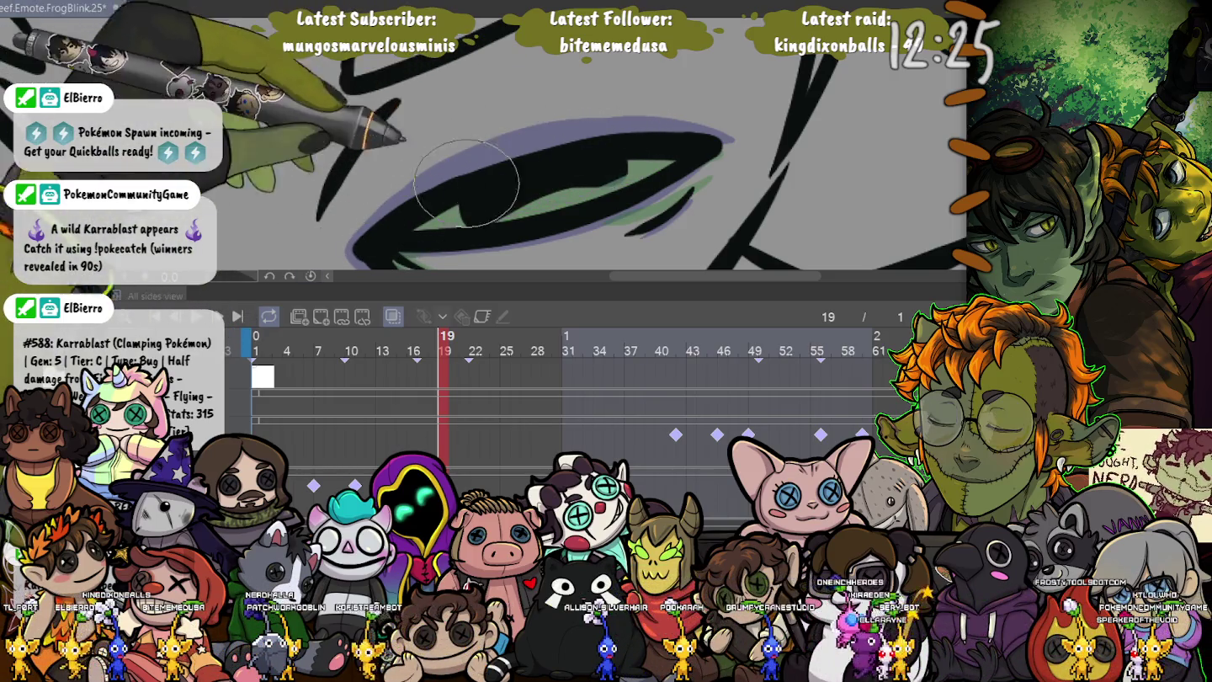
key(Right)
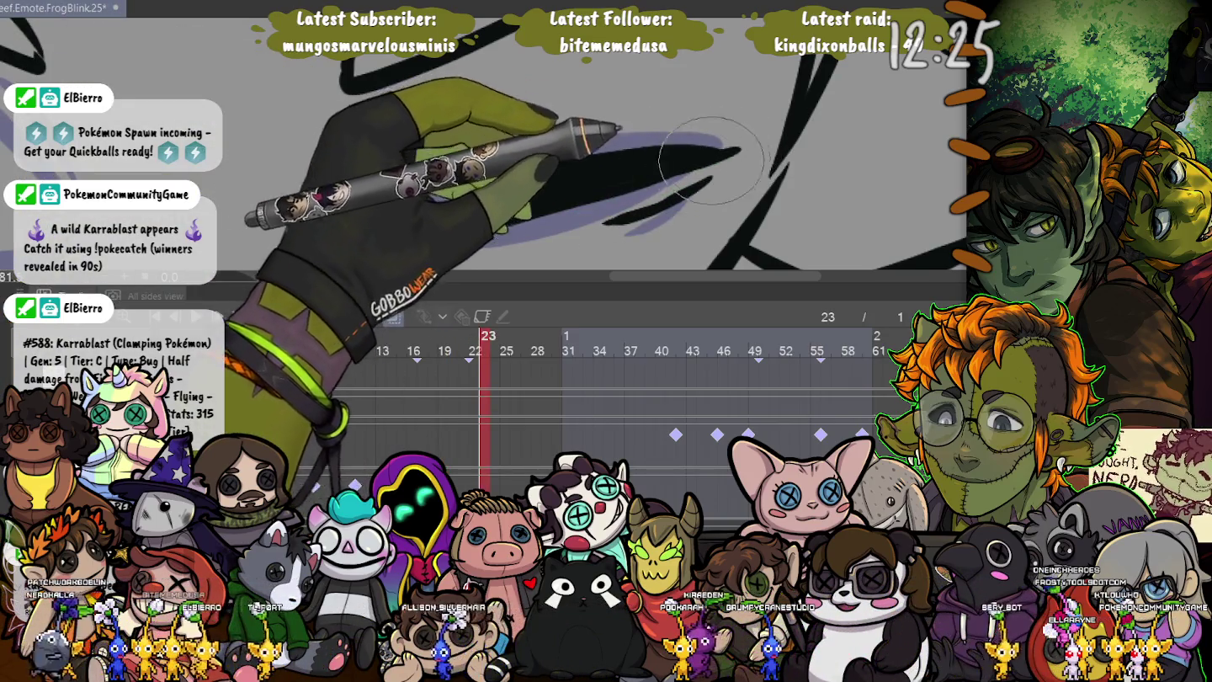
mouse_move(738, 148)
mouse_down()
mouse_move(450, 183)
mouse_move(427, 166)
mouse_up()
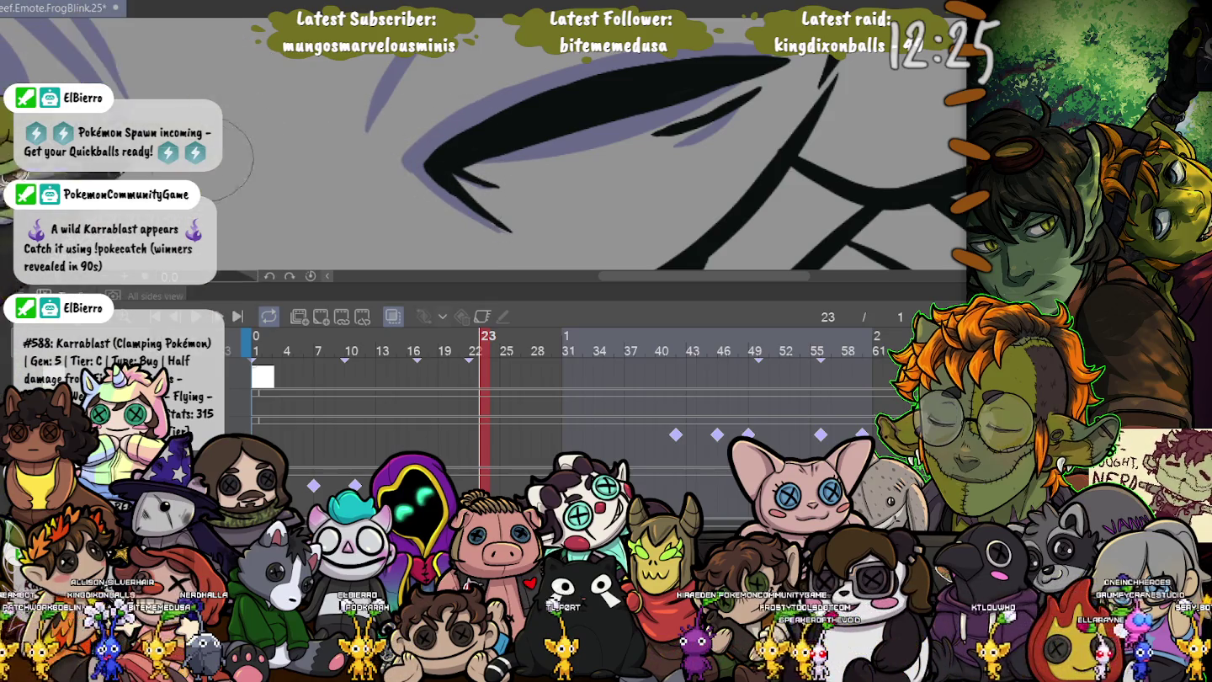
scroll(223, 191, down, 1)
scroll(223, 191, down, 1)
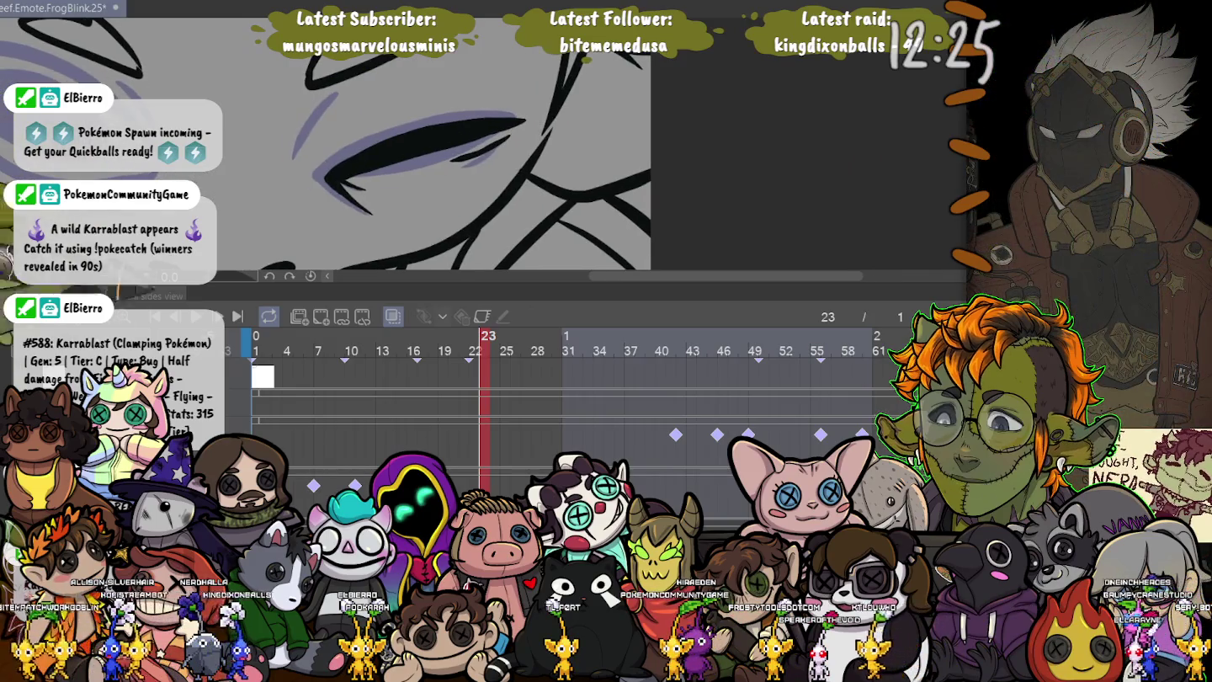
key(space)
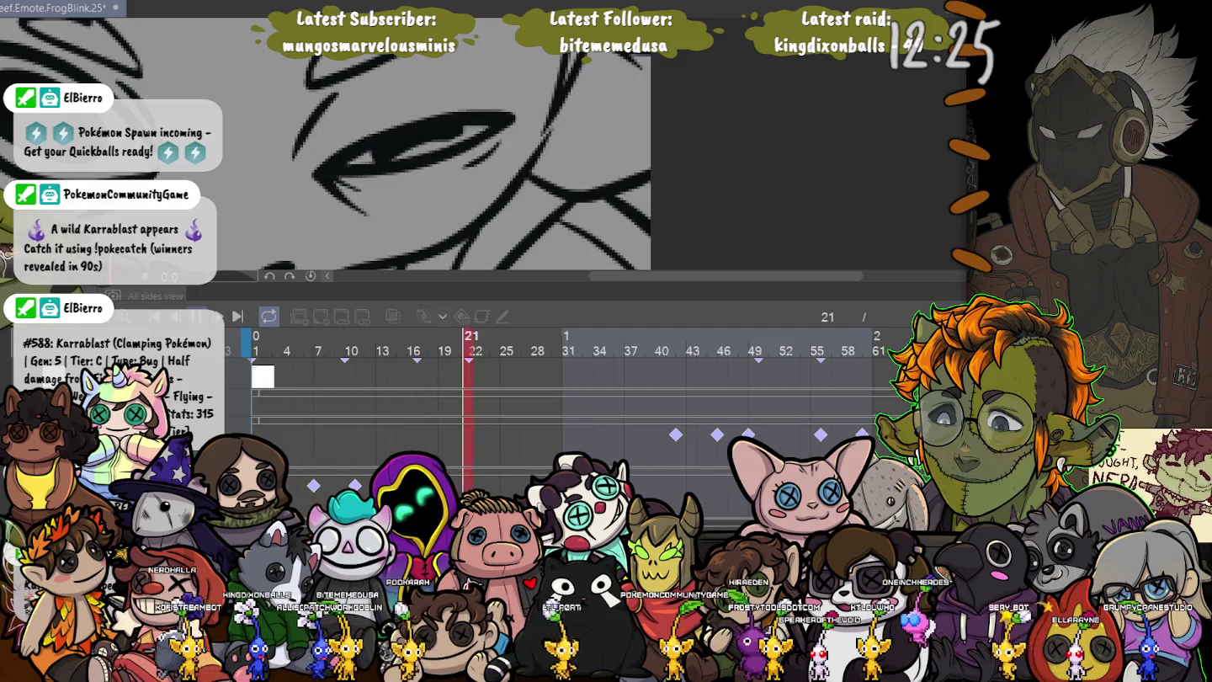
key(space)
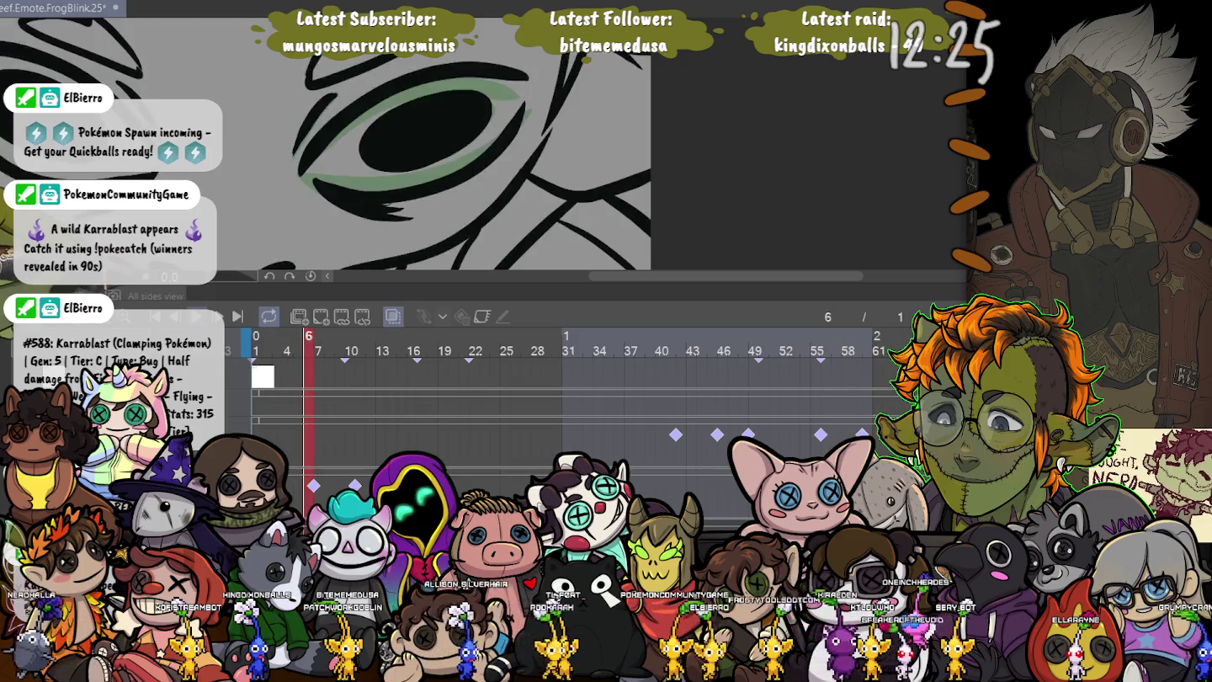
key(Right)
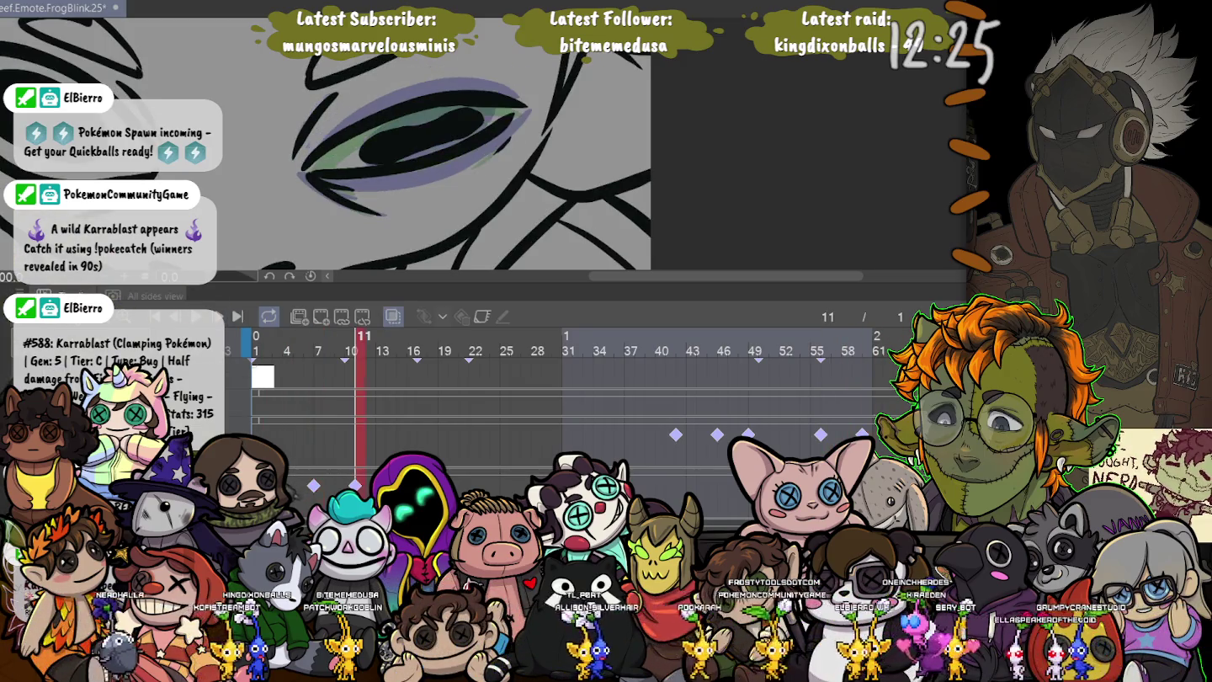
key(Right)
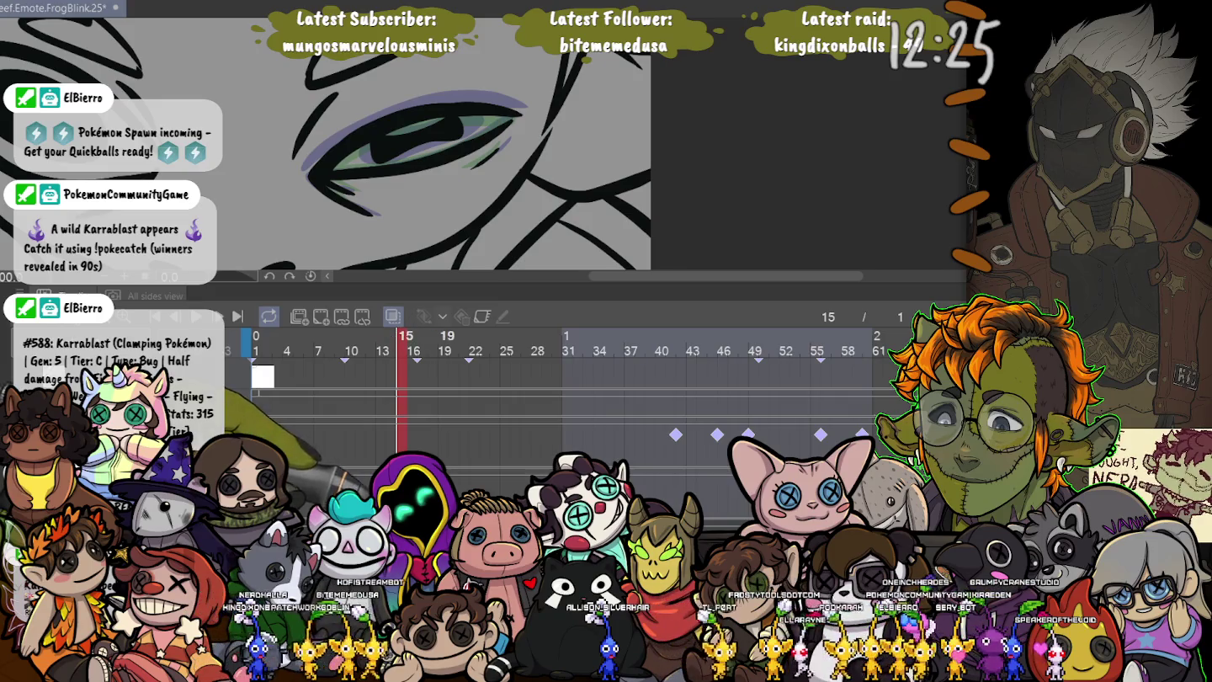
key(Right)
key(Right)
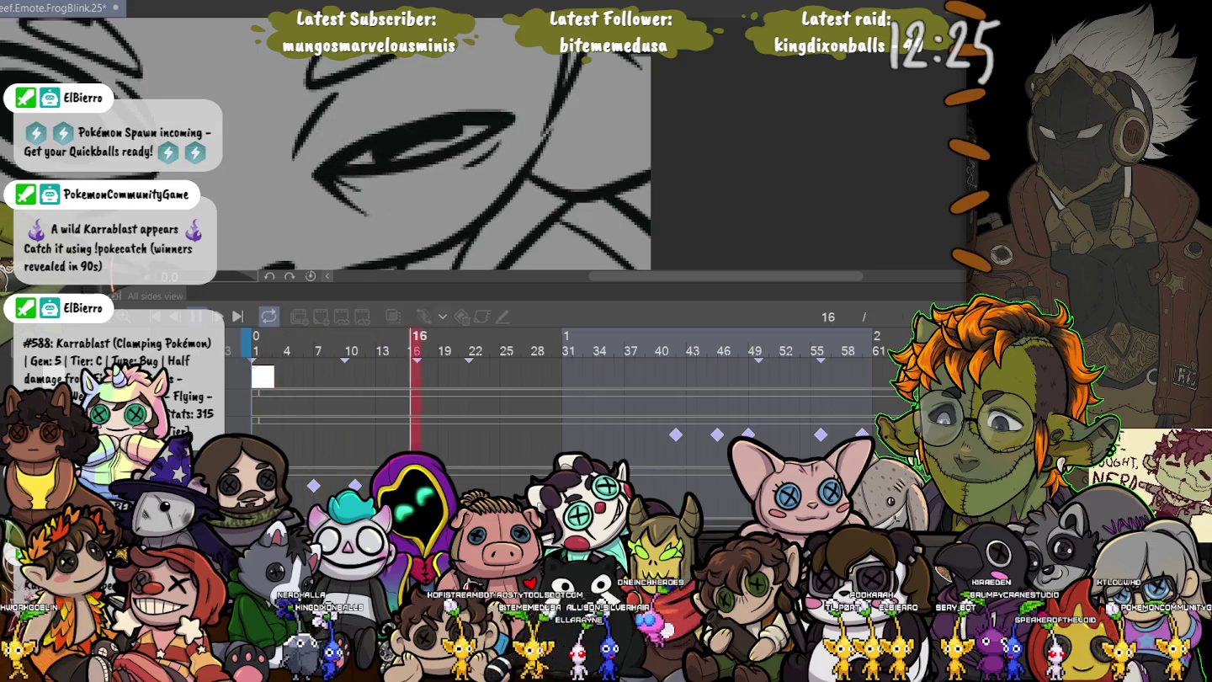
key(Right)
key(Right)
key(space)
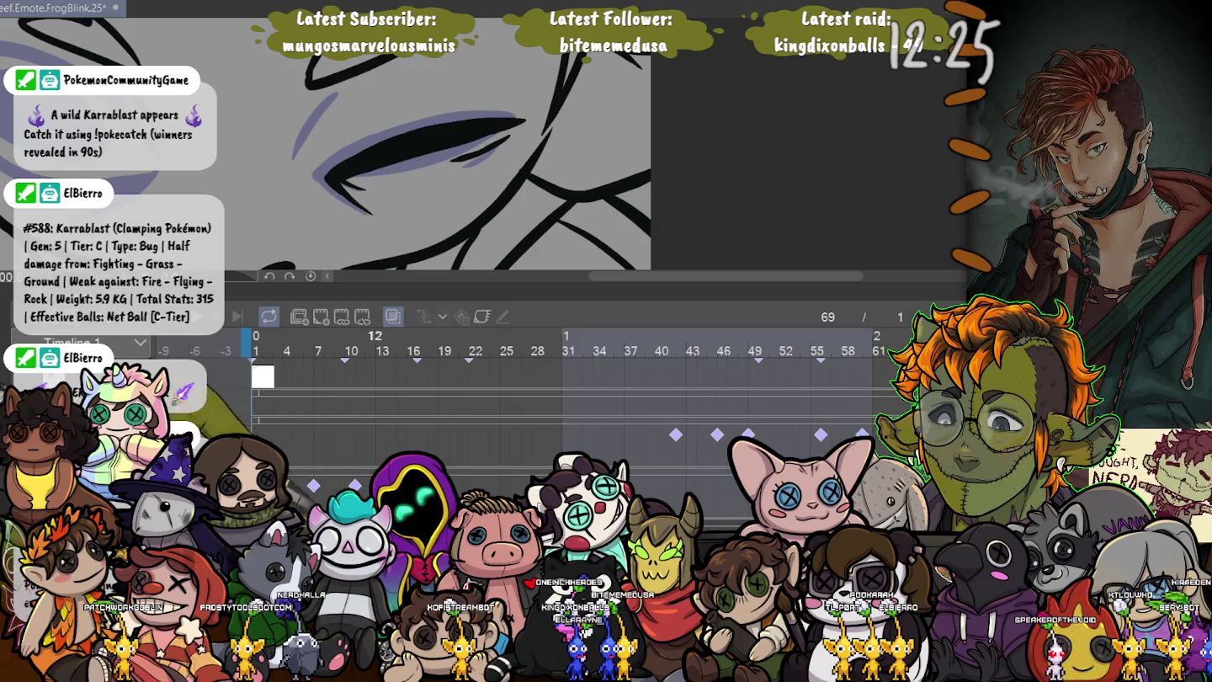
key(space)
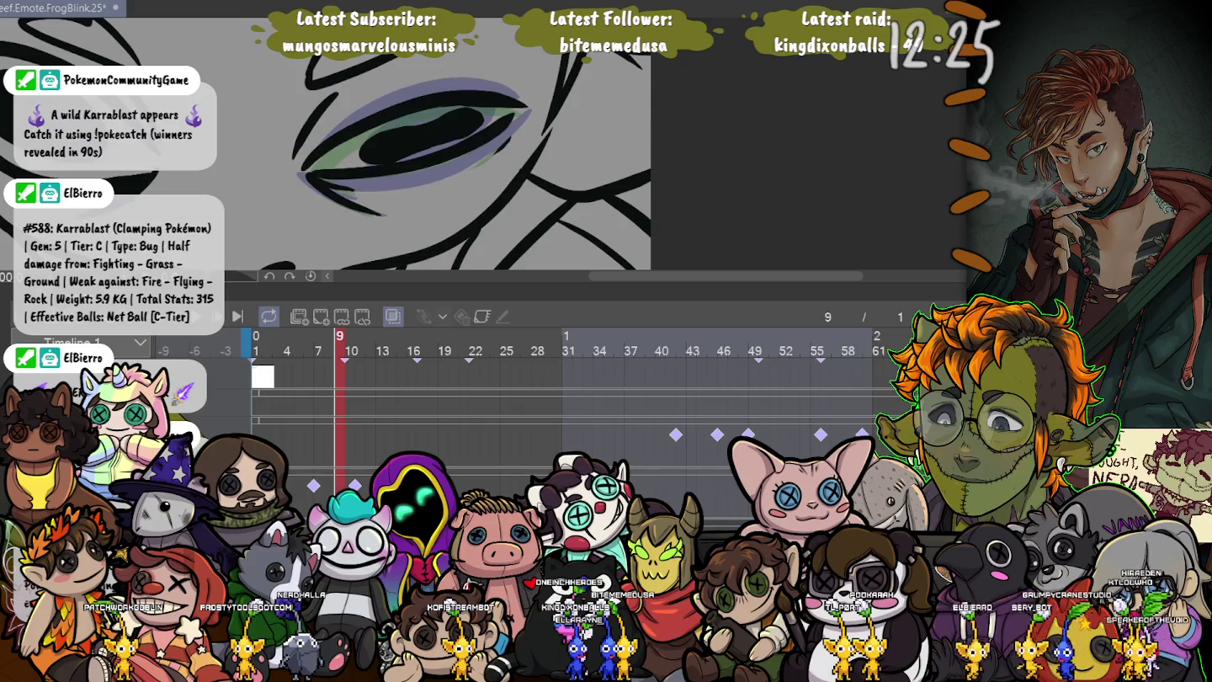
key(Right)
key(Right)
key(Right)
key(Right)
key(Right)
key(Right)
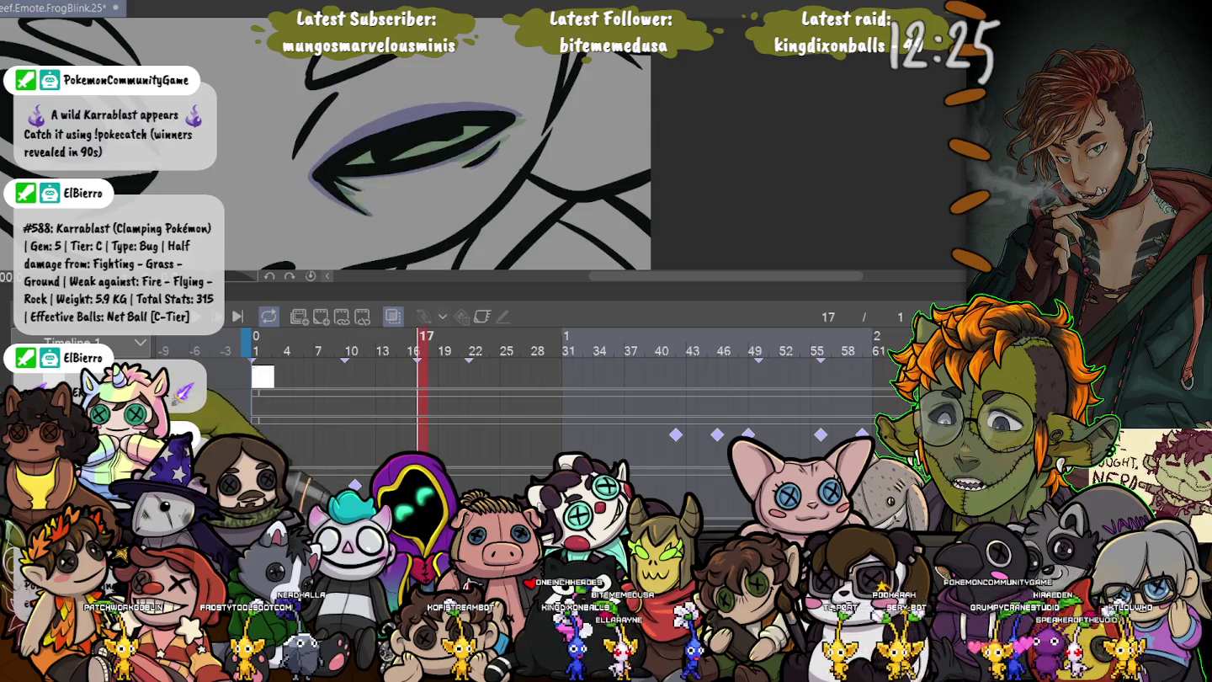
key(Right)
key(Right)
key(Right)
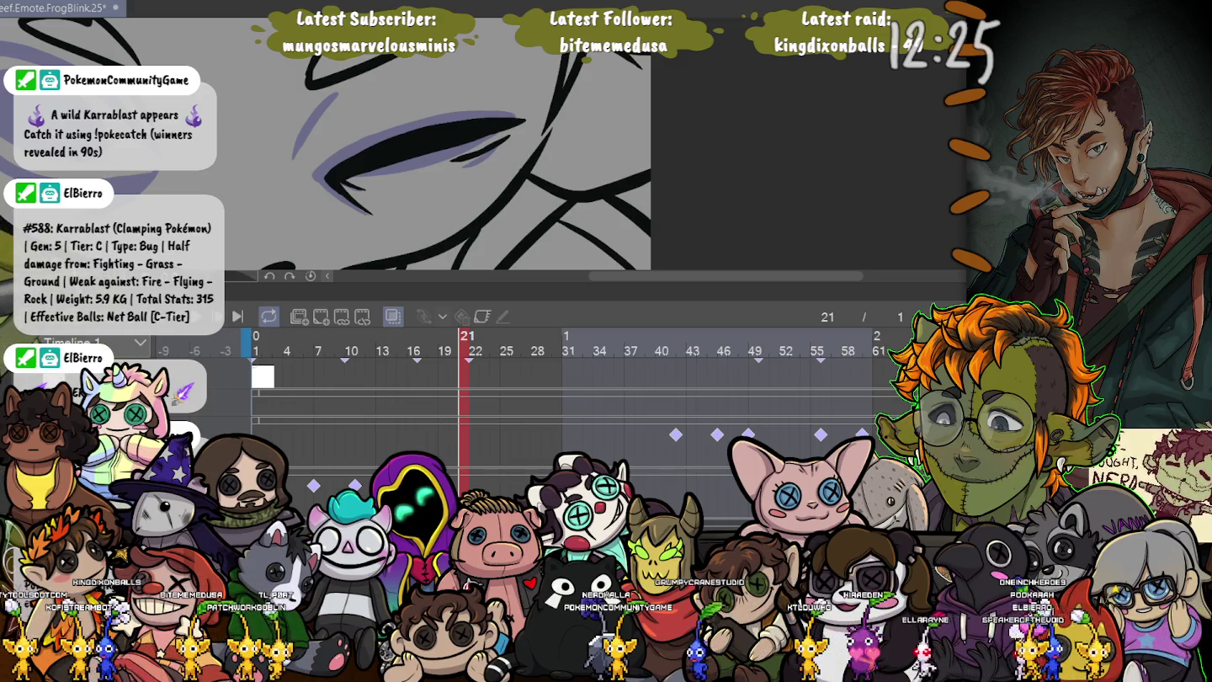
key(space)
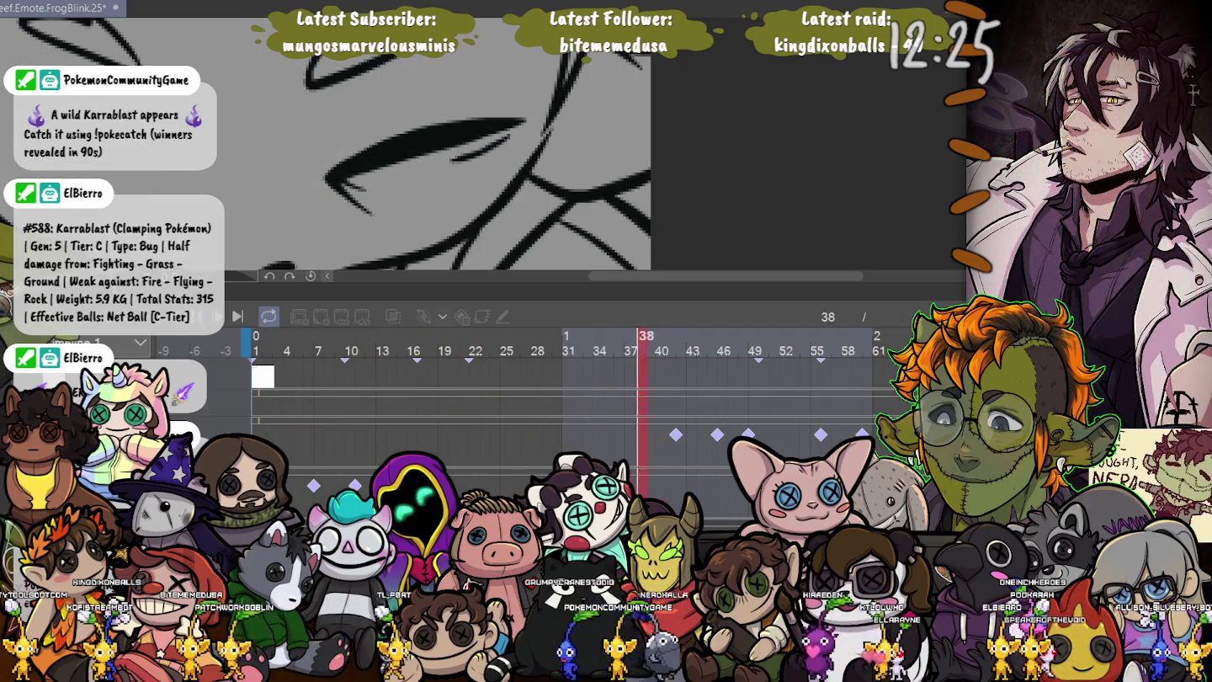
key(space)
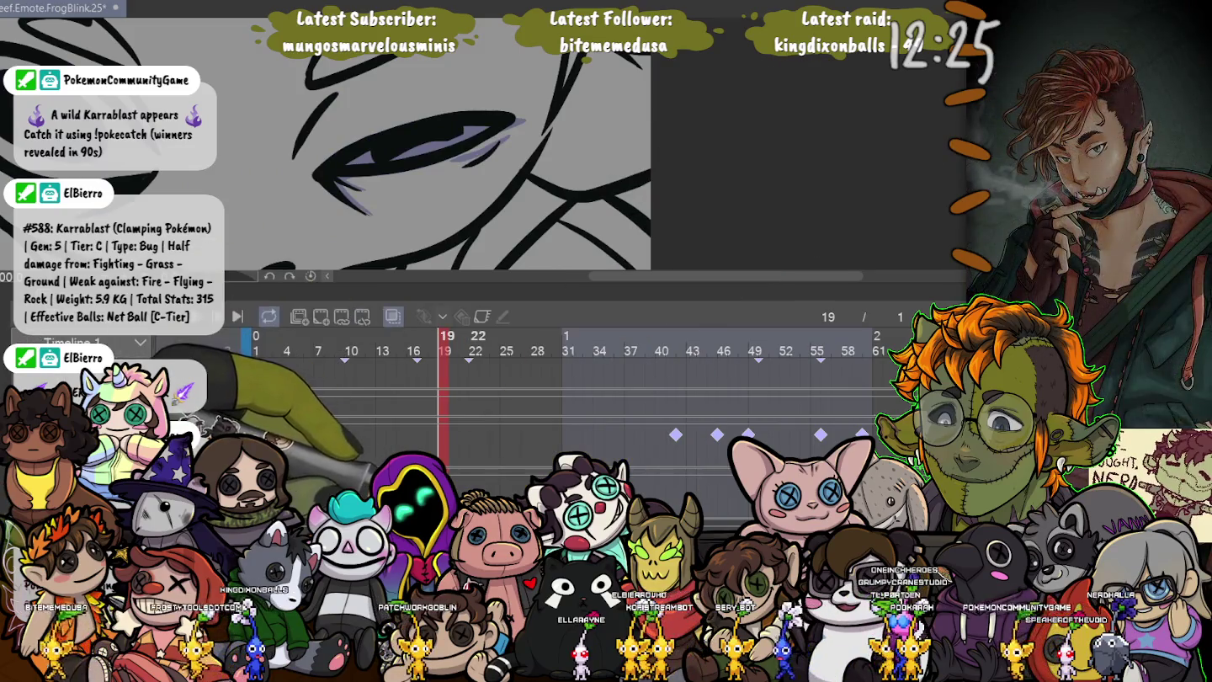
key(Right)
key(Right)
key(Right)
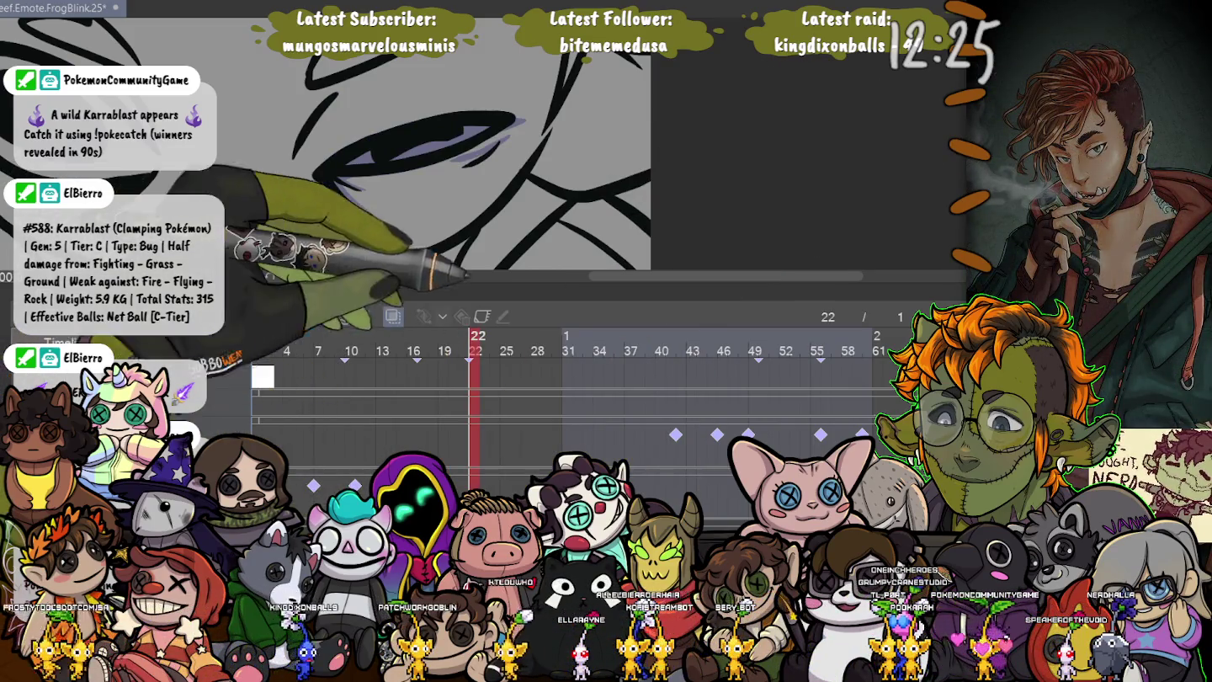
key(ctrl+z)
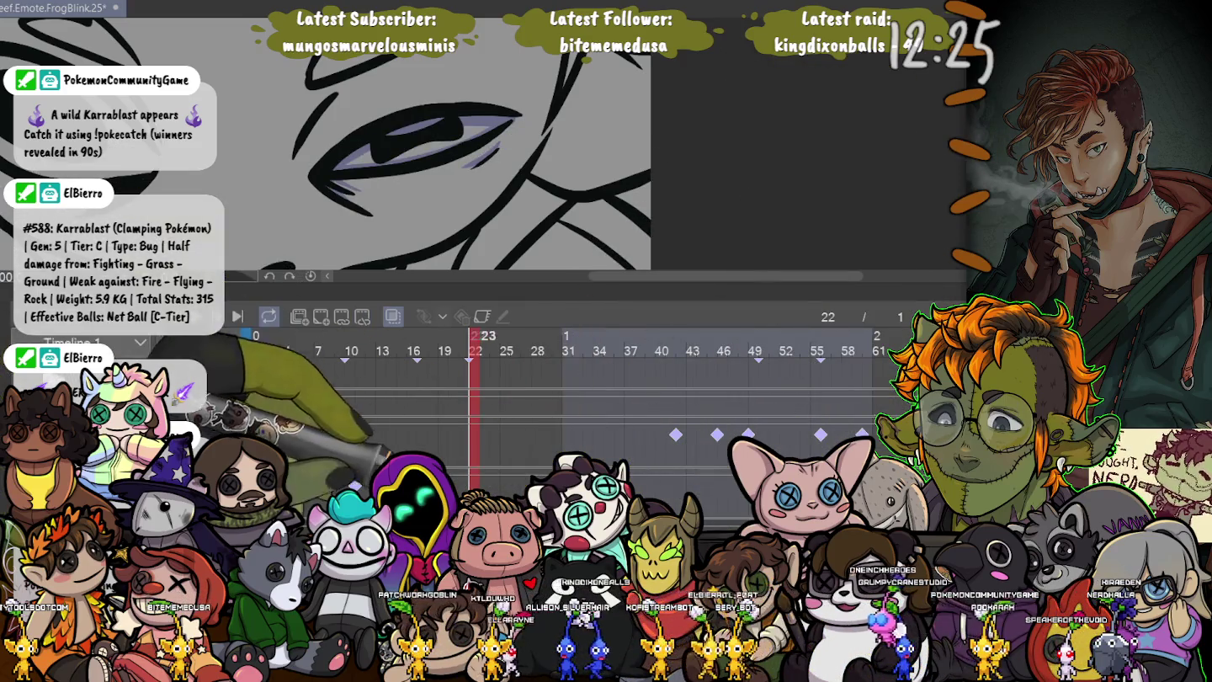
key(Right)
key(Right)
key(Right)
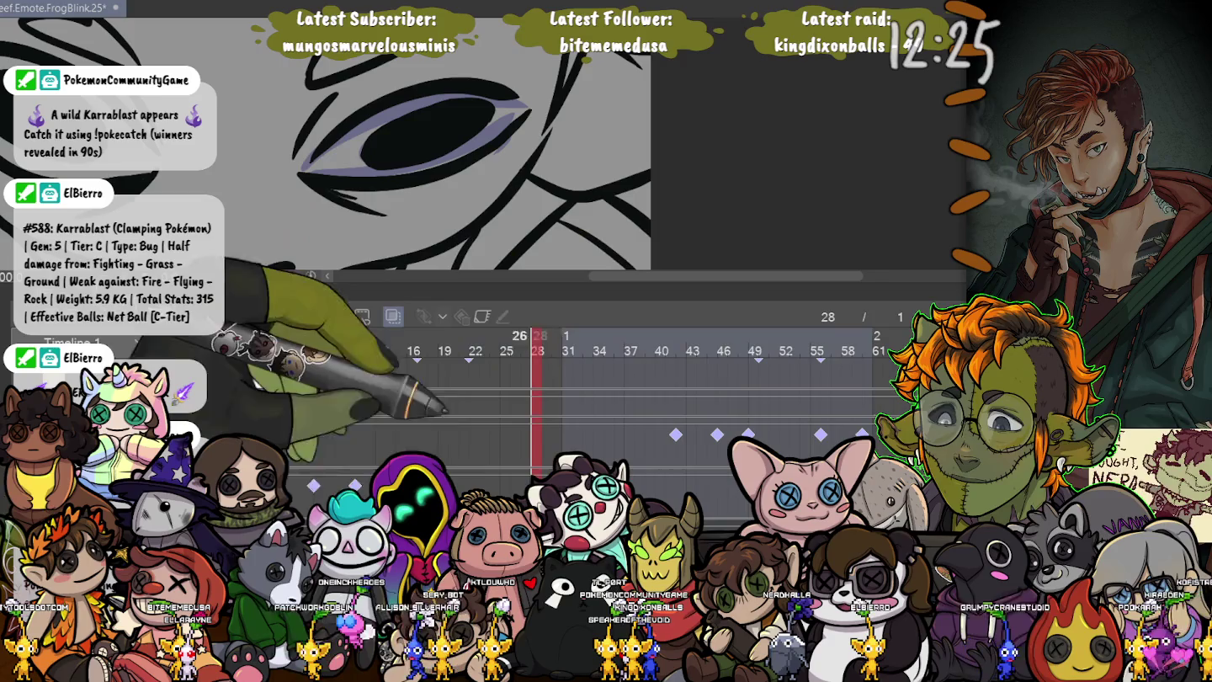
click(571, 337)
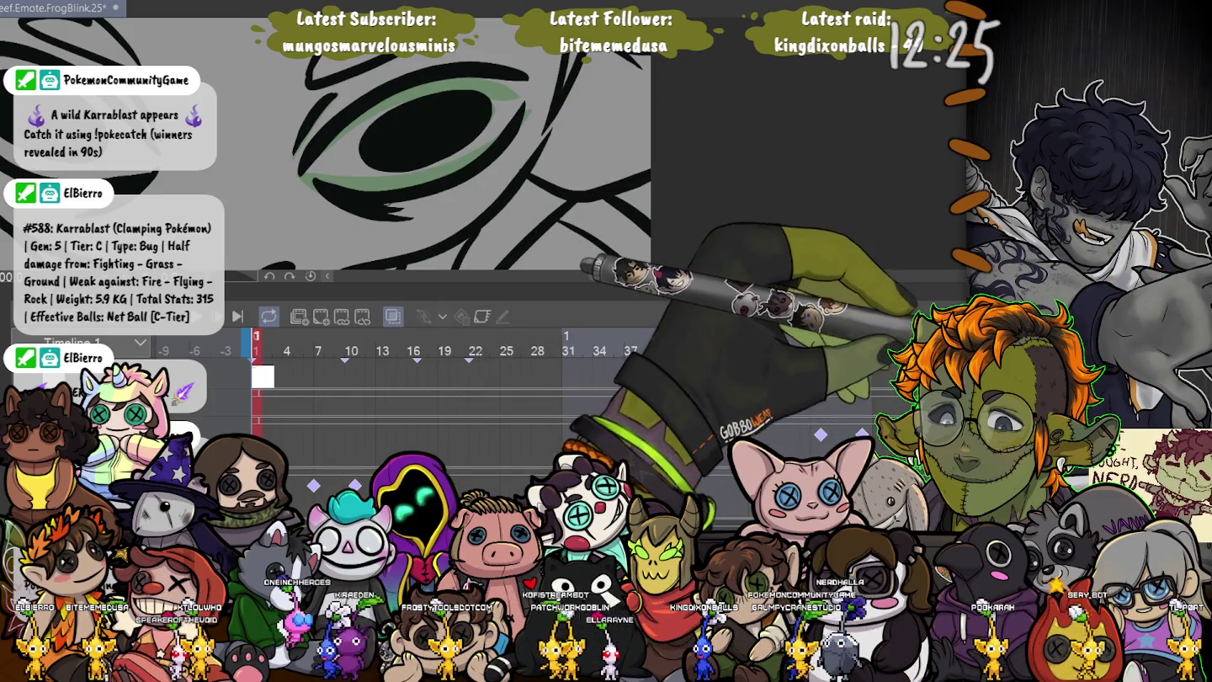
- Scale and move both eye drawings together so they sit correctly on the frog's face
key(ctrl+t)
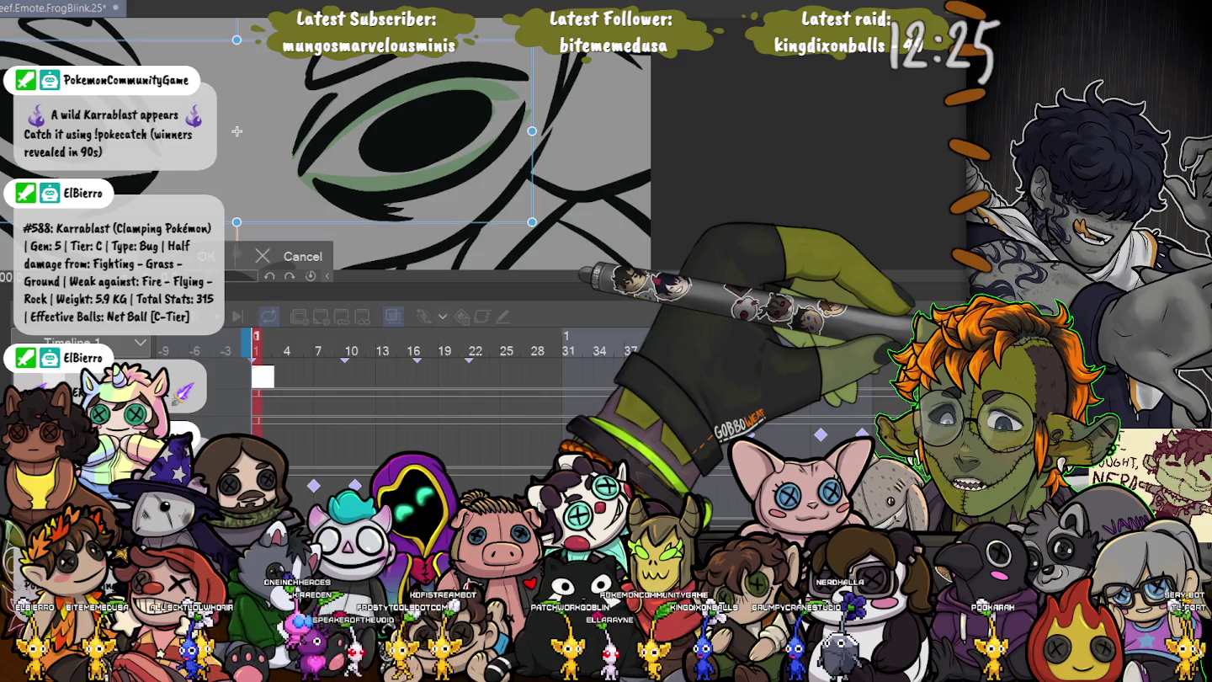
scroll(237, 131, down, 2)
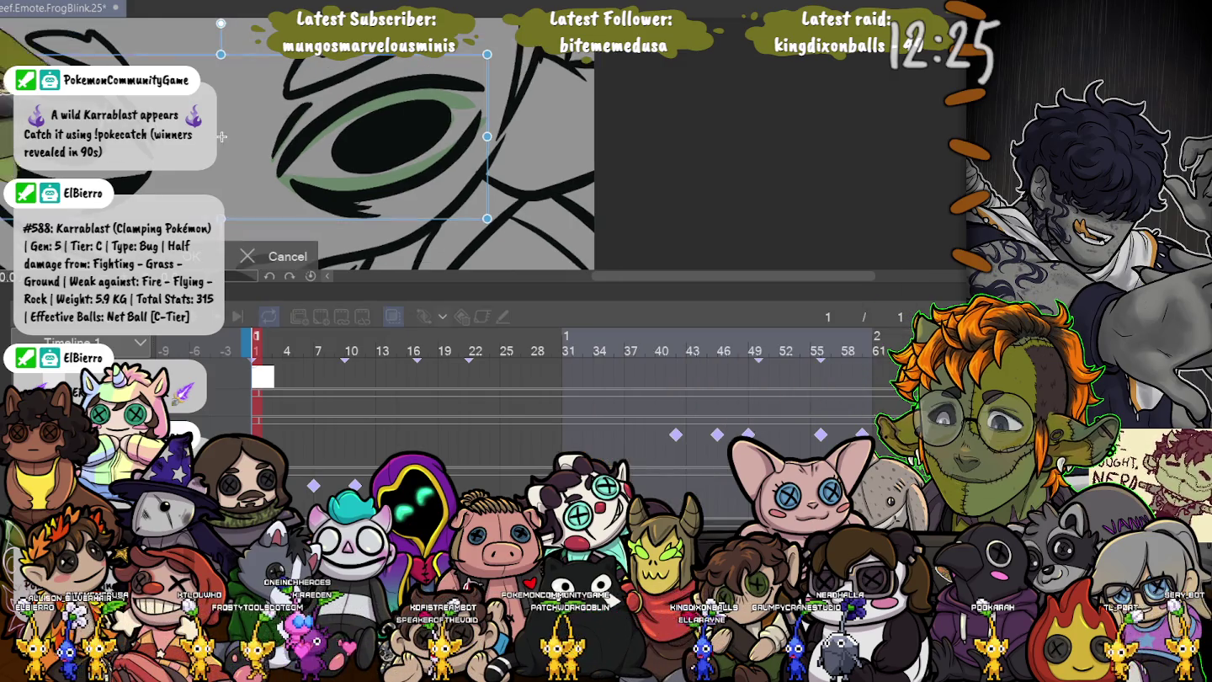
scroll(236, 131, down, 2)
scroll(237, 132, down, 2)
key(Return)
key(ctrl+t)
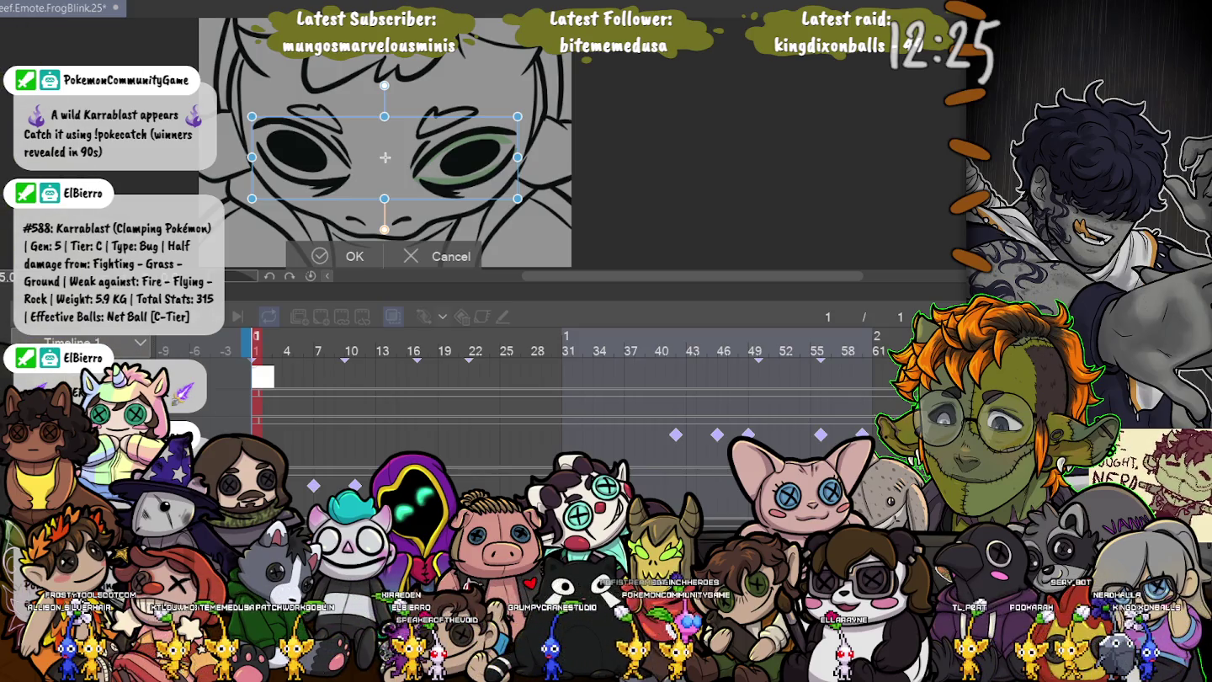
key(Return)
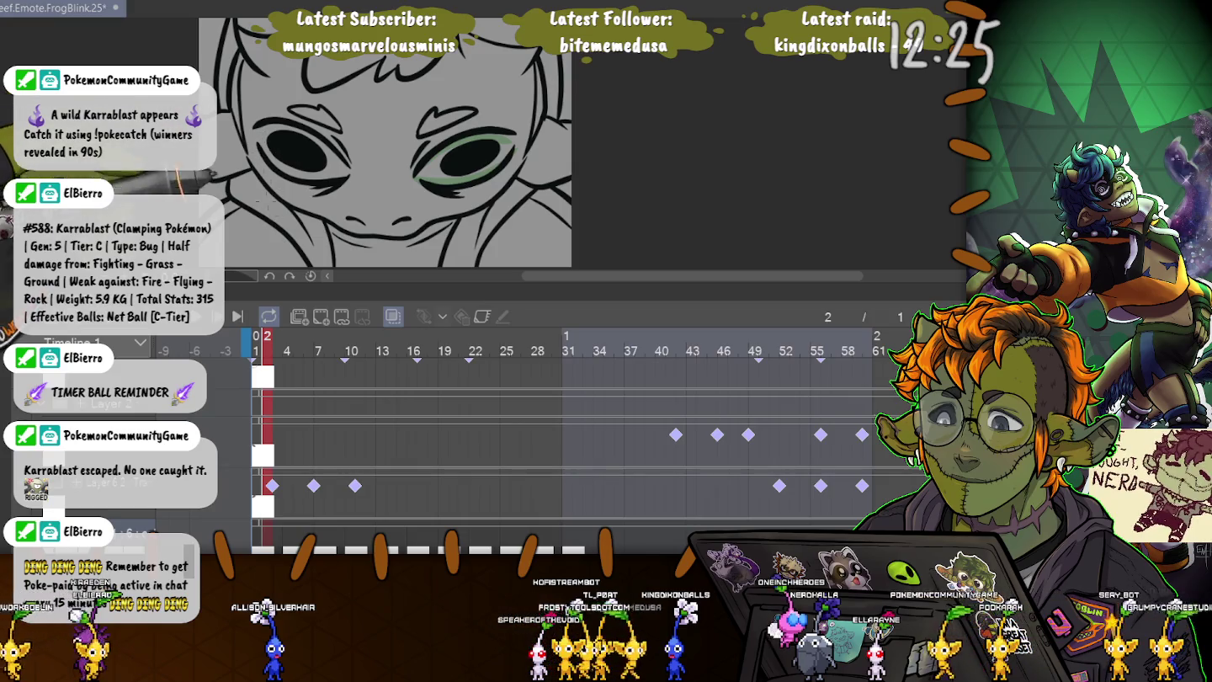
- Paint a teal ellipse over the left eye on the closed-eye frame, then return to frame 1
drag(249, 176, 245, 181)
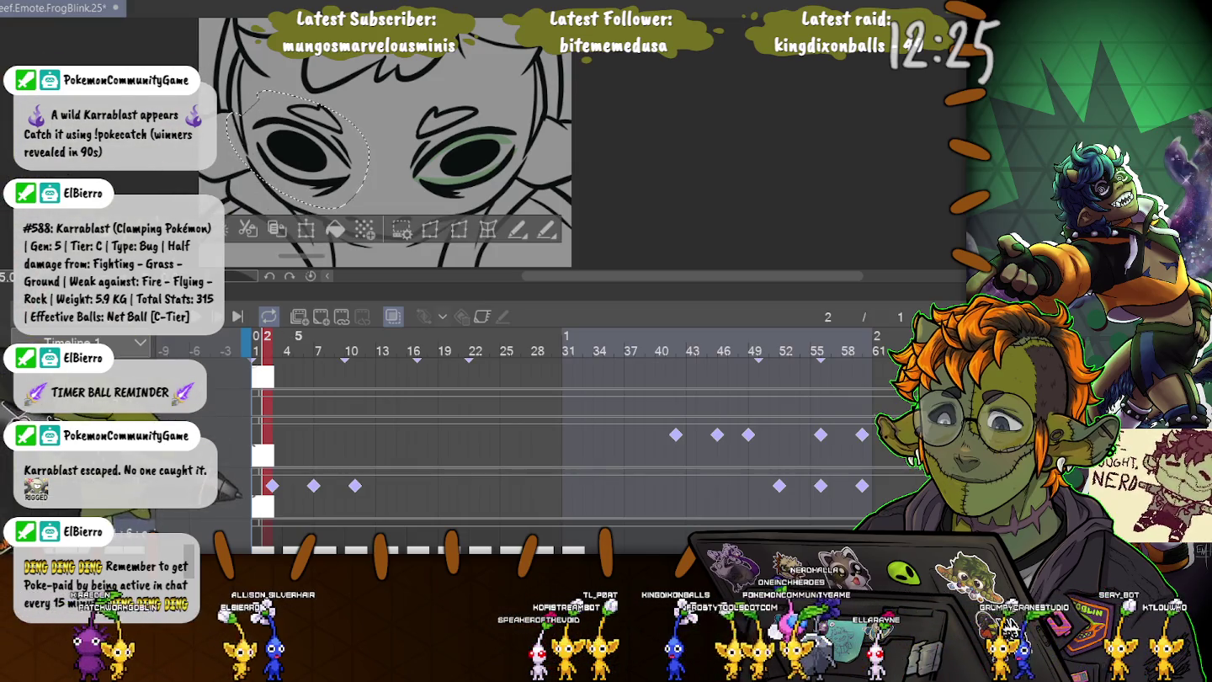
drag(297, 335, 402, 335)
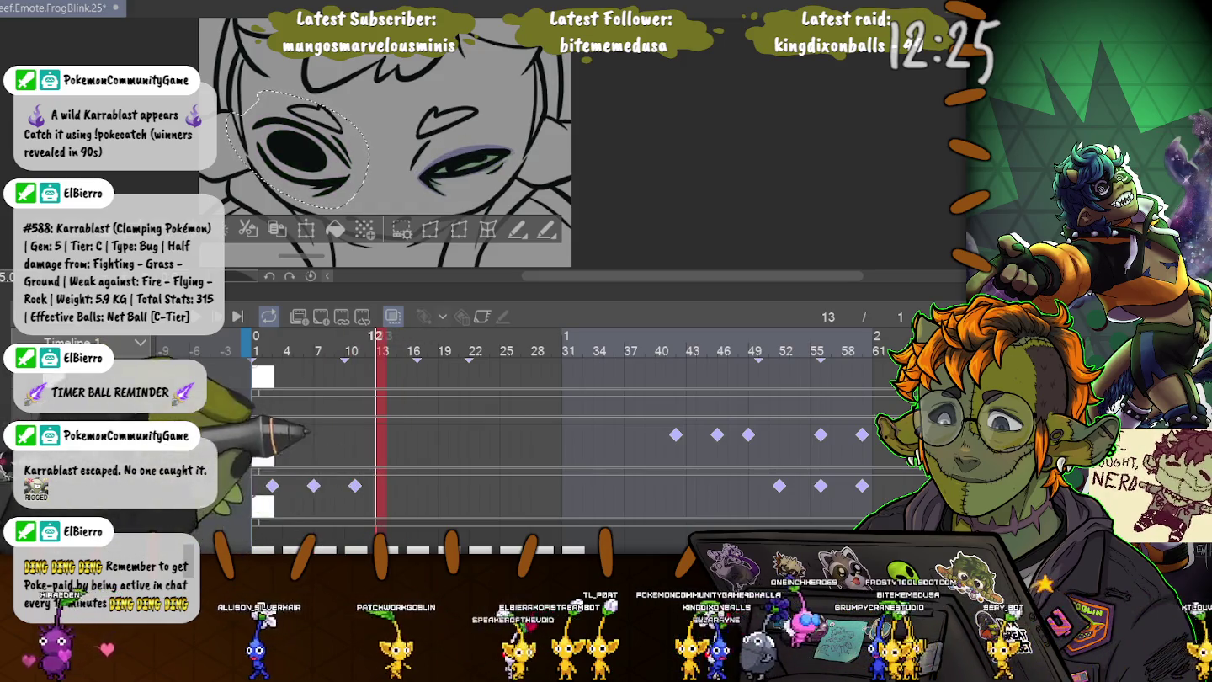
key(Right)
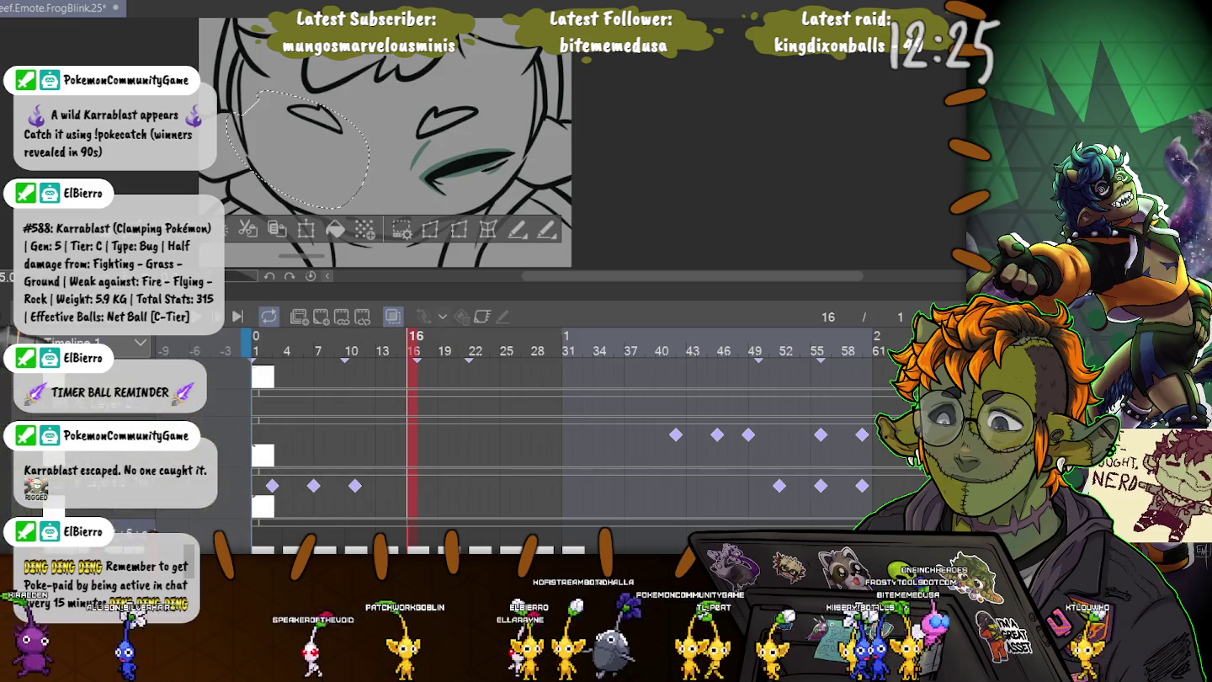
key(ctrl+d)
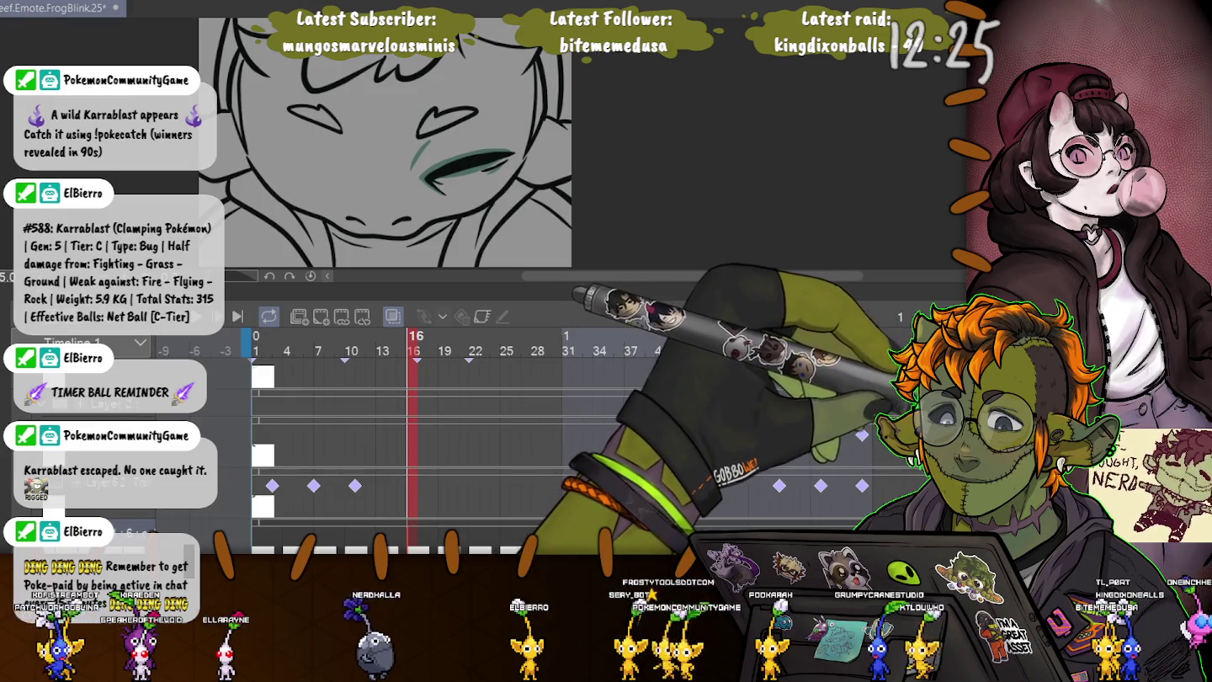
drag(269, 142, 271, 142)
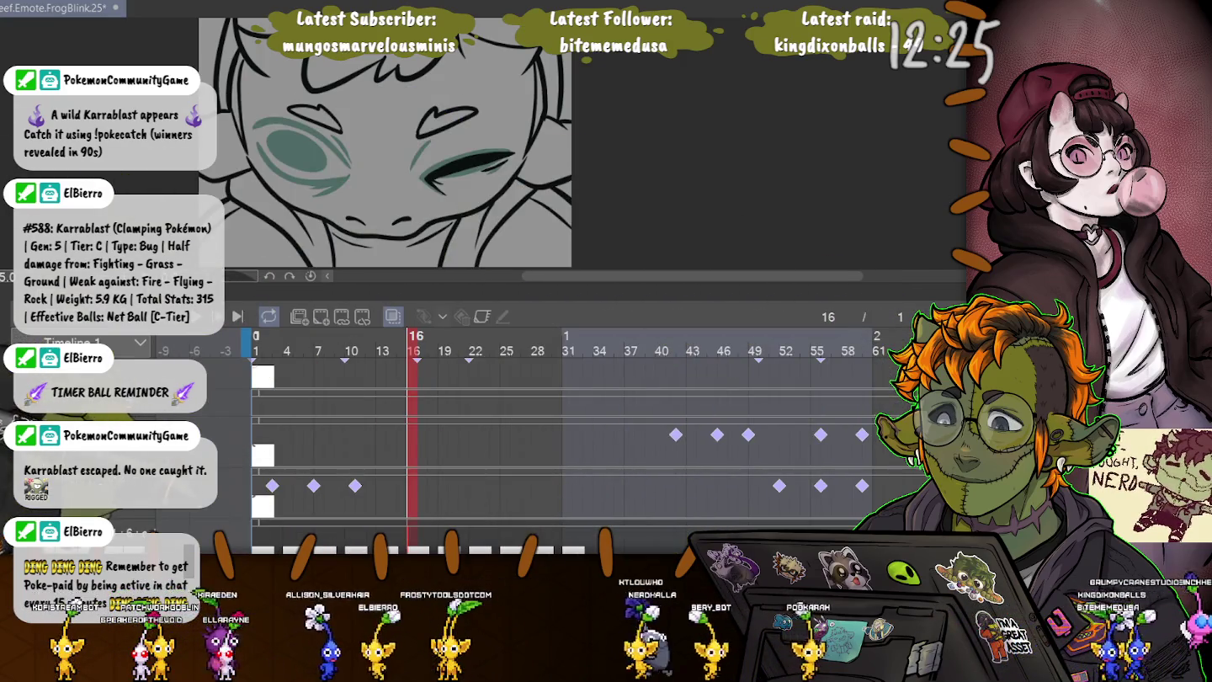
scroll(564, 437, down, 3)
key(Home)
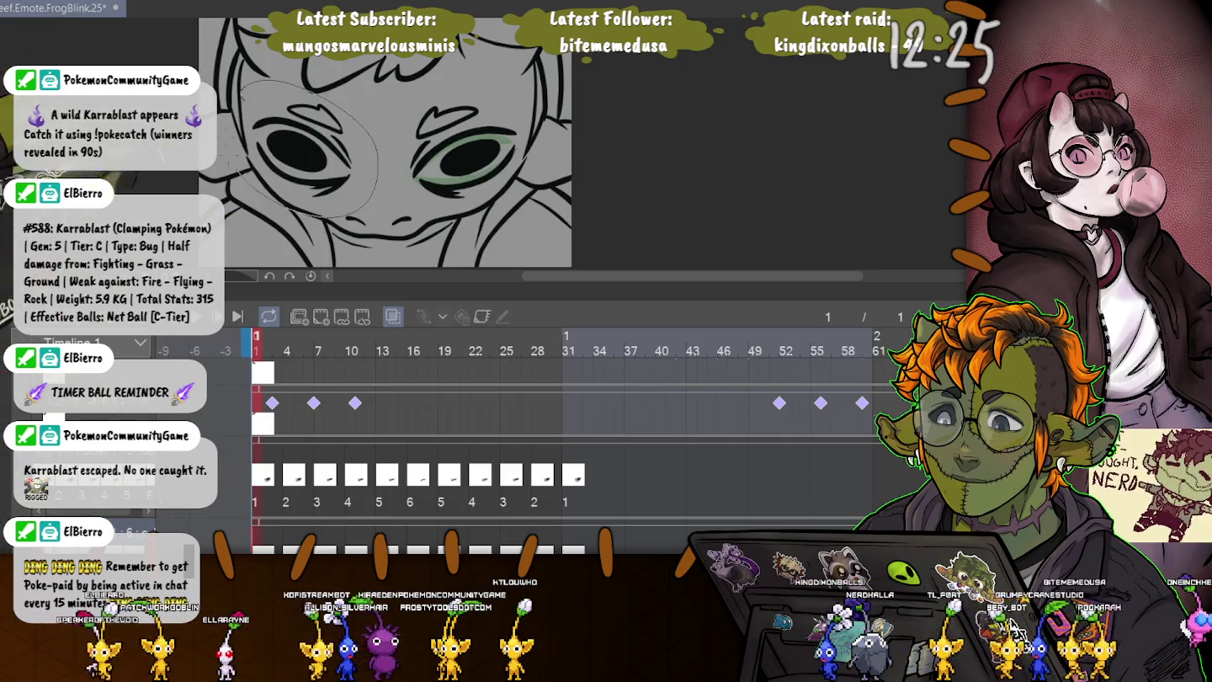
- Lasso and delete the left eye's black fill, then step through later frames to check
drag(227, 80, 379, 214)
key(Delete)
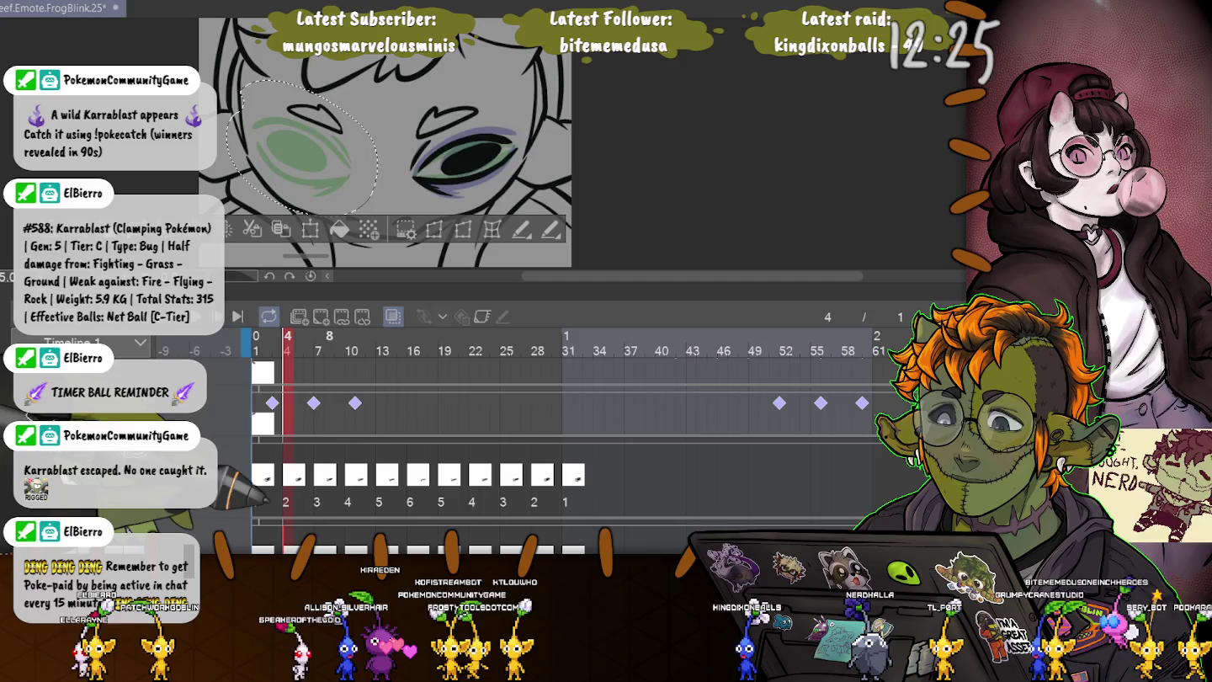
key(Right)
key(Right)
key(Right)
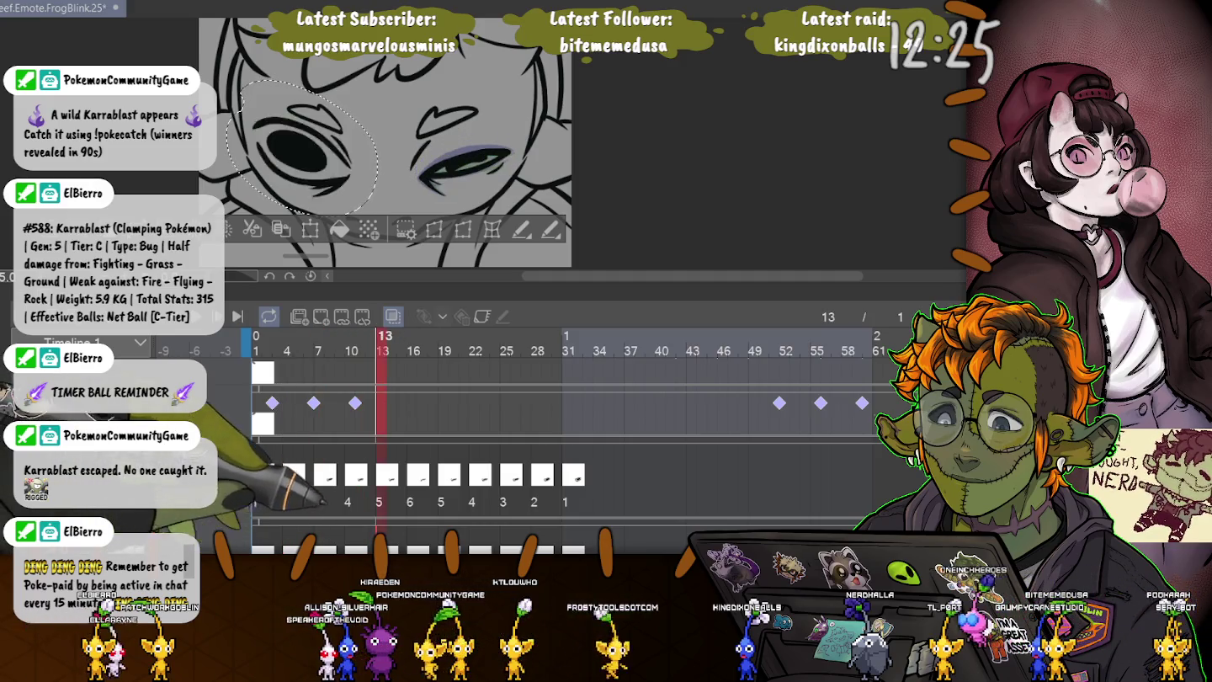
key(Right)
key(Right)
key(Right)
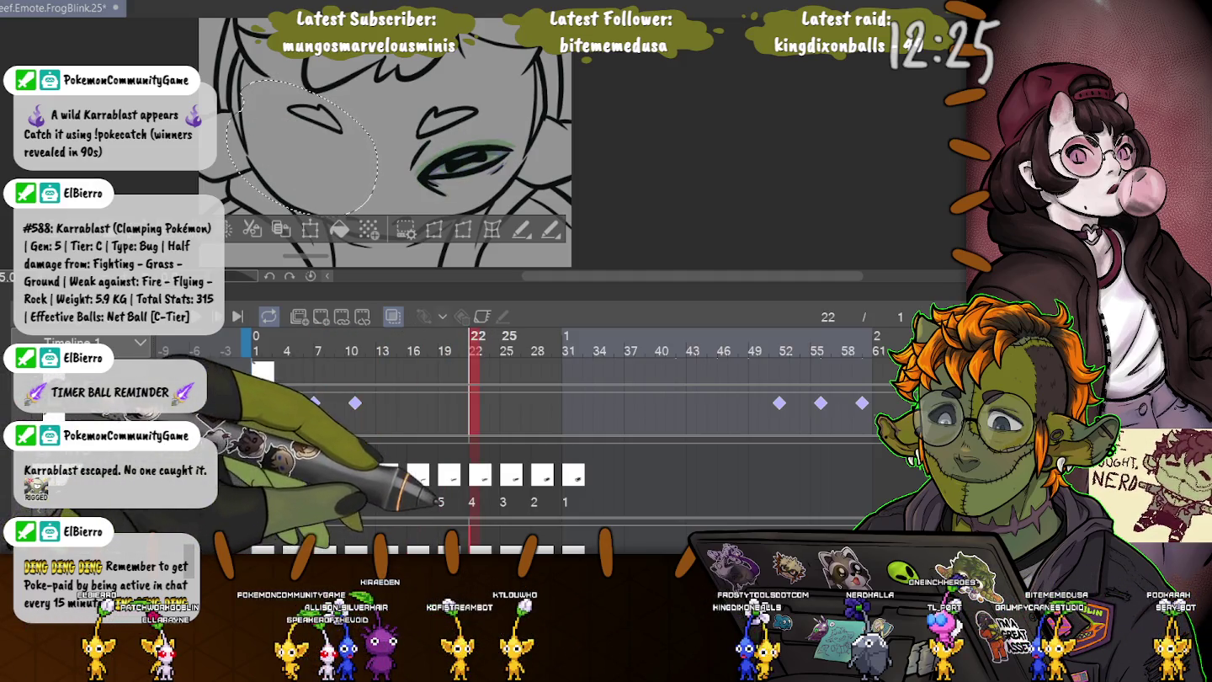
key(Right)
key(Right)
key(Right)
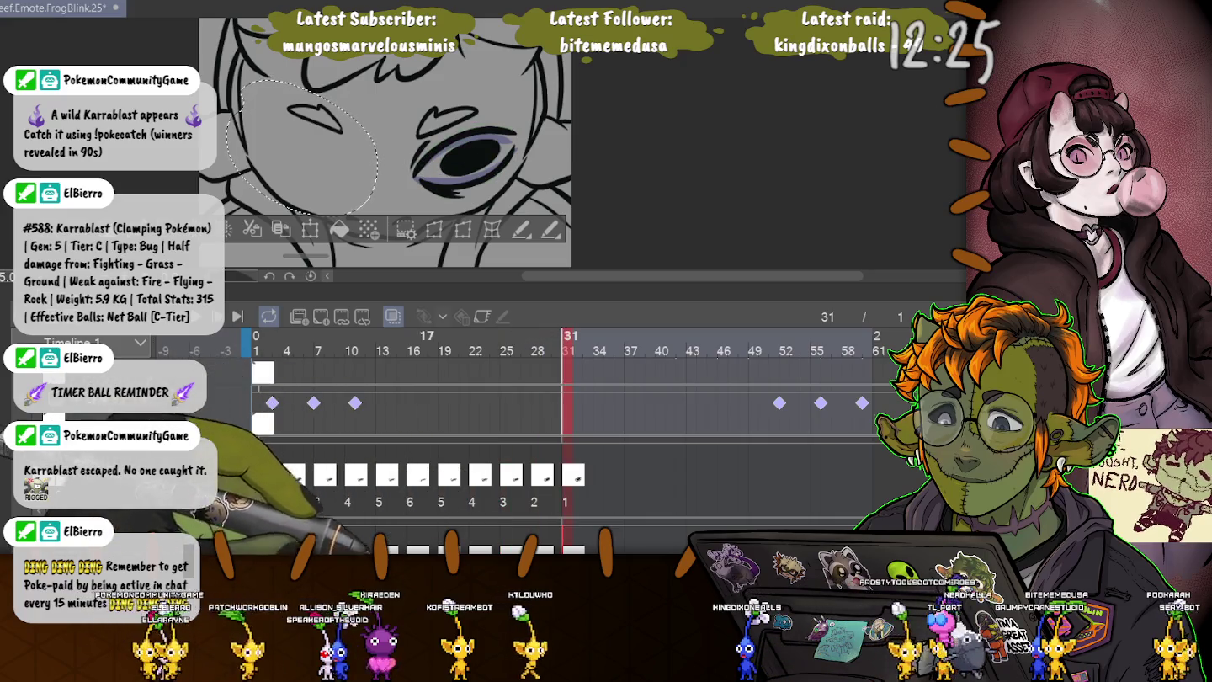
key(ctrl+d)
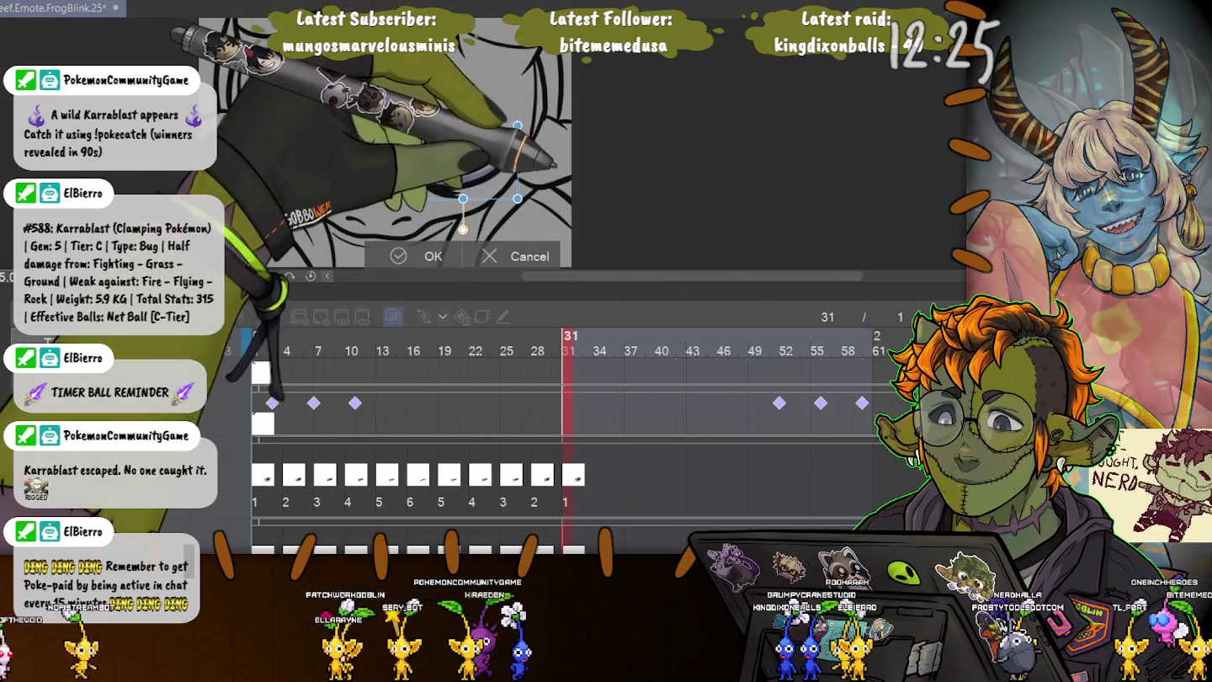
- Jump to frame 16 and transform the green closed-eye stroke into a new position
key(Return)
click(413, 350)
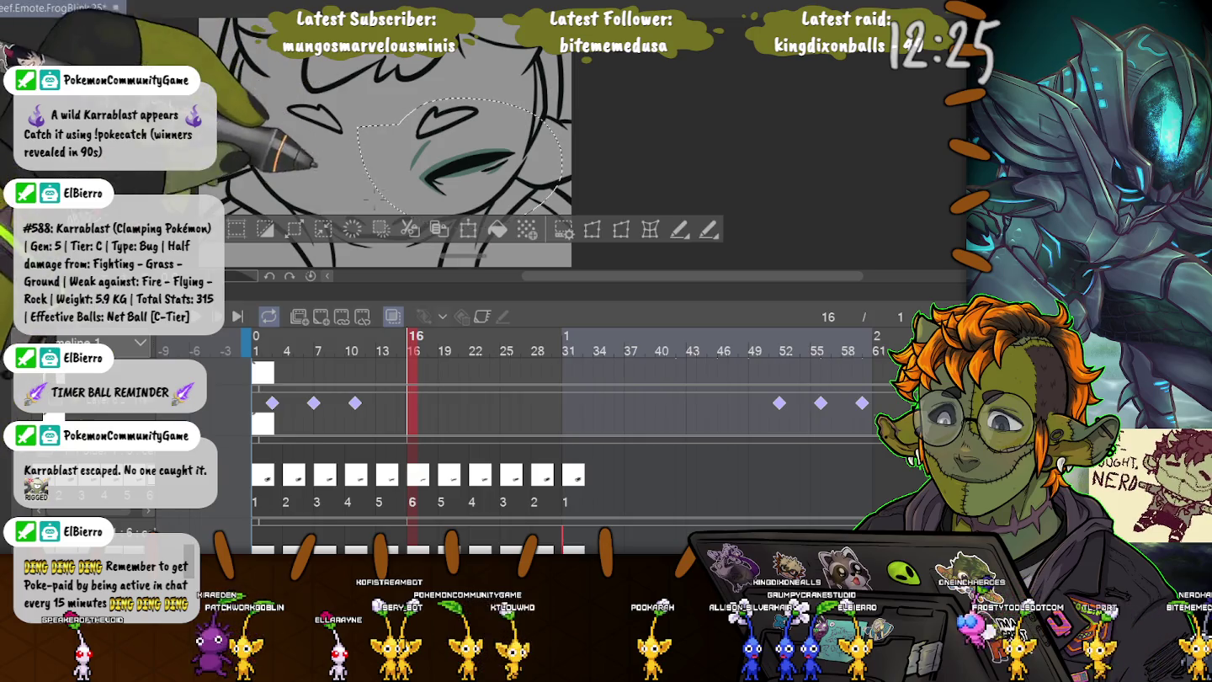
drag(362, 130, 538, 207)
key(ctrl+d)
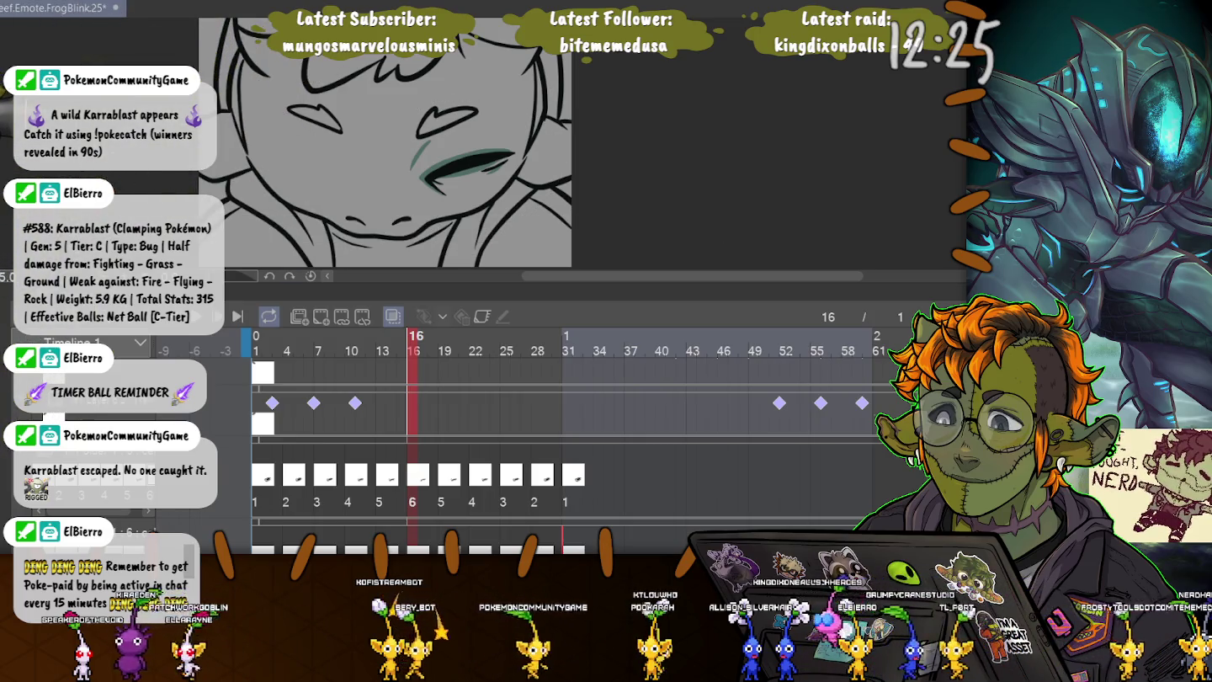
key(ctrl+t)
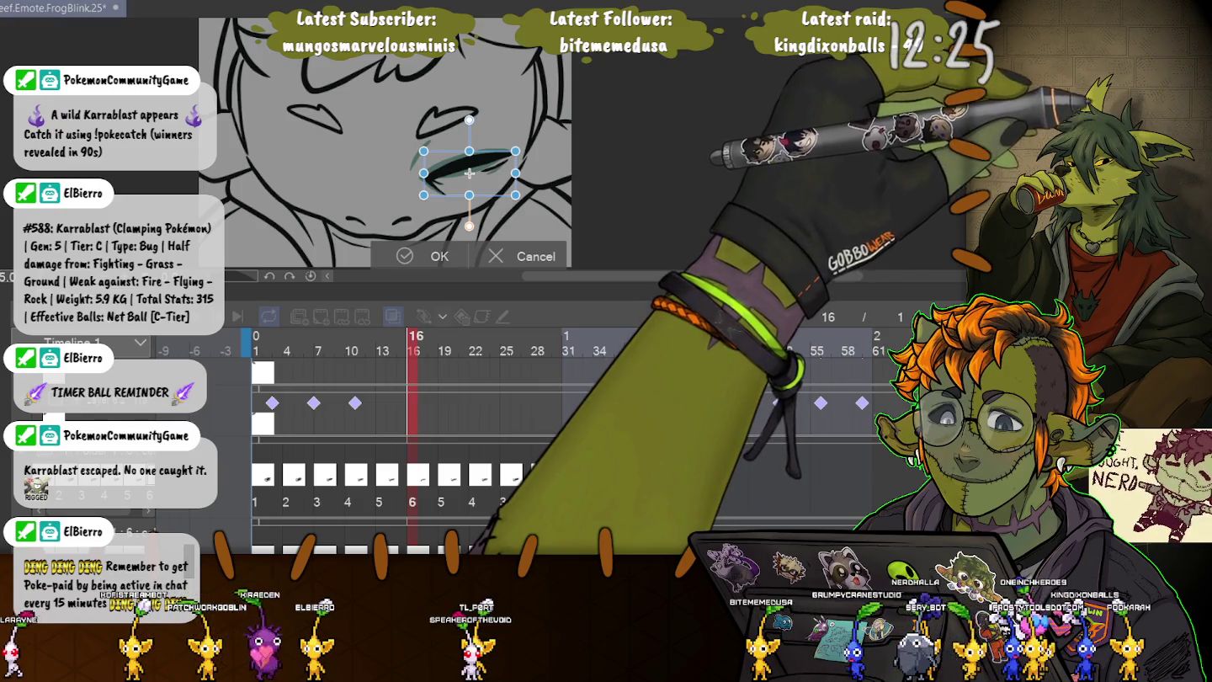
key(Tab)
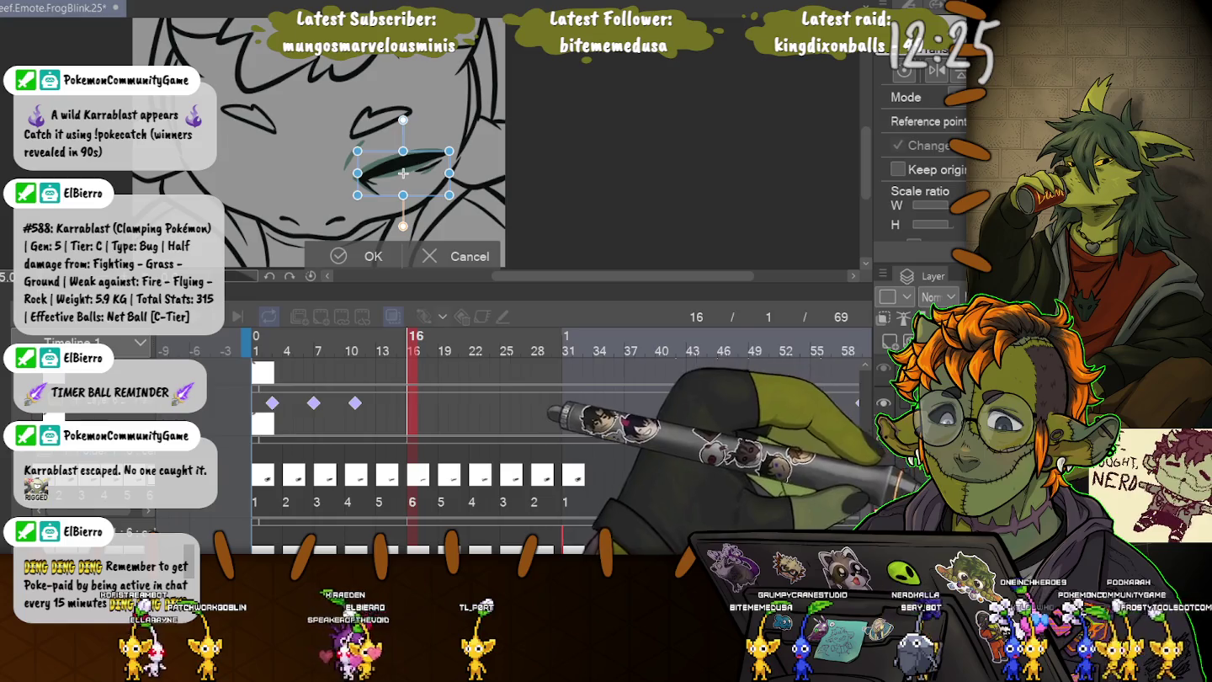
key(Return)
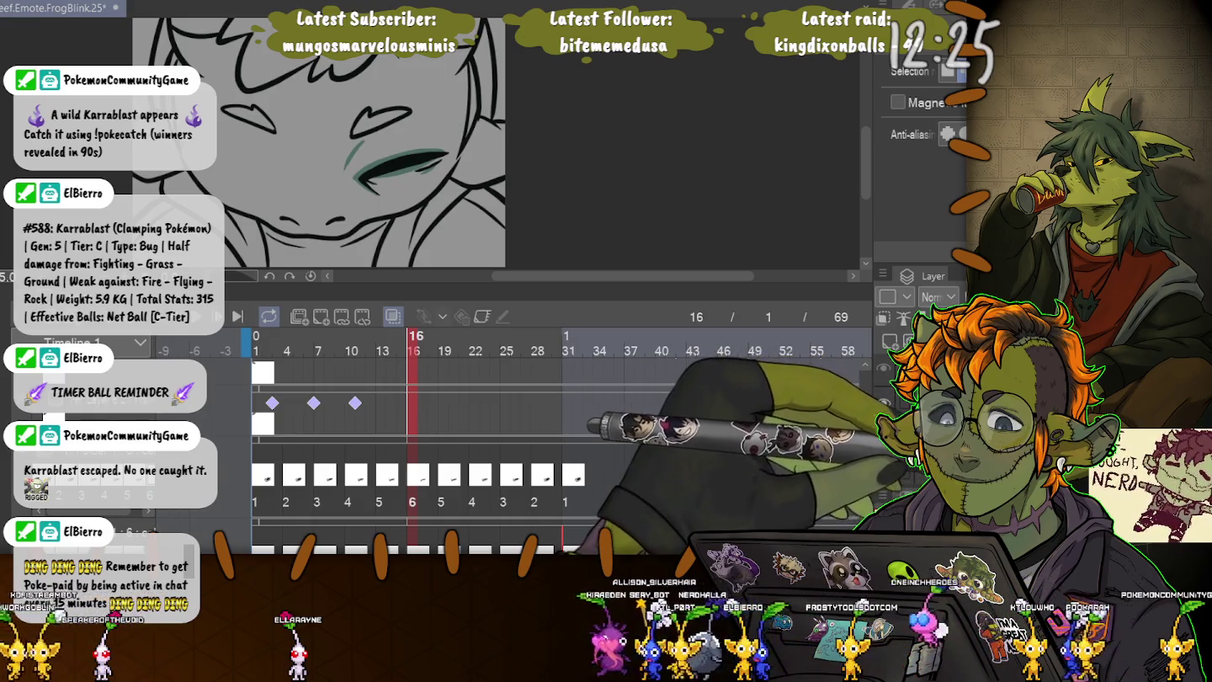
- Scroll the timeline, hide the side panels, and lasso the eye drawing for repositioning
scroll(420, 144, left, 5)
scroll(420, 143, right, 5)
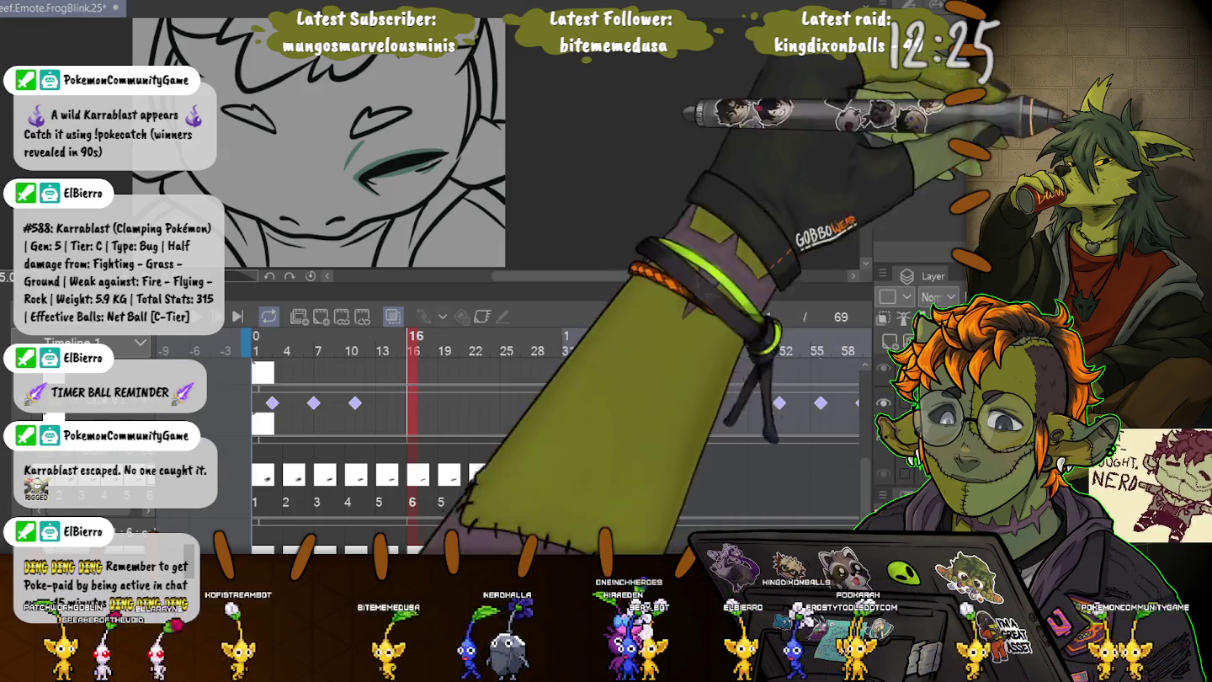
key(Tab)
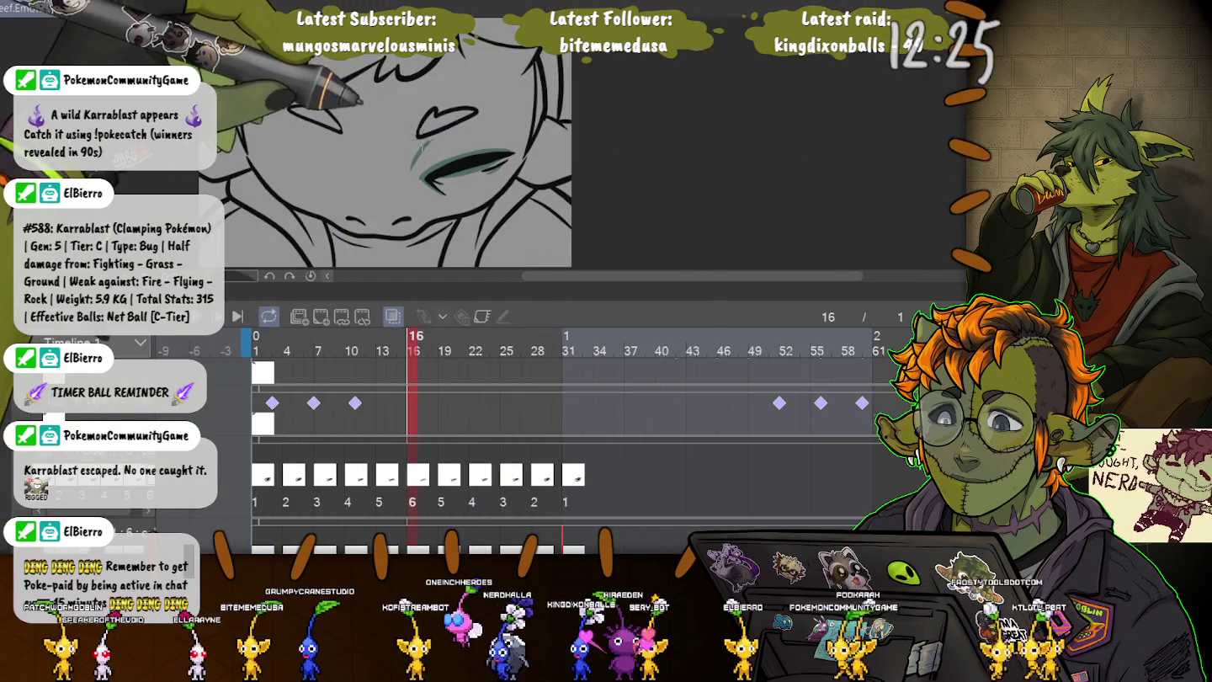
drag(409, 190, 394, 193)
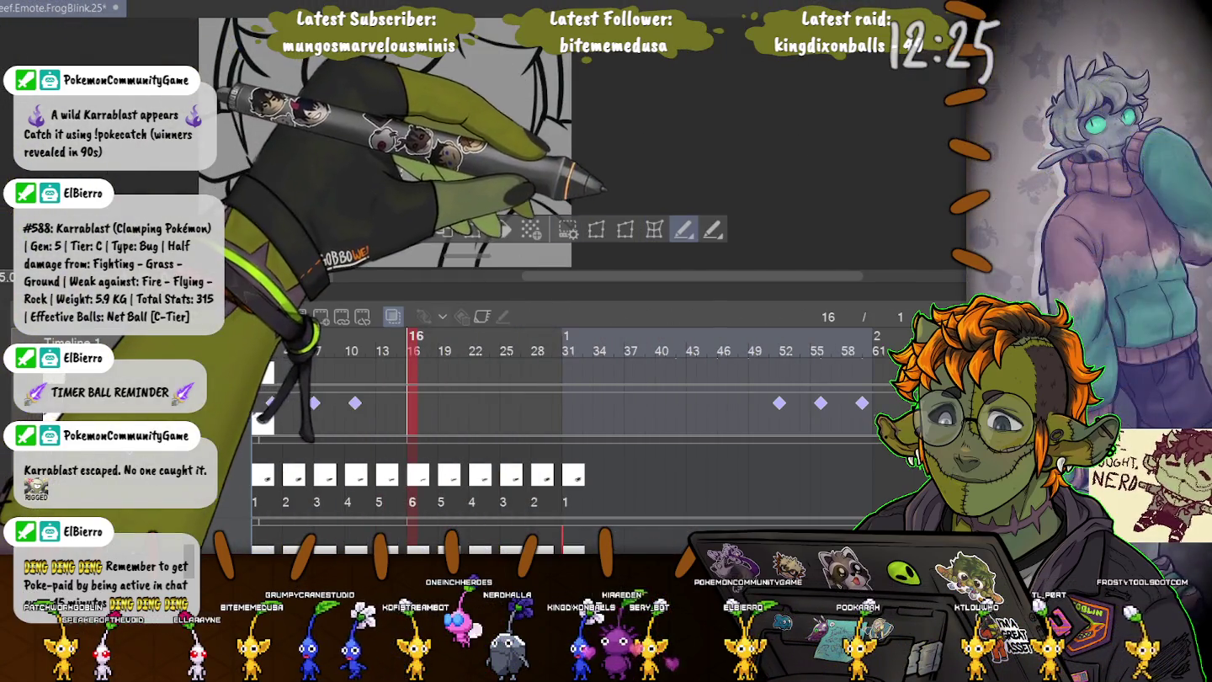
- Move frame 16's selected eye strokes left onto the left eye position
key(ctrl+t)
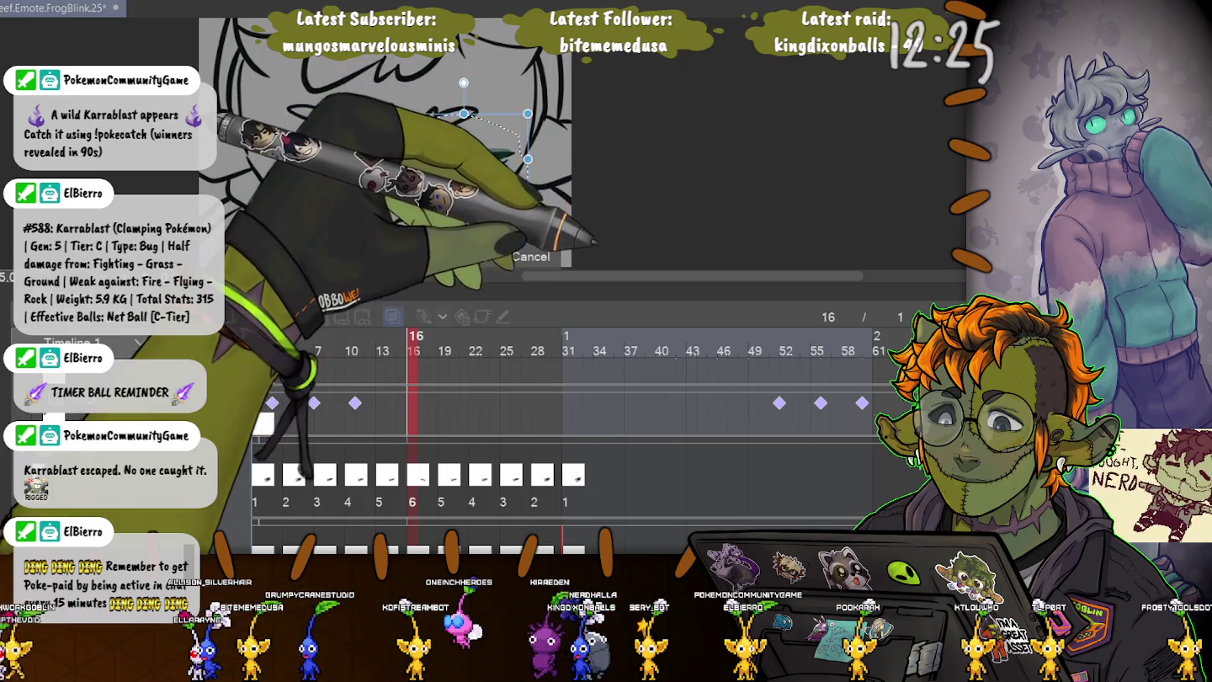
drag(464, 159, 312, 159)
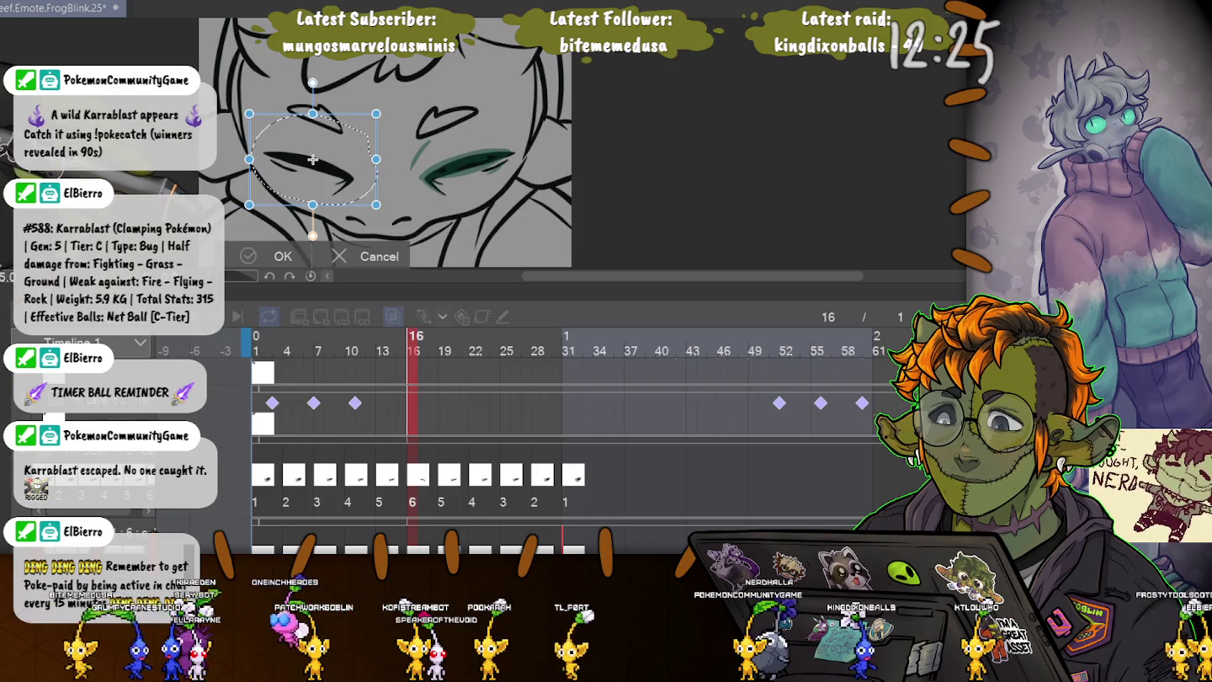
key(Return)
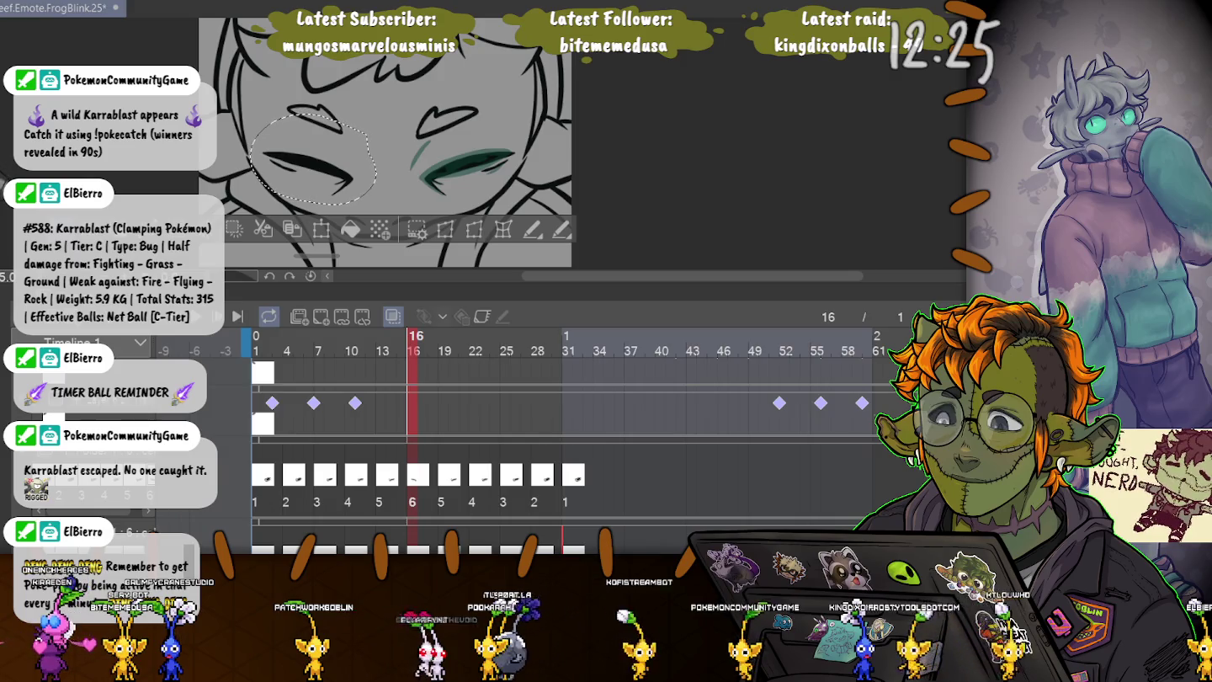
- Select and transform frame 13's eye drawing into place, then step back to frame 10
key(Left)
key(Left)
key(Left)
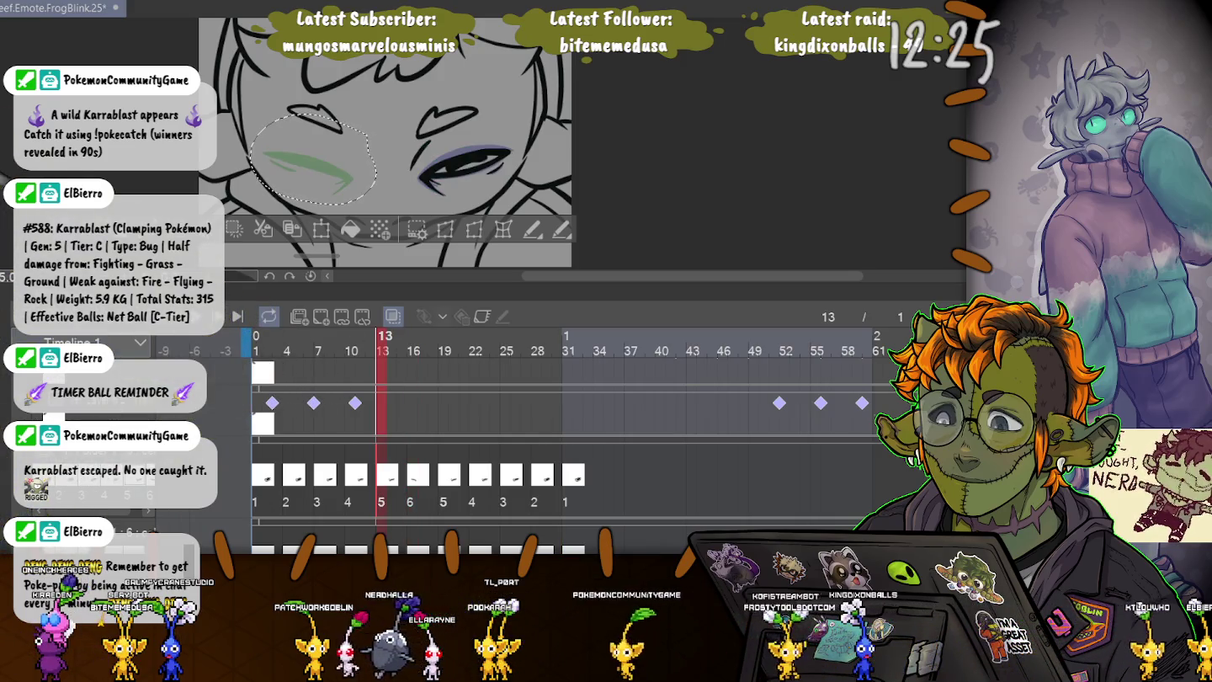
key(ctrl+d)
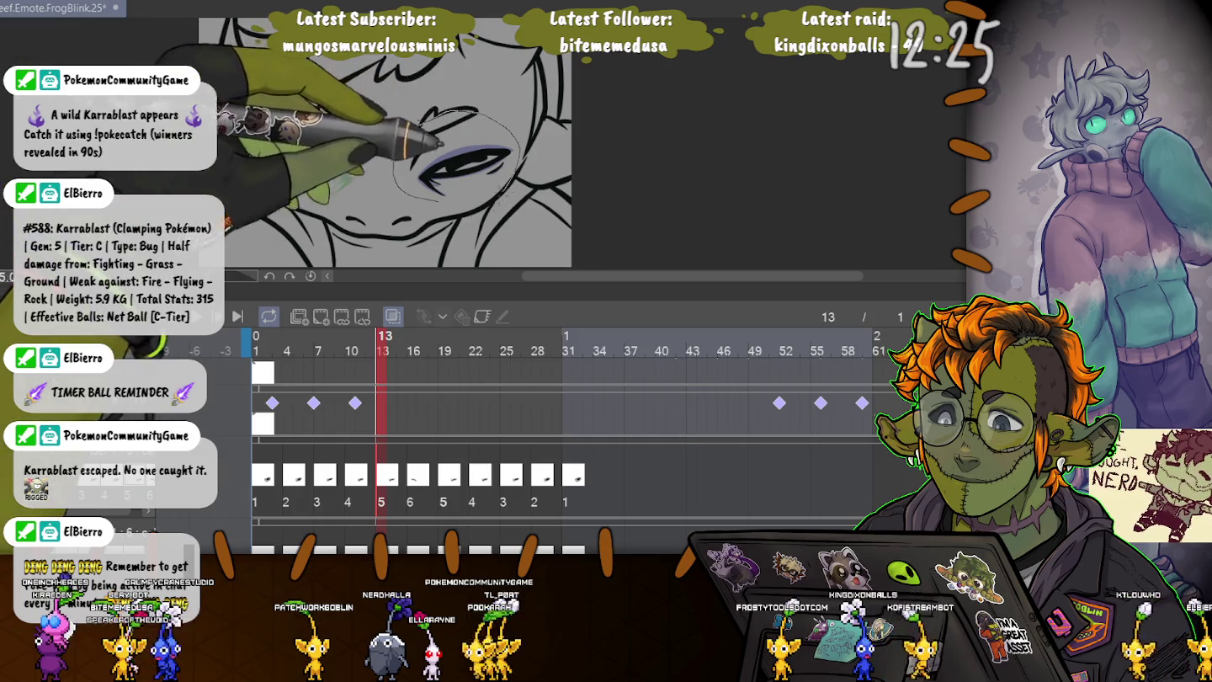
drag(464, 111, 455, 114)
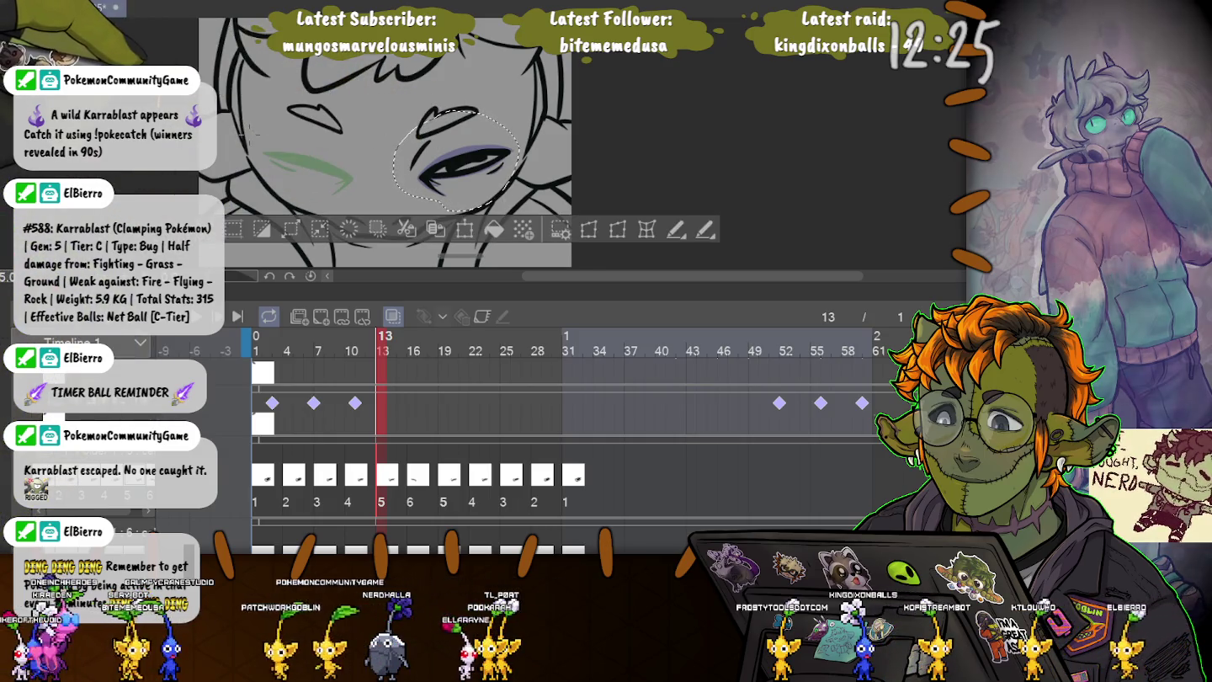
key(ctrl+t)
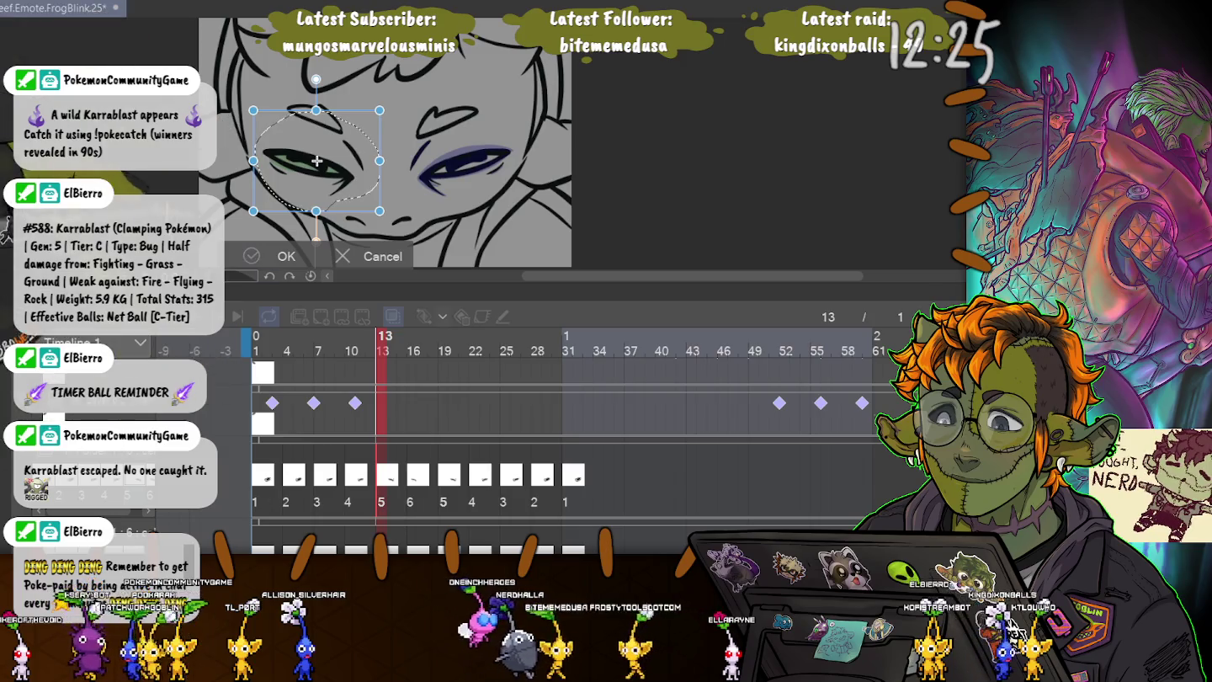
key(Return)
key(Left)
key(Left)
key(Left)
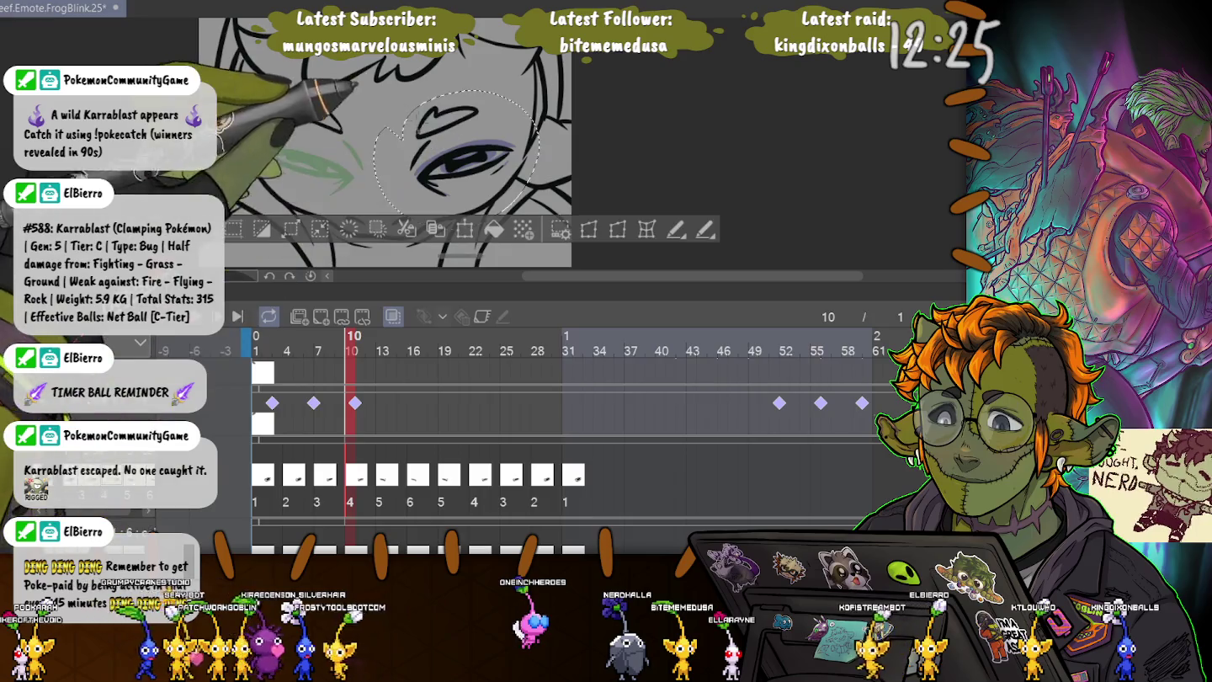
- Shift the left eye drawings on frames 10 and 7 slightly left into alignment
key(ctrl+t)
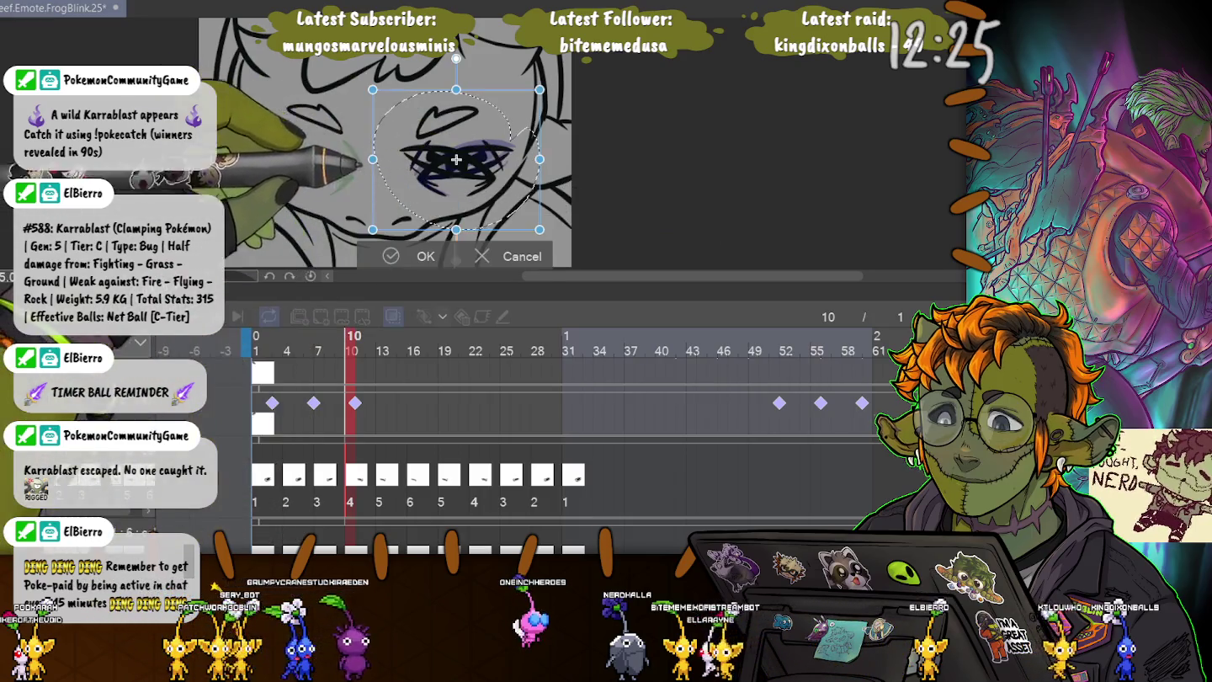
drag(325, 159, 315, 159)
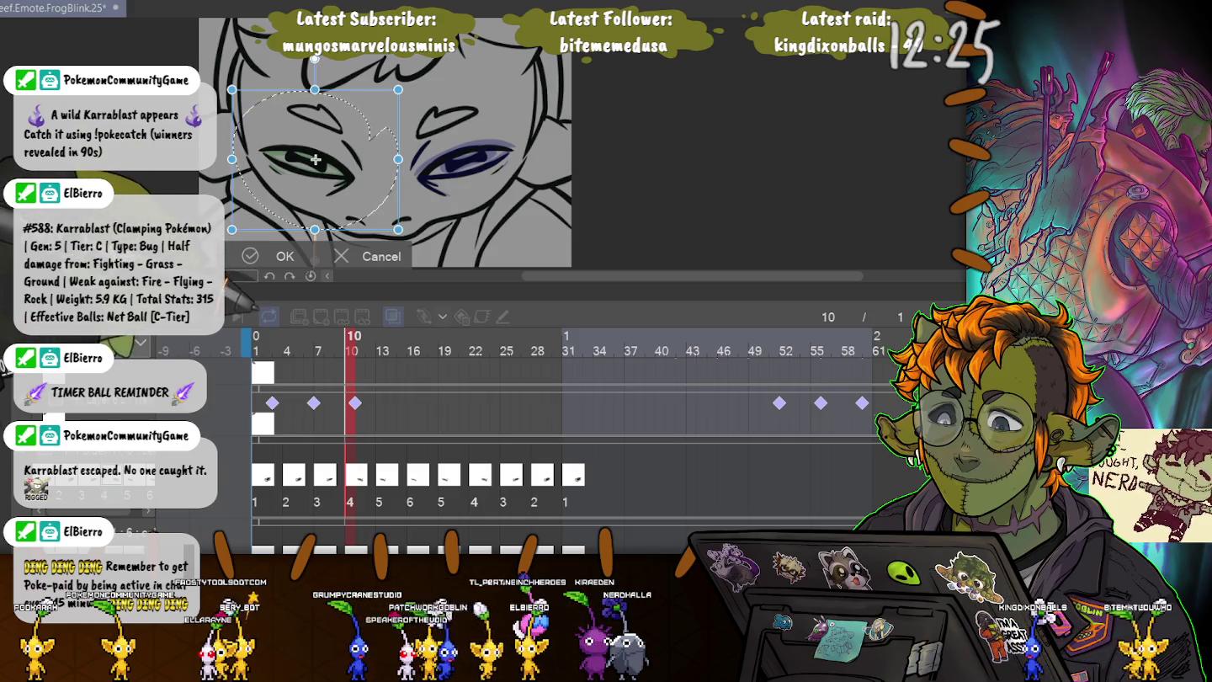
key(Return)
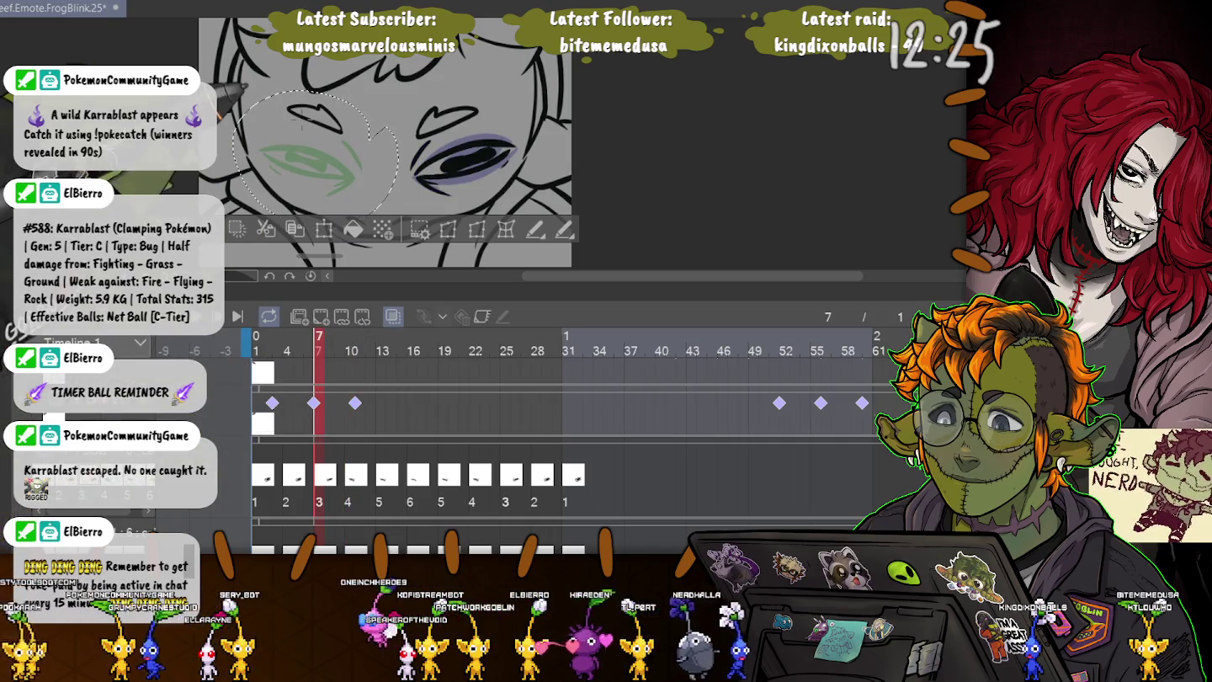
drag(382, 137, 381, 141)
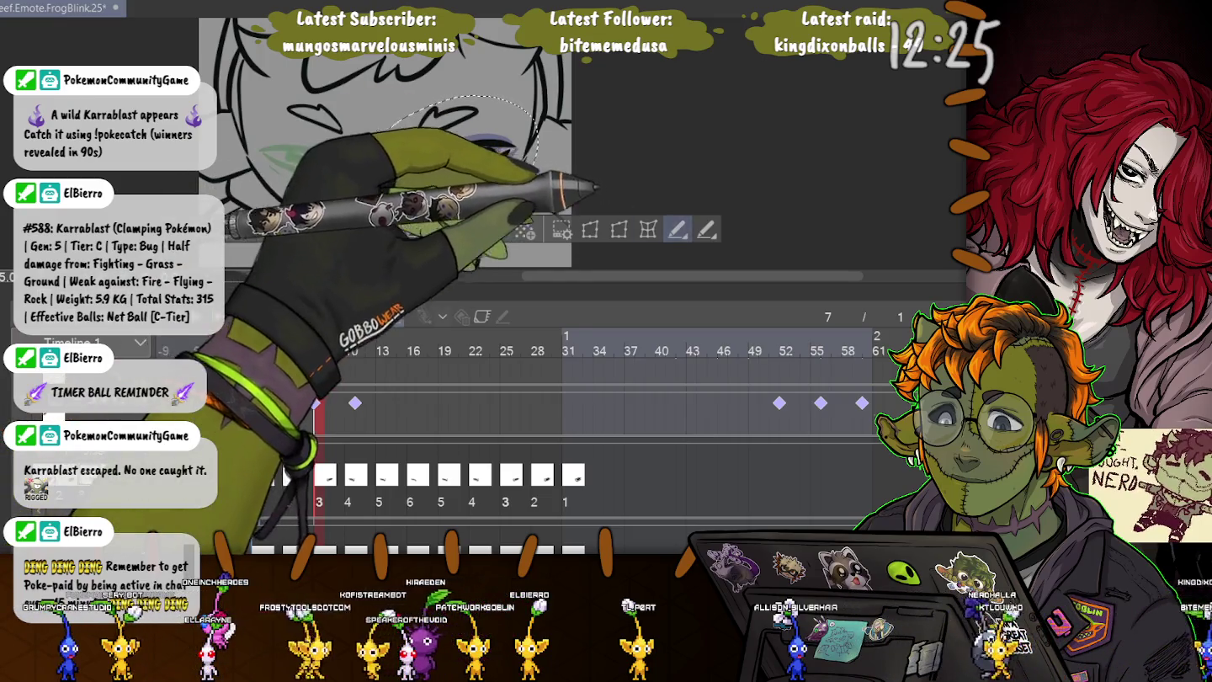
key(ctrl+t)
drag(248, 155, 225, 154)
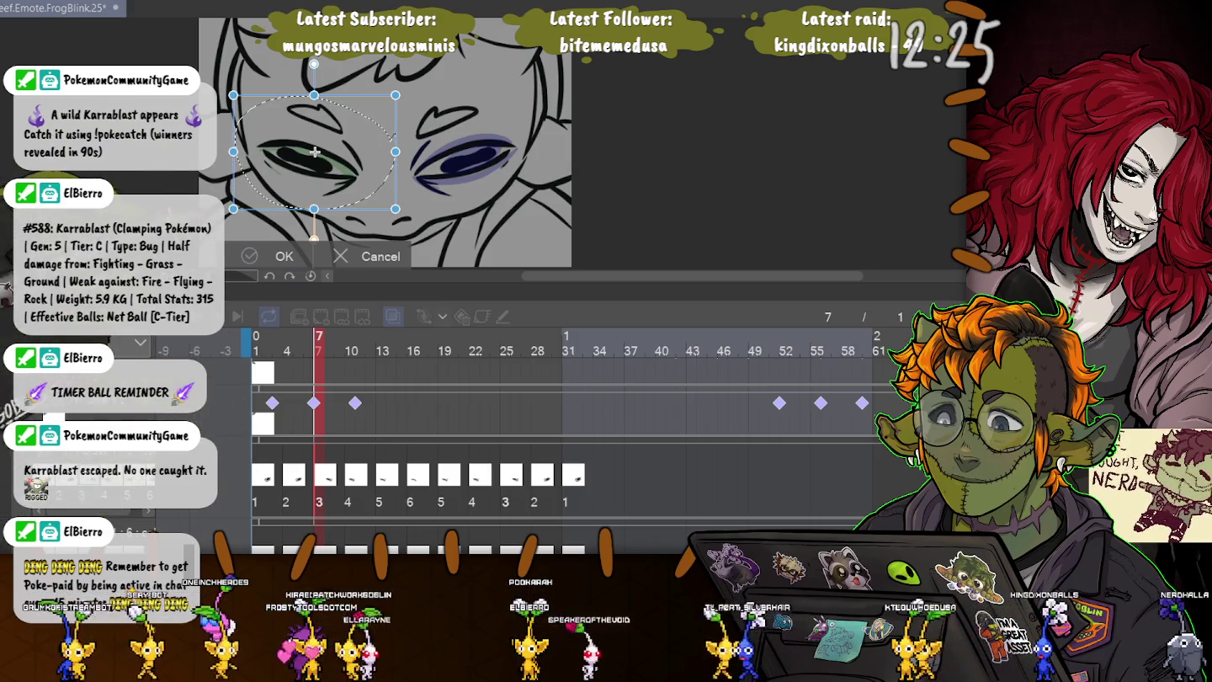
key(Return)
key(Left)
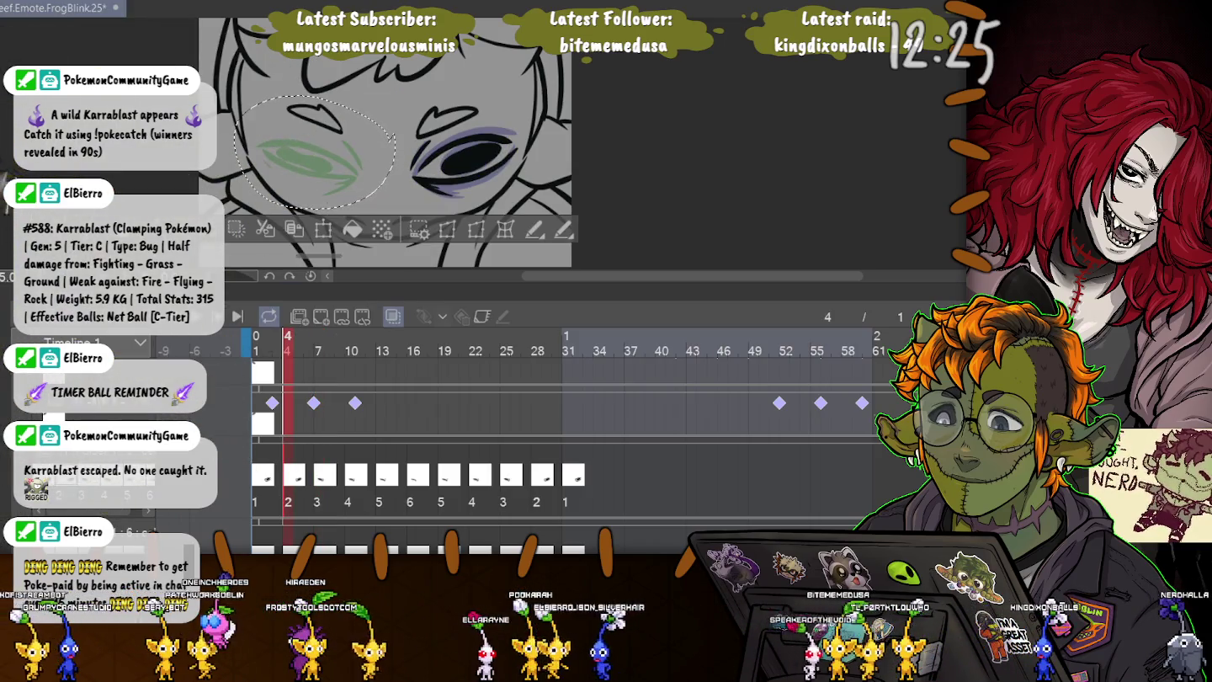
- Select and reposition the left eye drawing on frame 4
key(ctrl+d)
drag(458, 87, 505, 178)
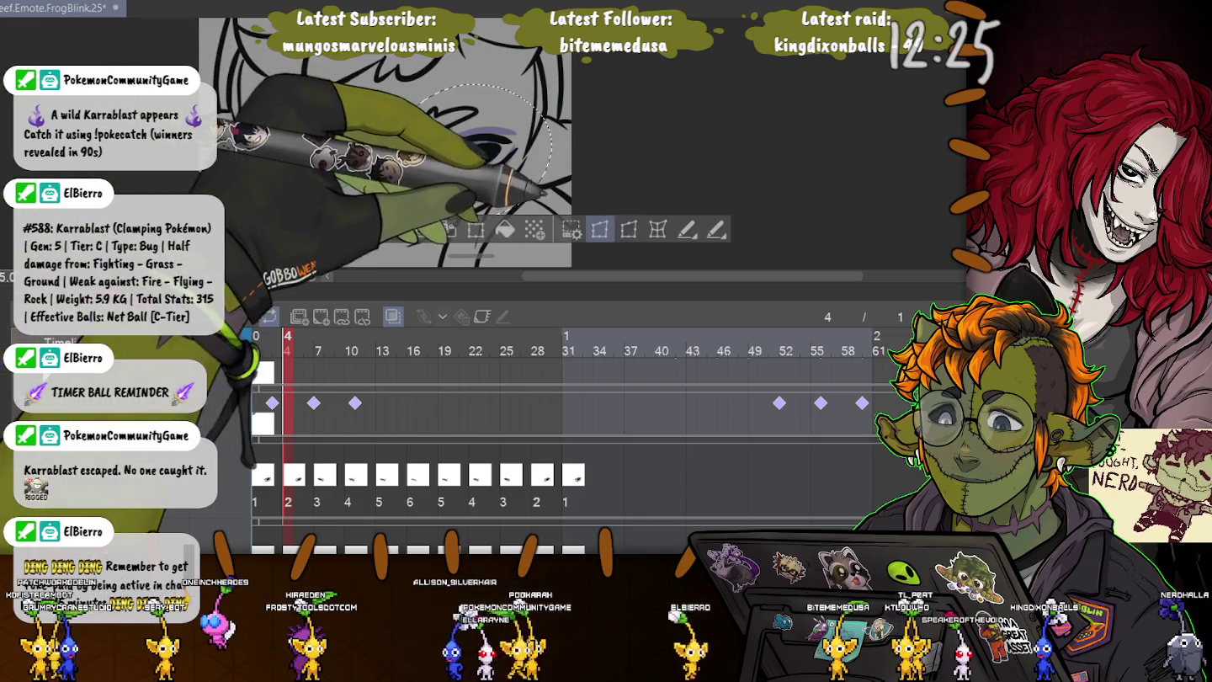
key(ctrl+t)
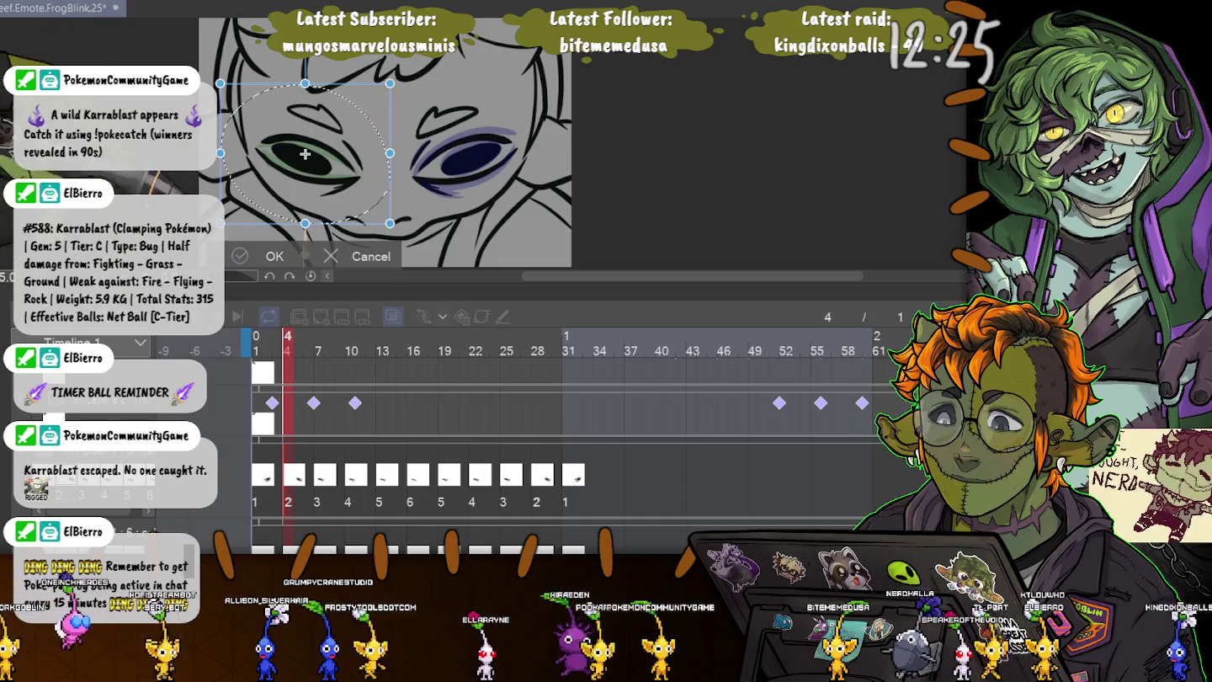
key(Return)
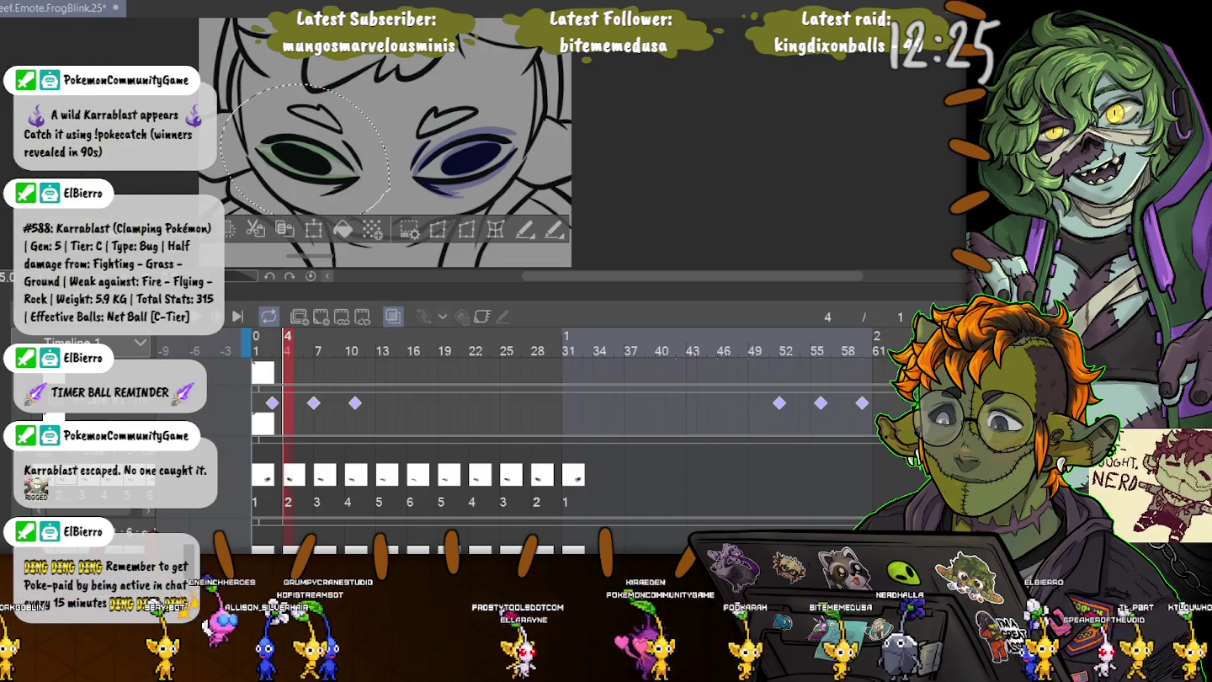
key(ctrl+d)
key(Left)
key(Left)
key(Left)
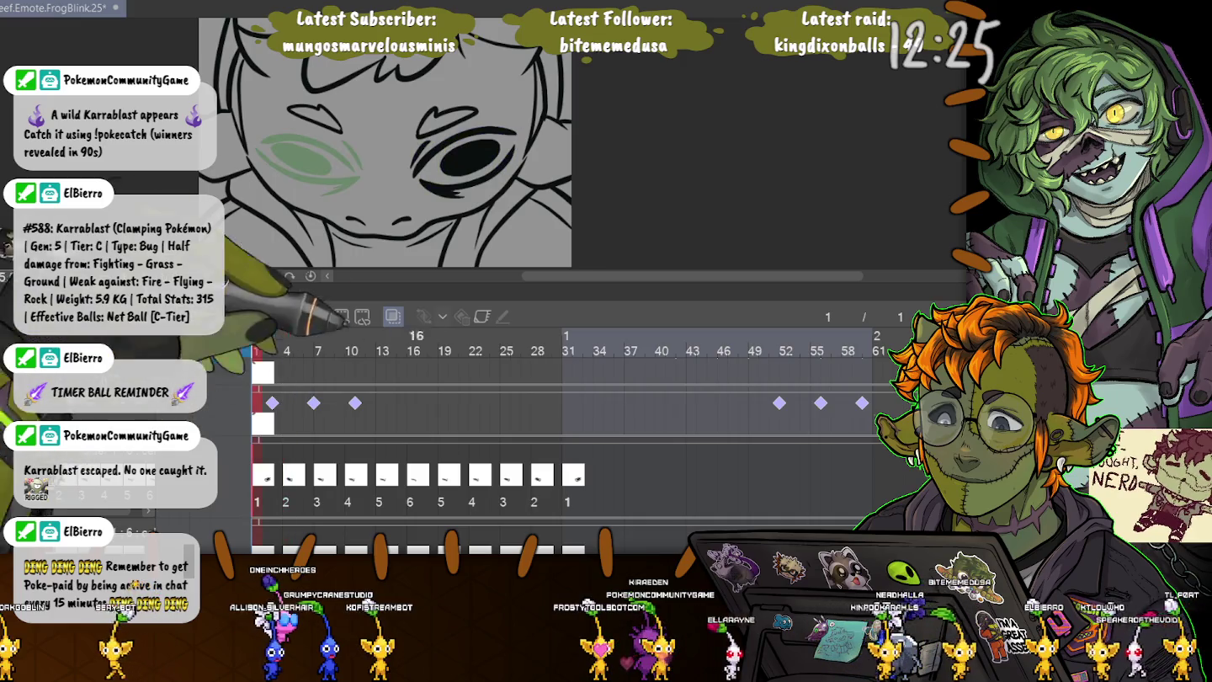
- Move the frame-1 eye left onto the left-eye position
drag(471, 206, 461, 209)
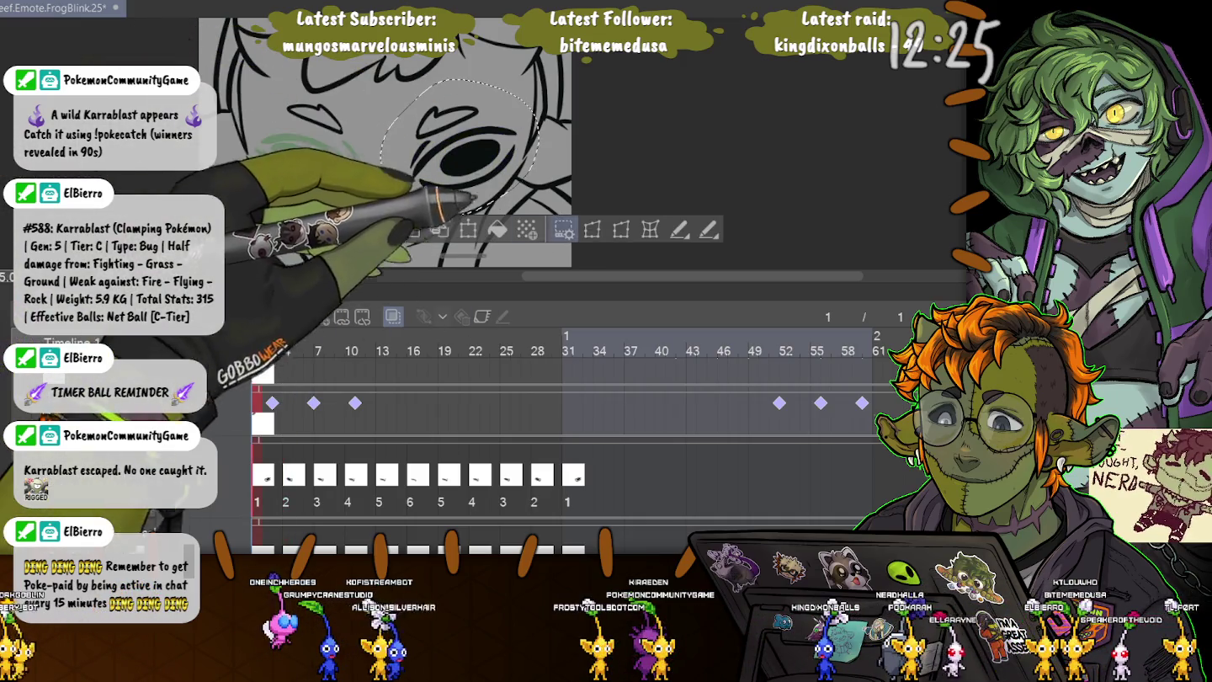
key(ctrl+t)
drag(403, 148, 313, 148)
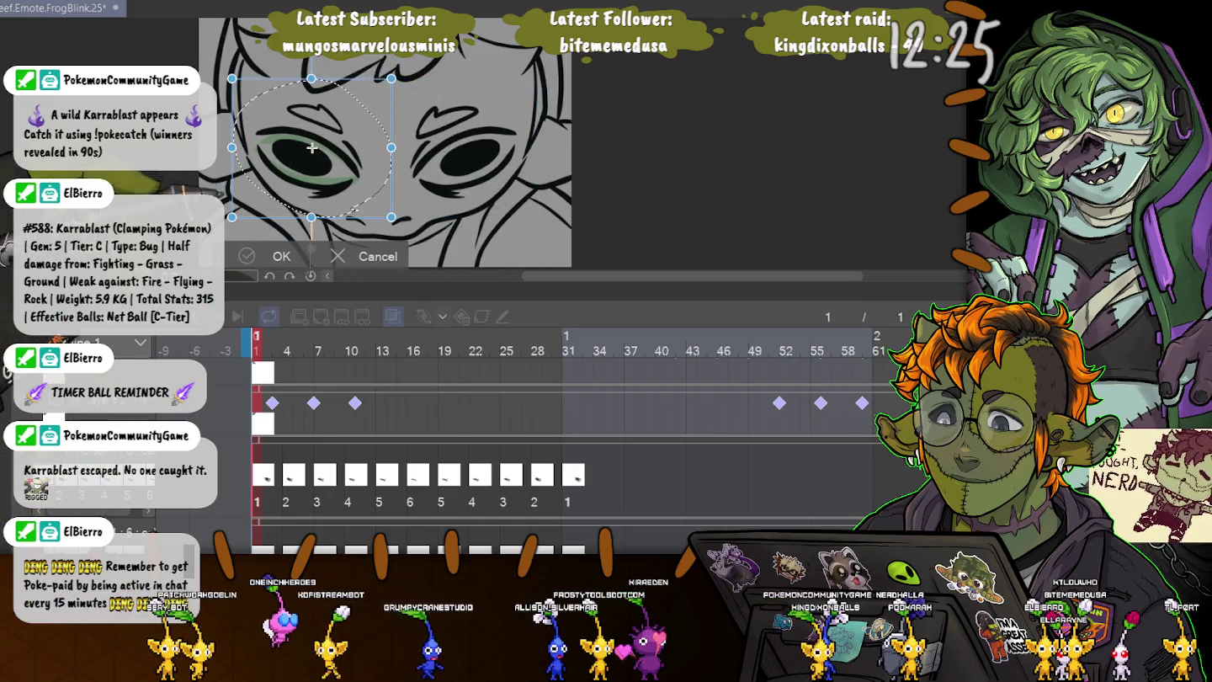
key(Return)
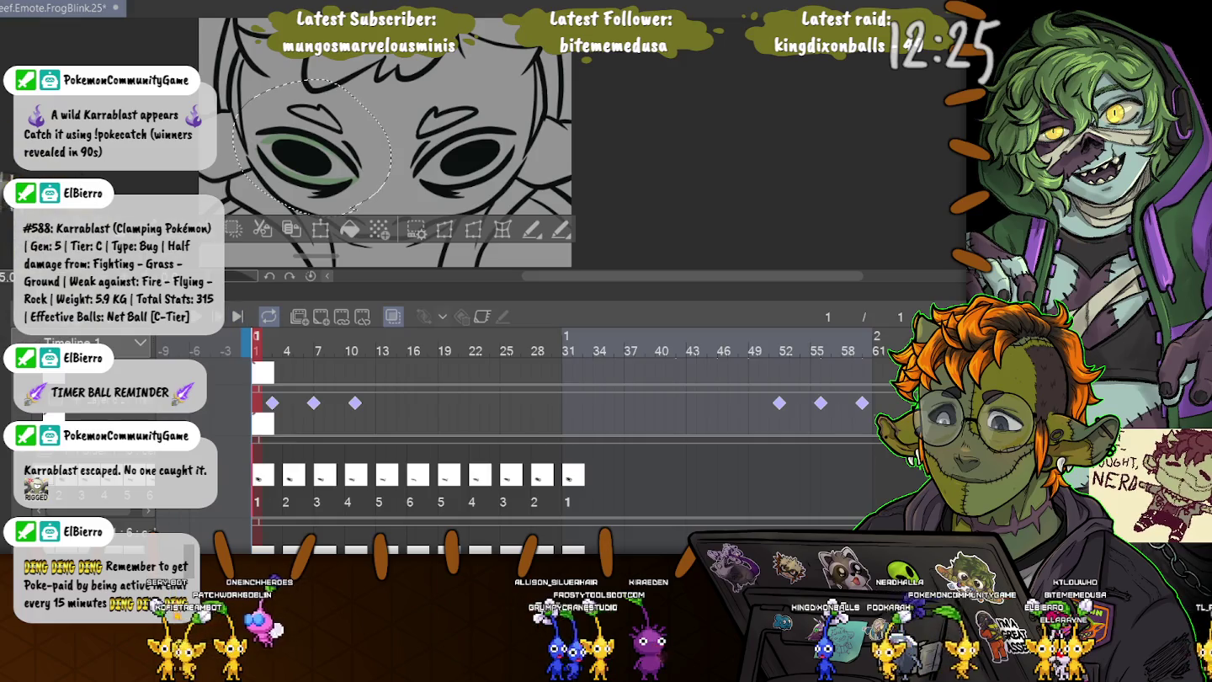
key(ctrl+d)
key(space)
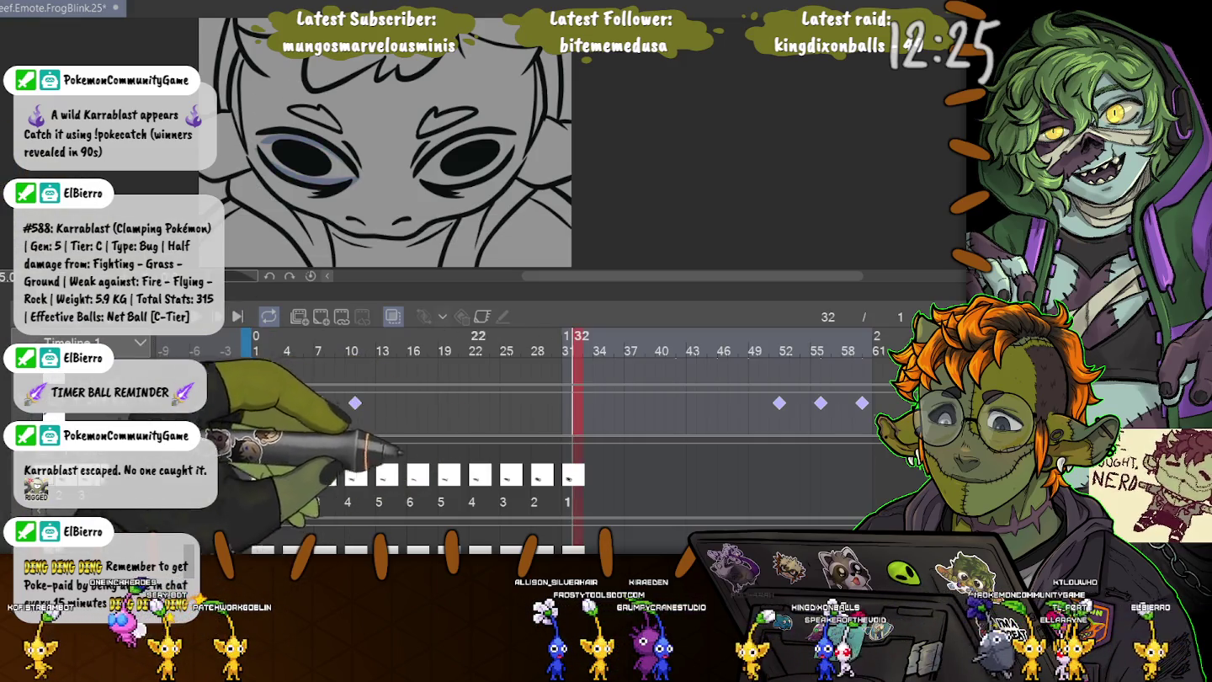
- Shift the eye drawing cels so the blink sequence starts near frame 25
click(572, 335)
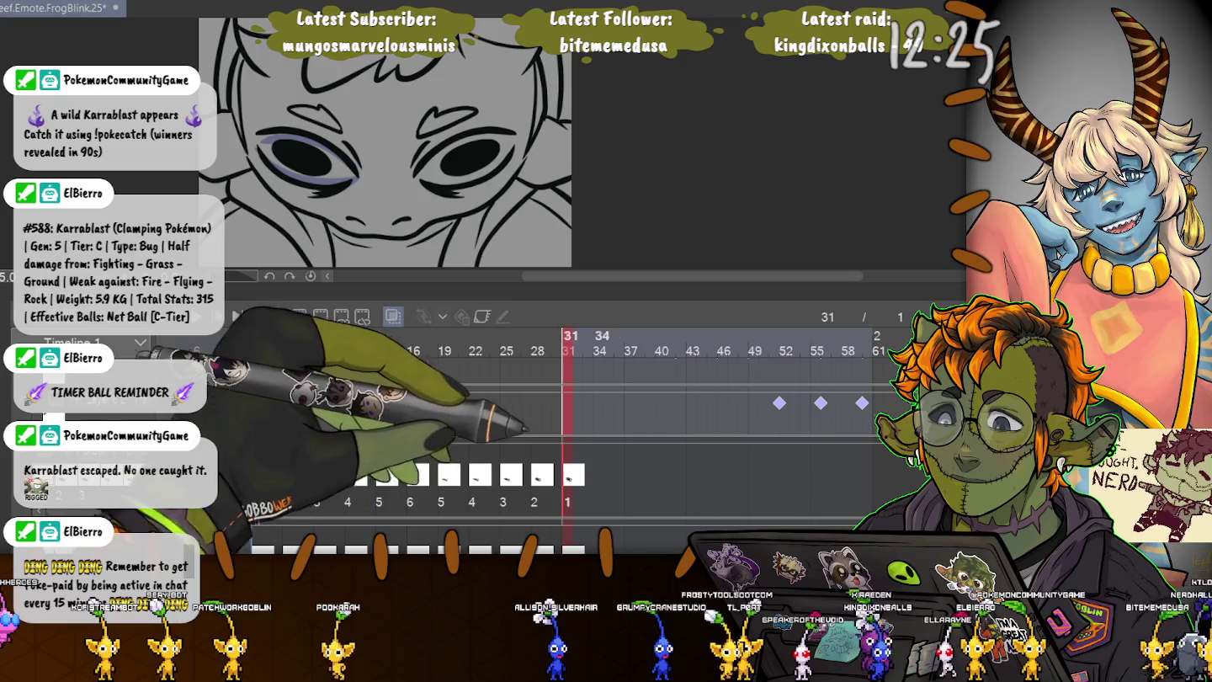
click(571, 474)
key(Escape)
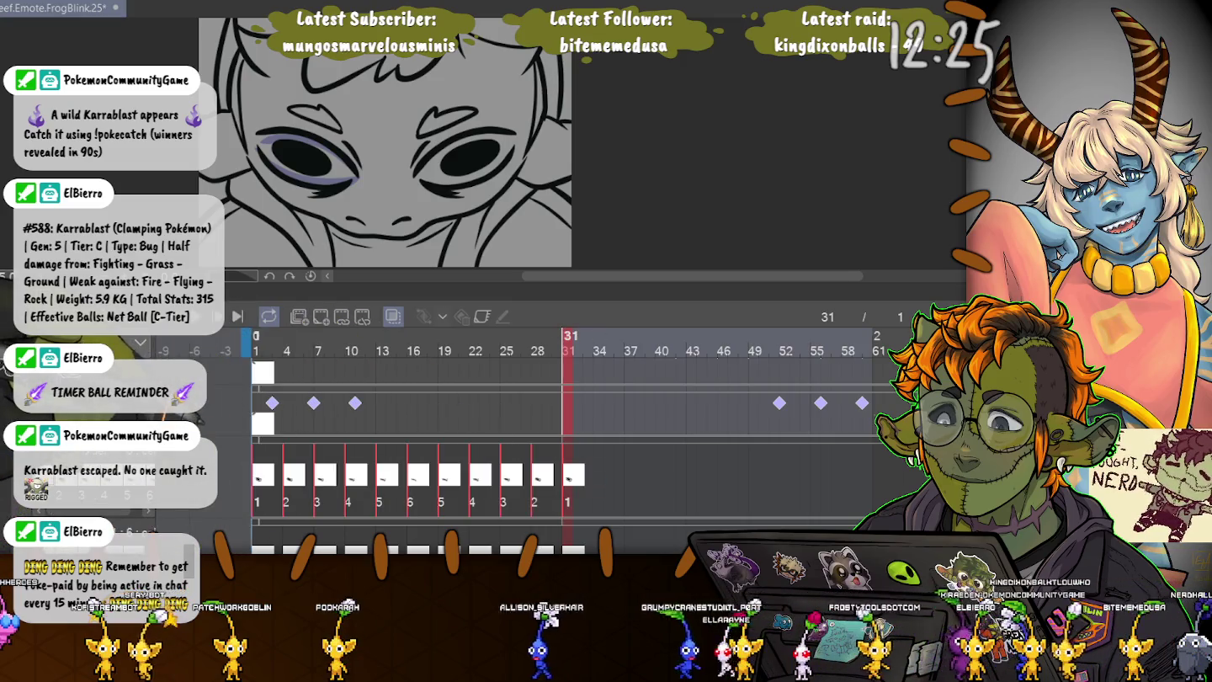
drag(286, 476, 534, 475)
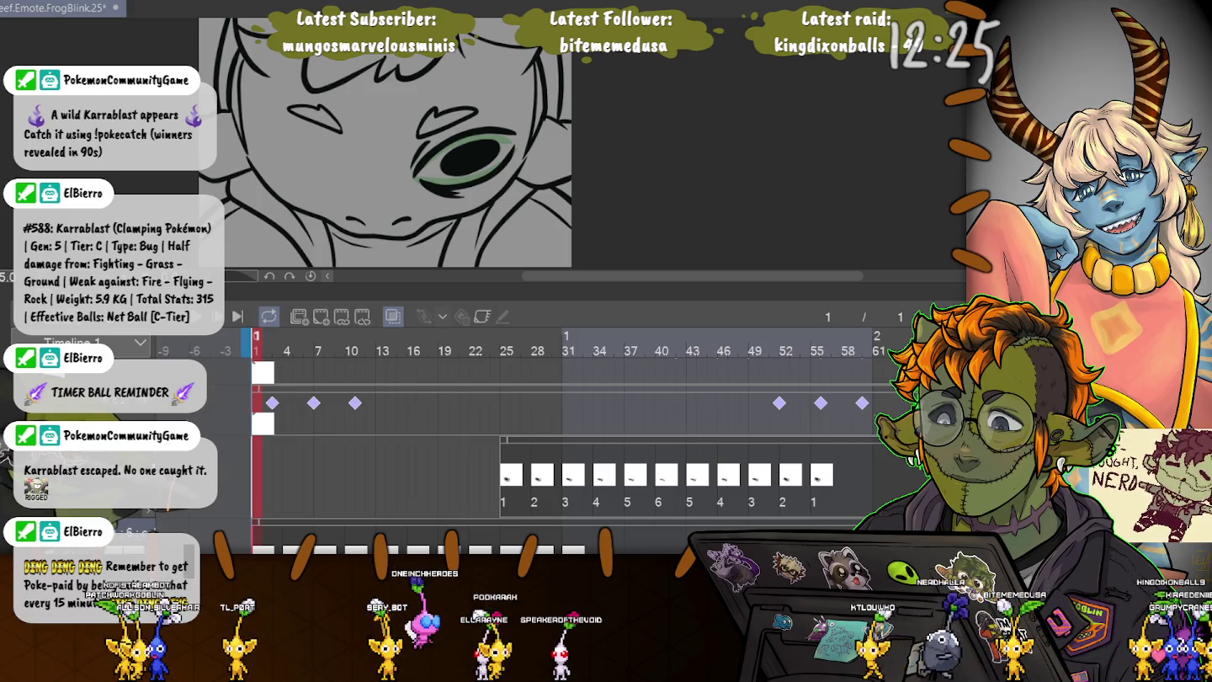
- Move the open-eye cel back to frame 1 and scrub and play to check timing
click(506, 350)
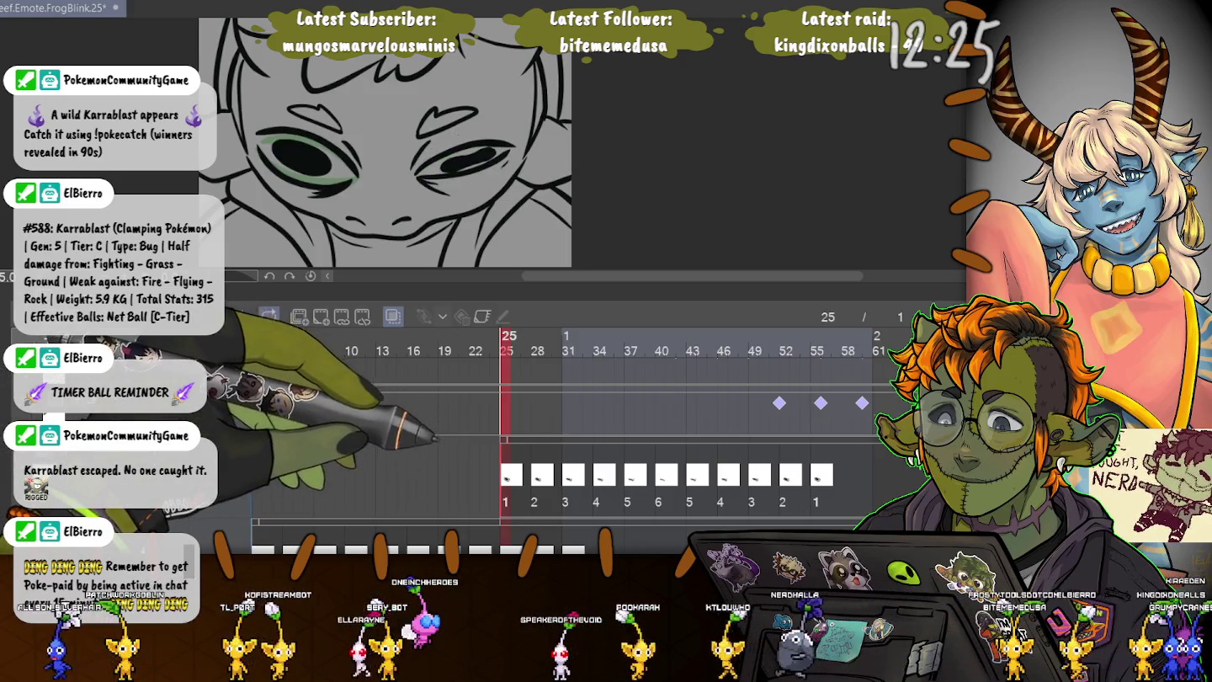
click(337, 475)
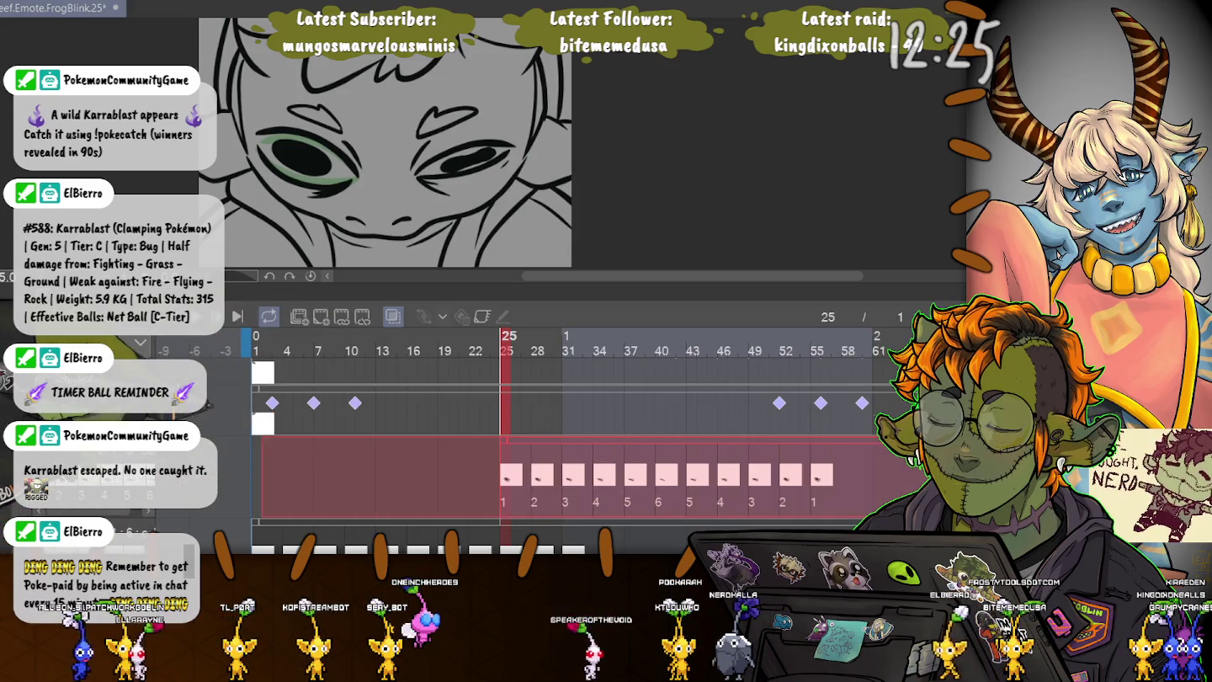
drag(510, 476, 263, 476)
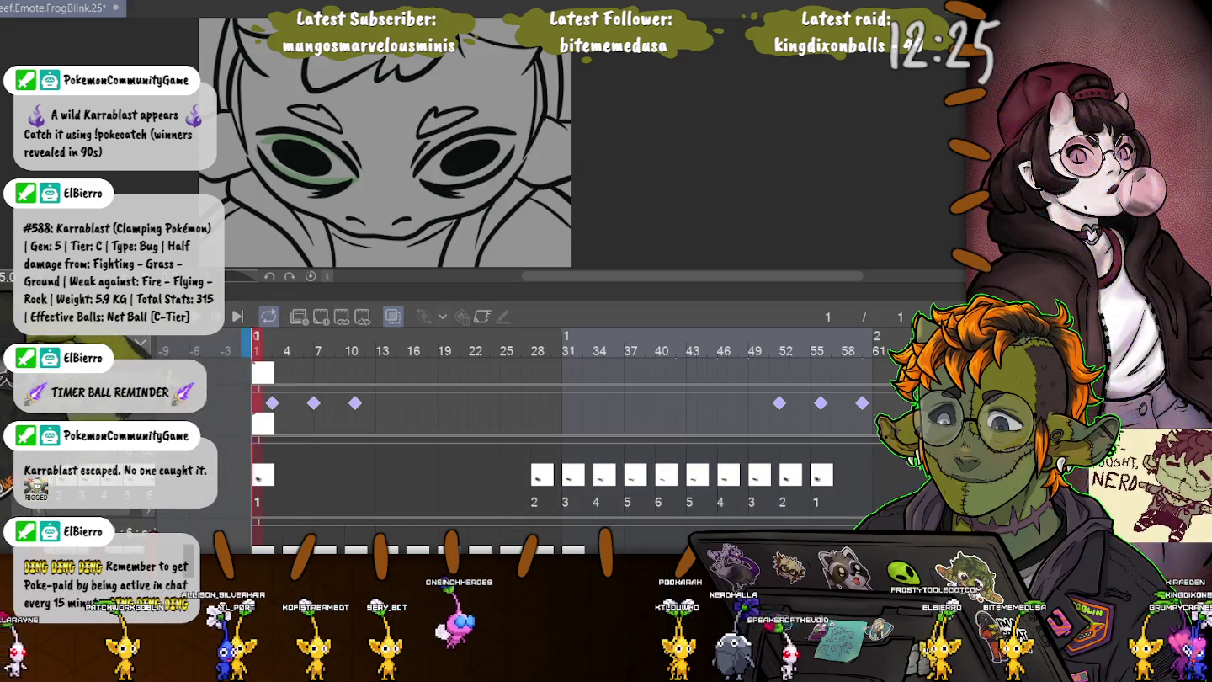
click(286, 346)
drag(287, 347, 567, 346)
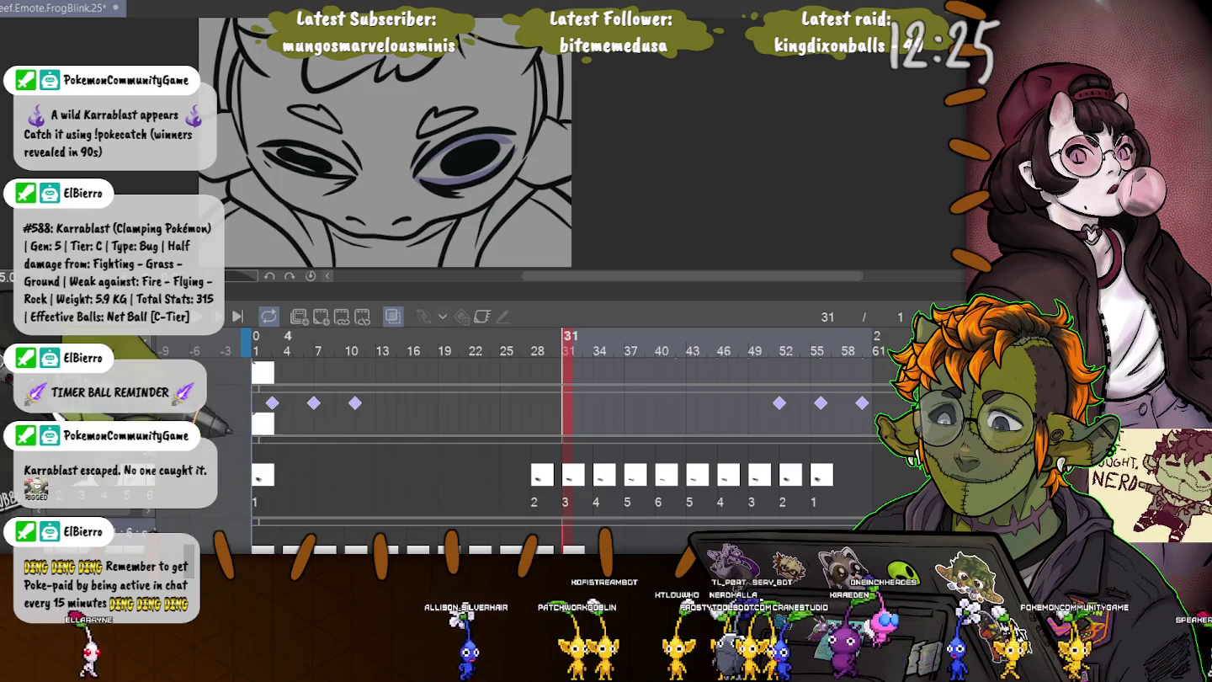
key(space)
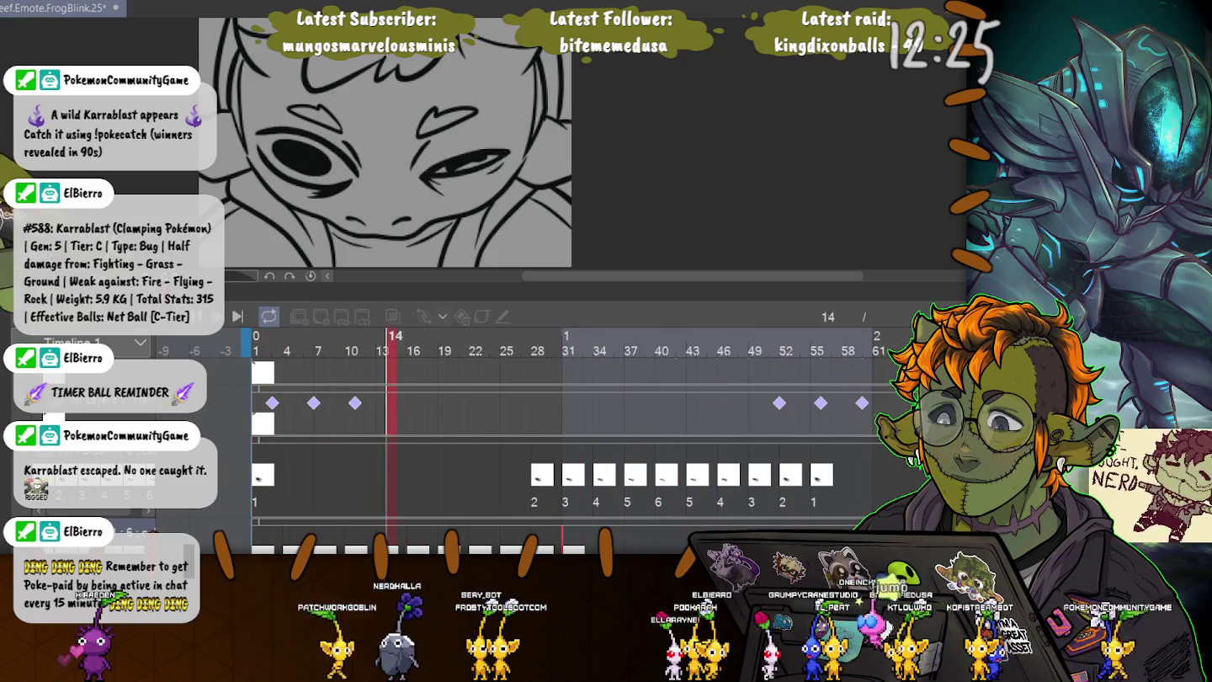
- Stop the blink playback and land on an early blink frame
click(238, 315)
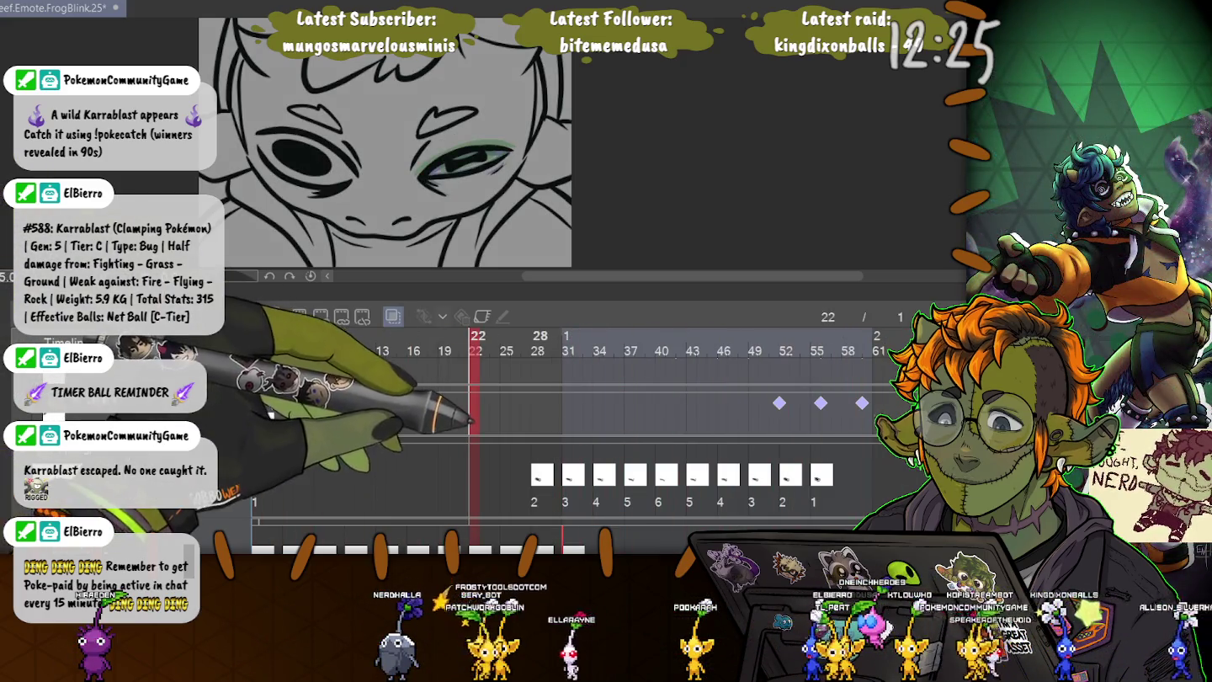
click(537, 350)
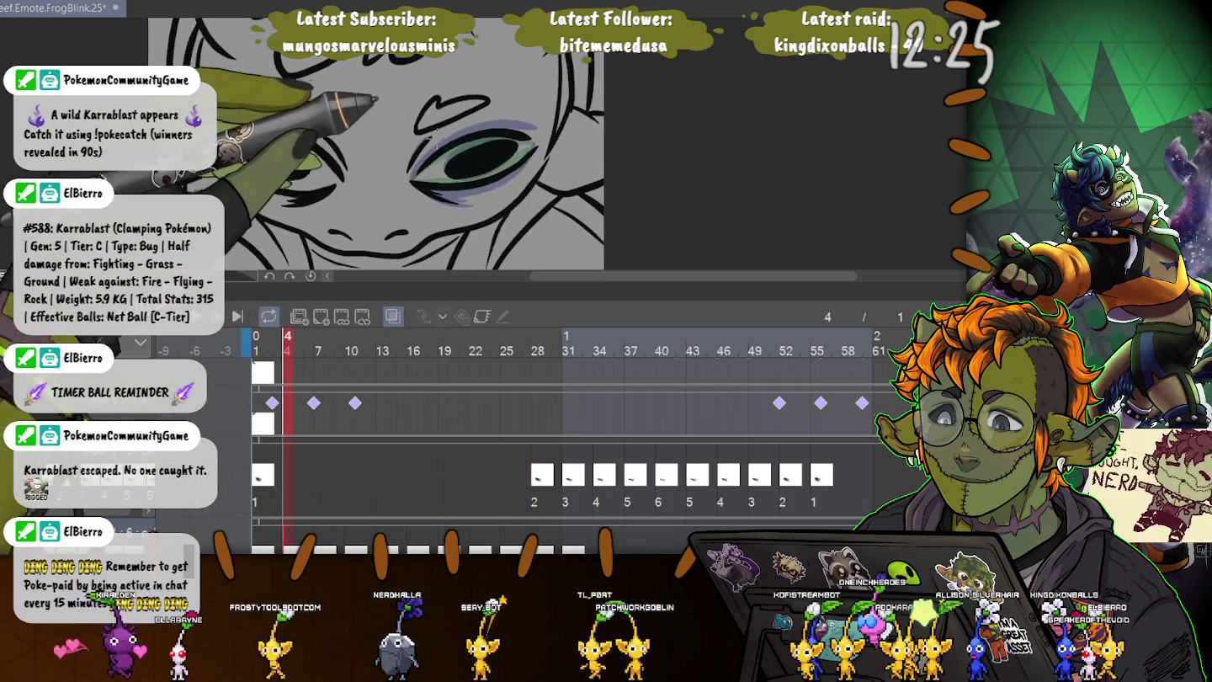
- Repaint frame 4's eye as a dark black pupil oval over the teal iris
scroll(410, 166, up, 5)
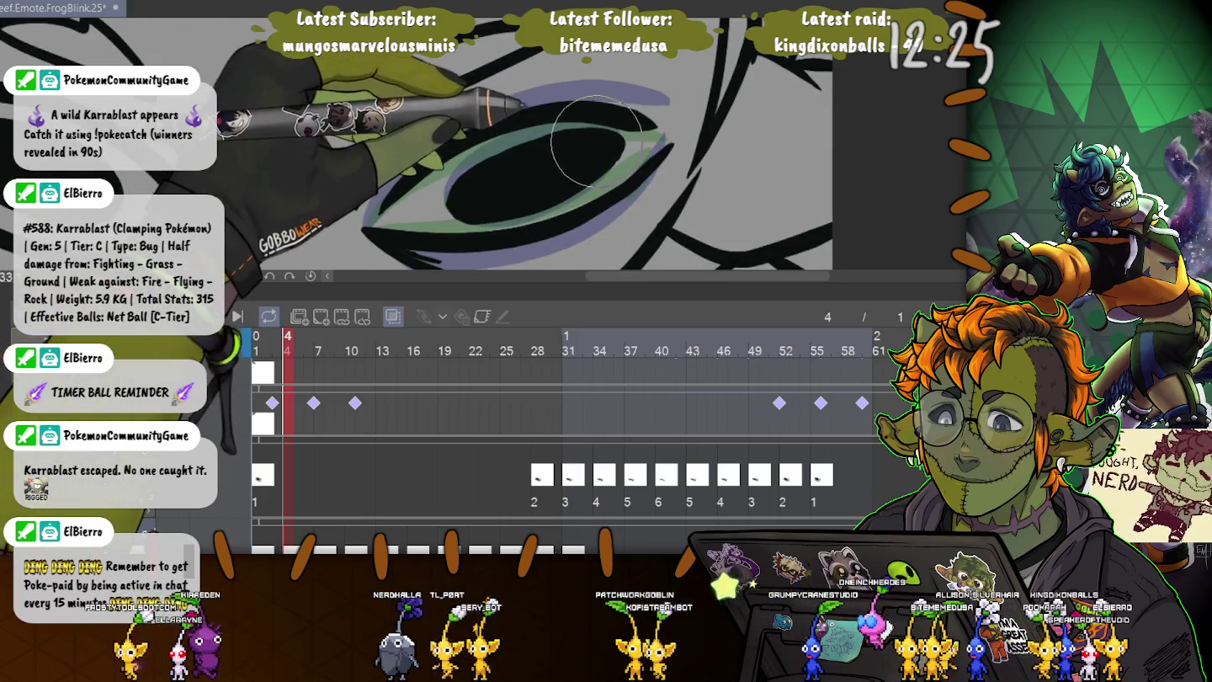
drag(617, 160, 595, 143)
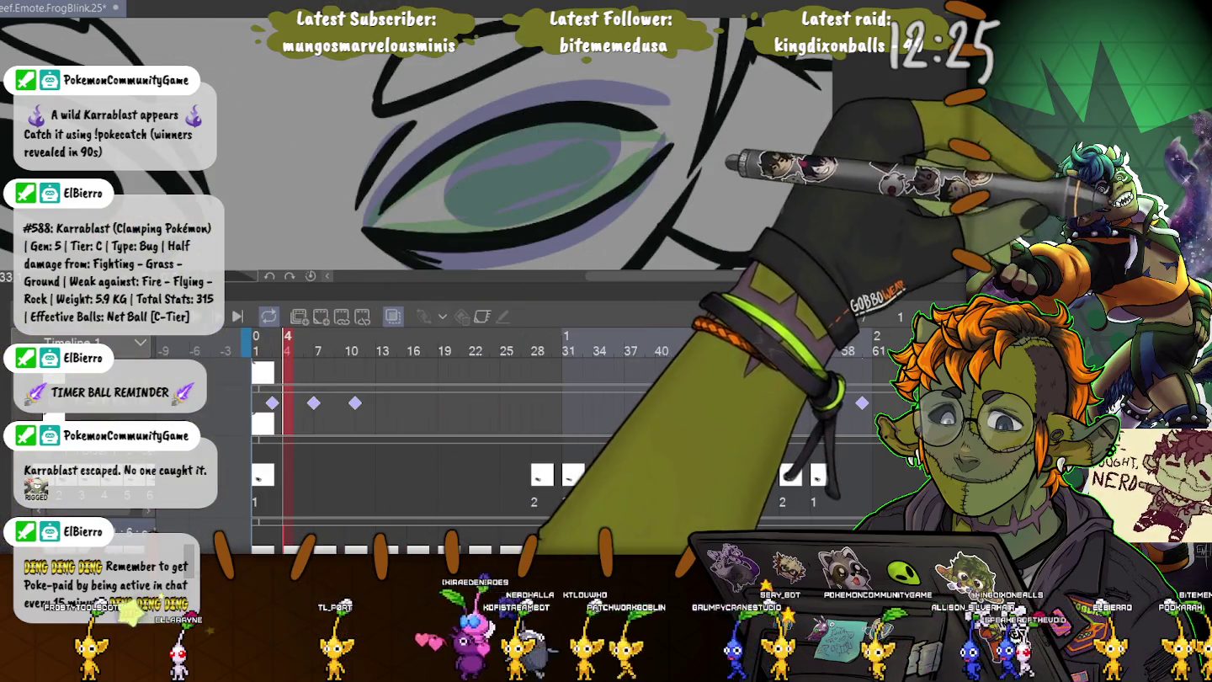
mouse_move(614, 137)
mouse_down()
mouse_move(520, 209)
mouse_move(450, 185)
mouse_move(611, 140)
mouse_move(461, 184)
mouse_up()
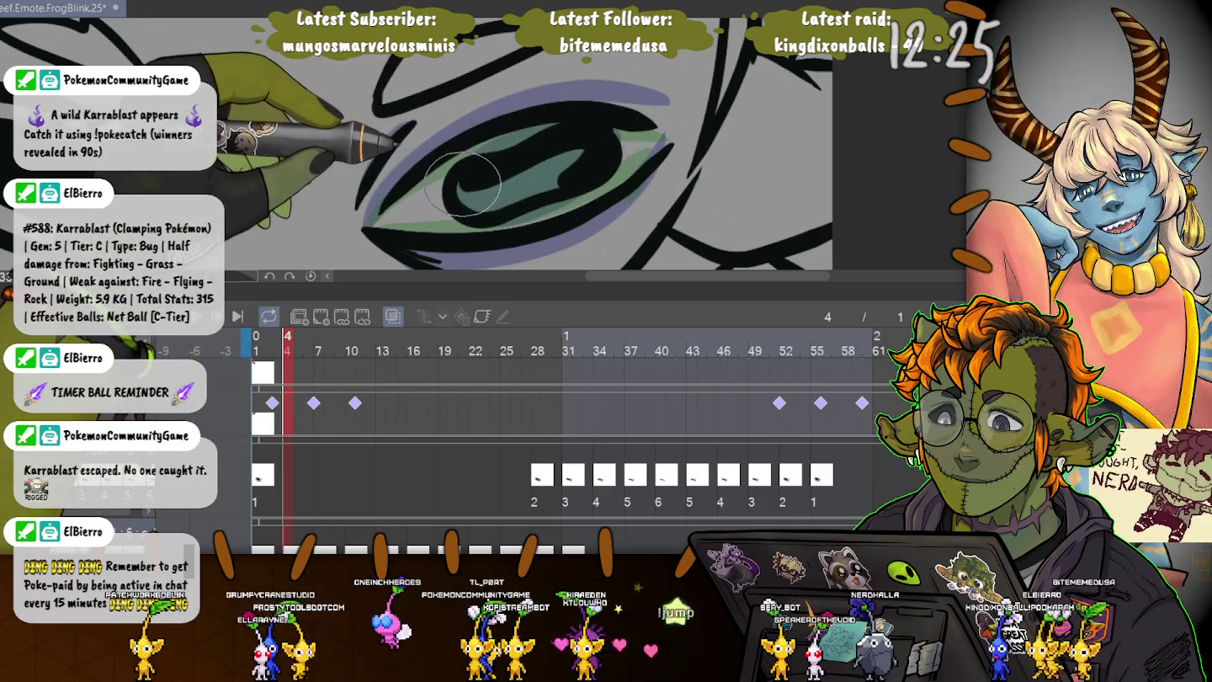
drag(583, 160, 483, 193)
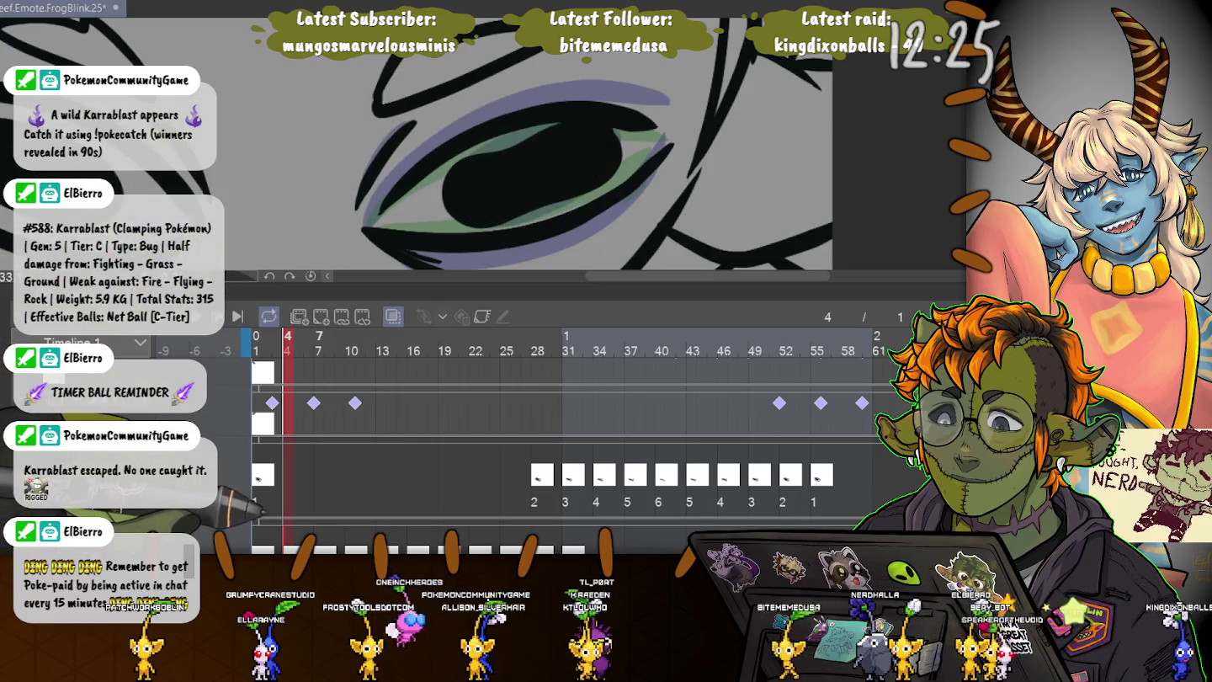
key(ctrl+z)
key(ctrl+z)
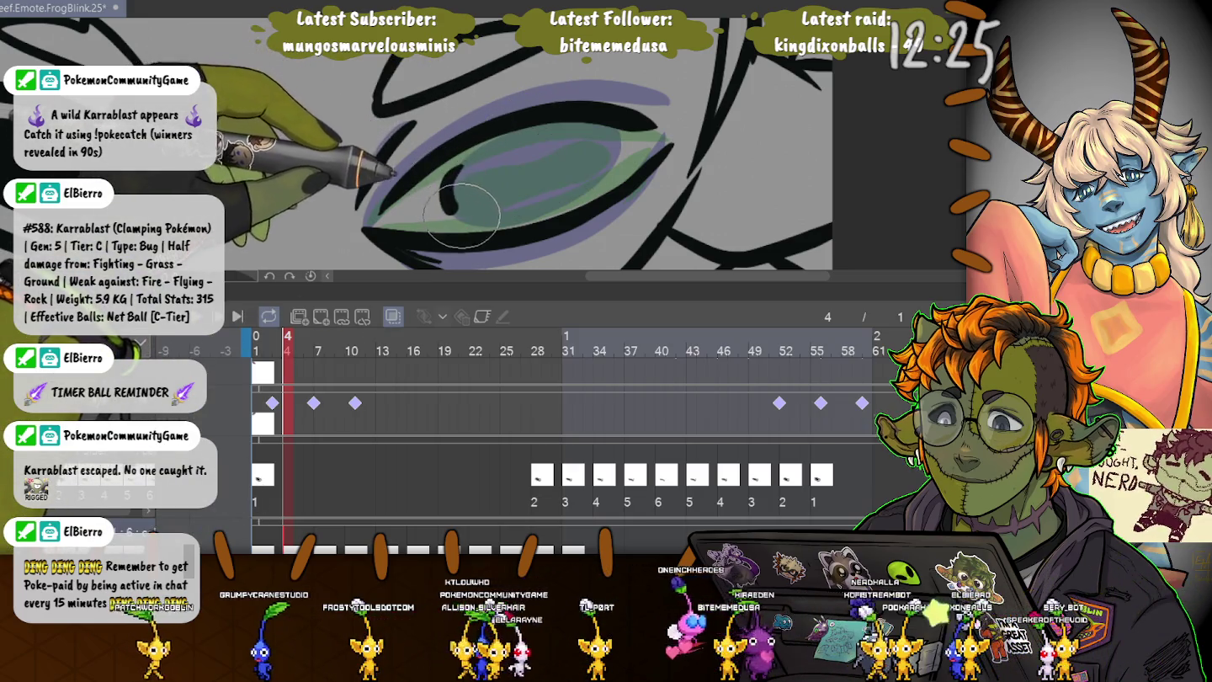
drag(618, 160, 482, 161)
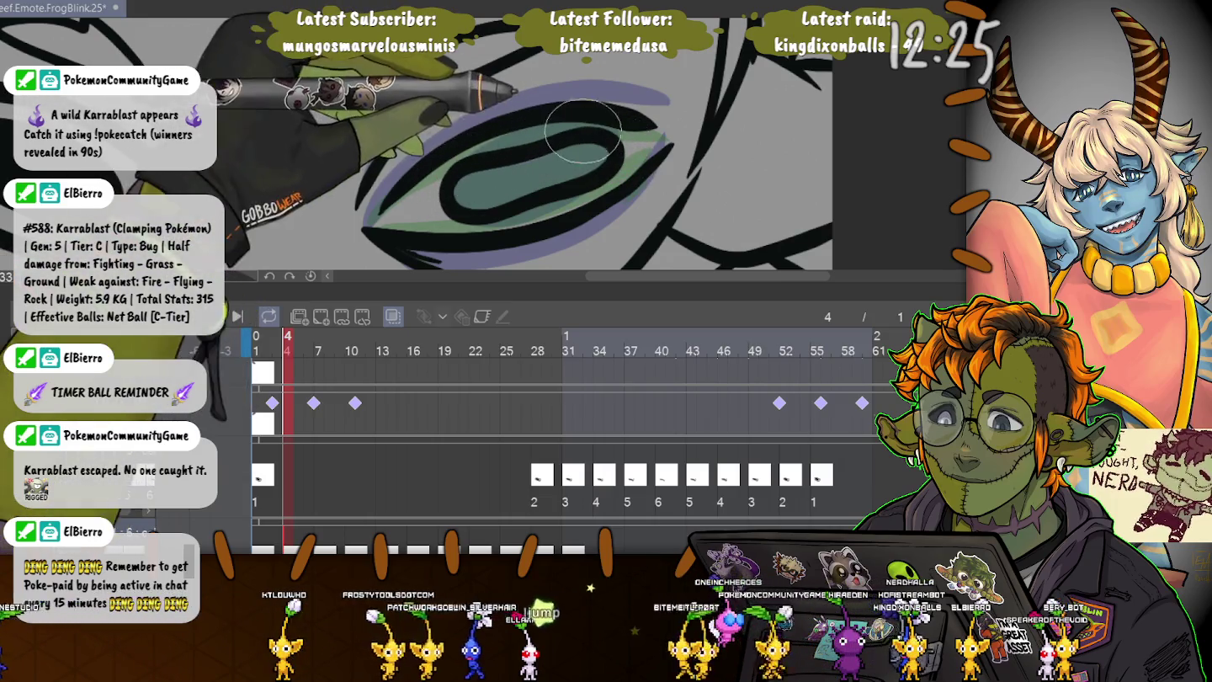
mouse_move(505, 180)
mouse_down()
mouse_move(560, 154)
mouse_move(446, 181)
mouse_up()
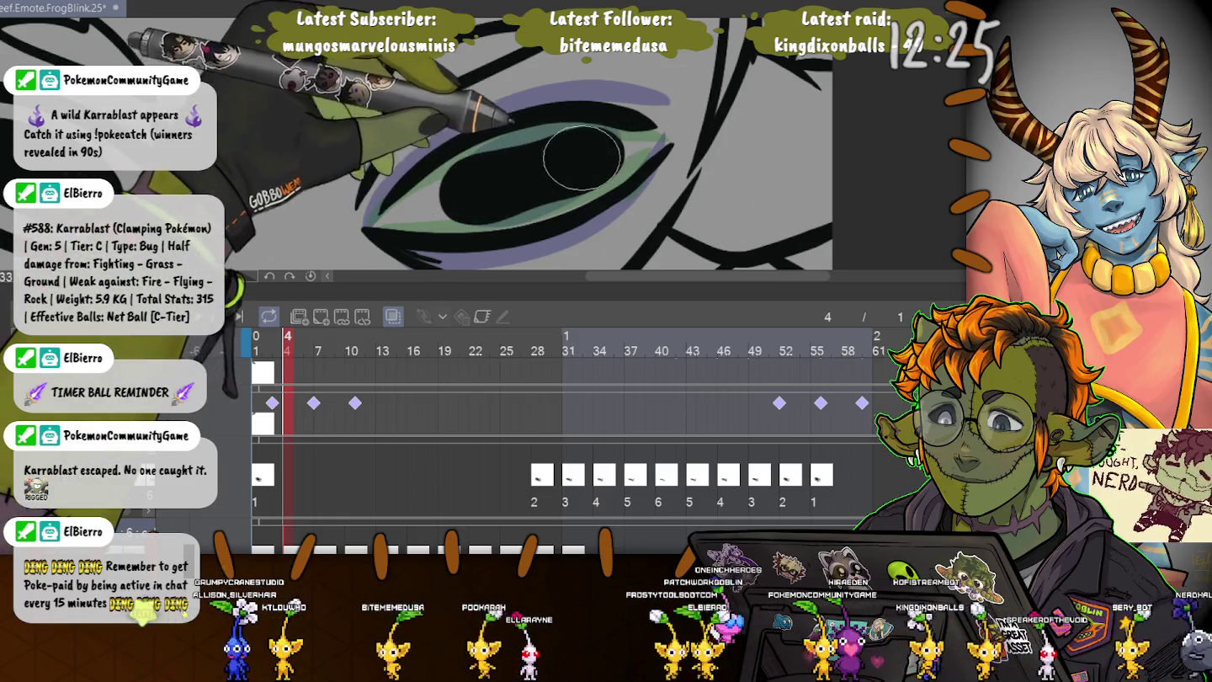
click(318, 345)
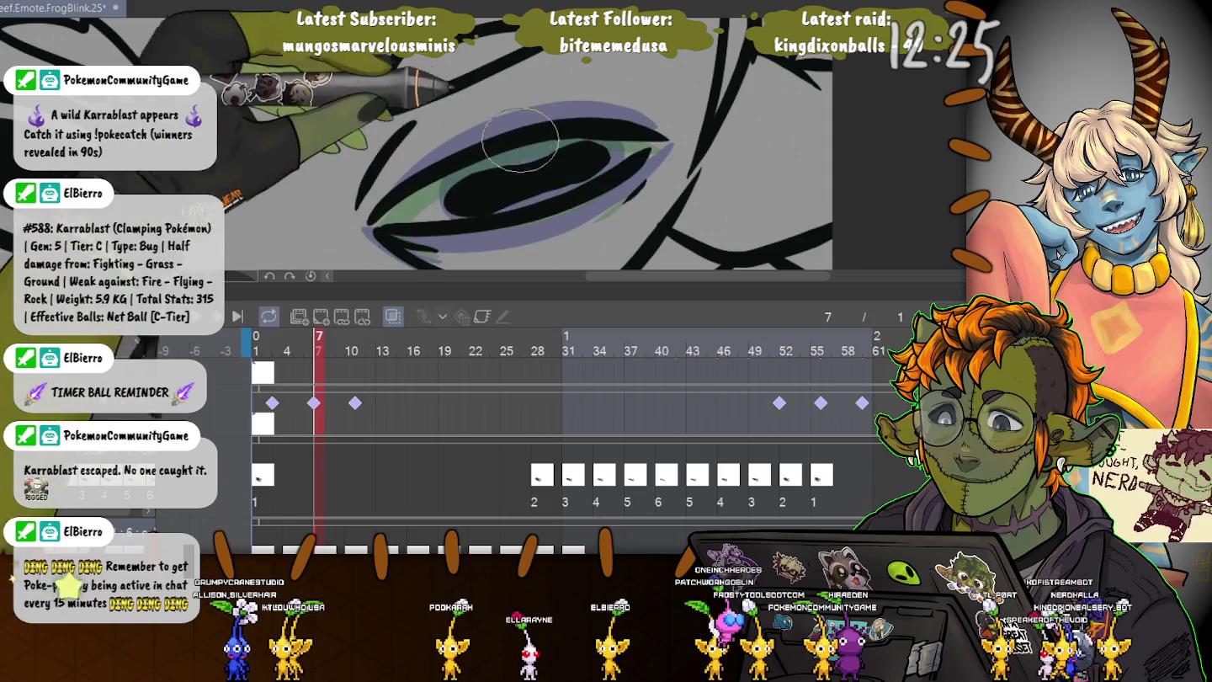
- Repaint frame 7's pupil as a solid black fill edged in green
drag(475, 169, 551, 181)
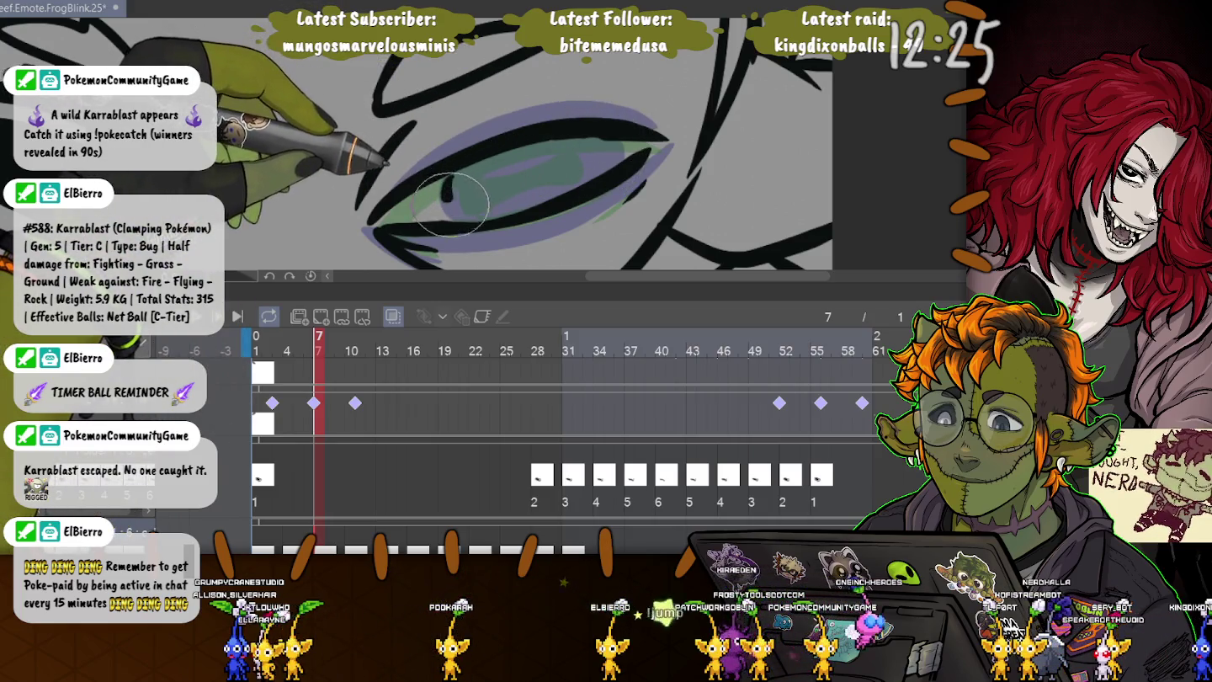
mouse_move(539, 187)
mouse_down()
mouse_move(599, 168)
mouse_move(484, 173)
mouse_up()
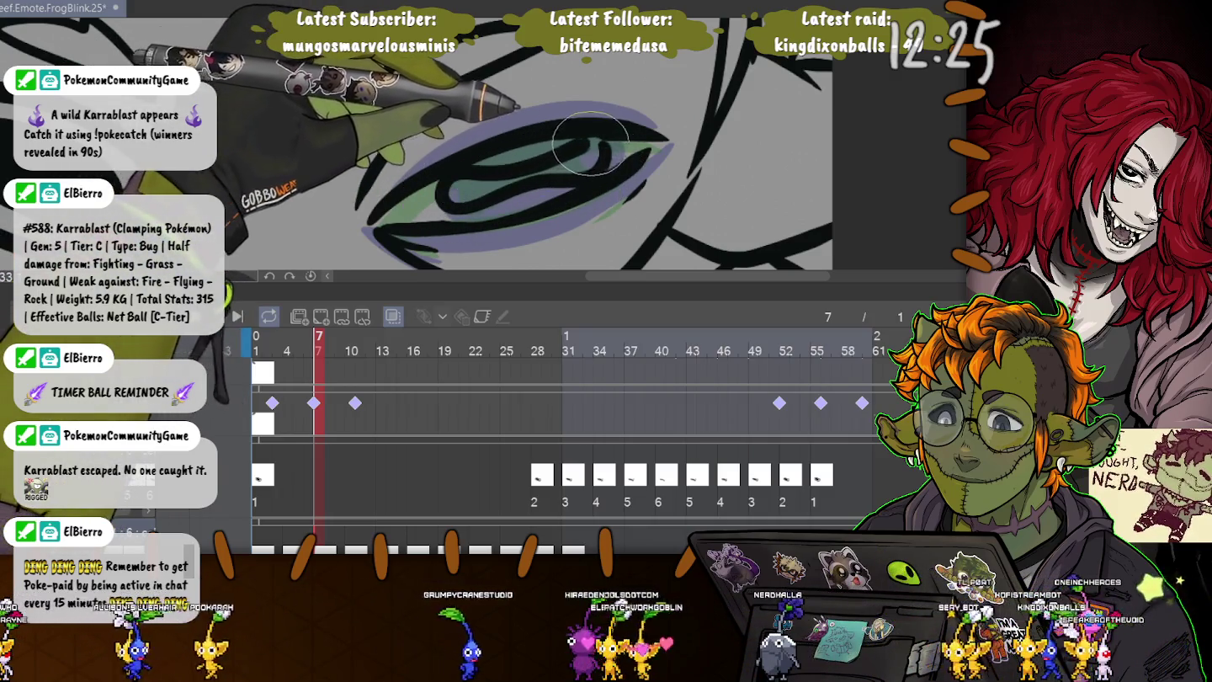
drag(512, 179, 540, 173)
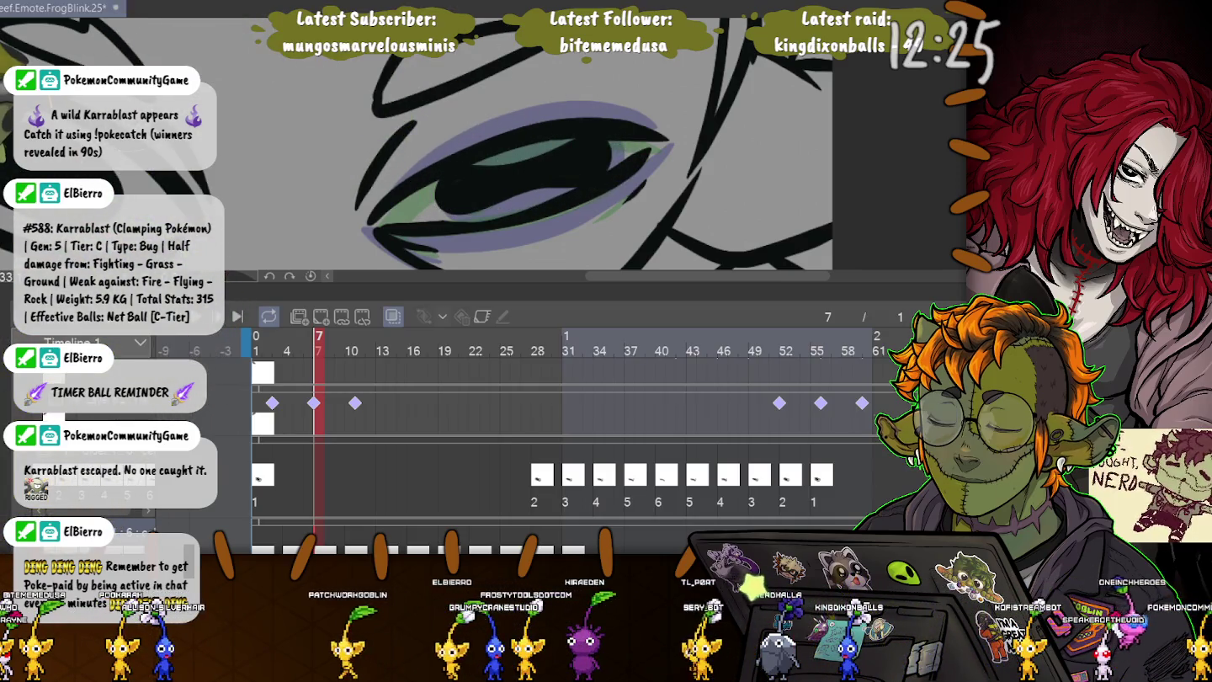
key(Right)
key(Right)
key(Right)
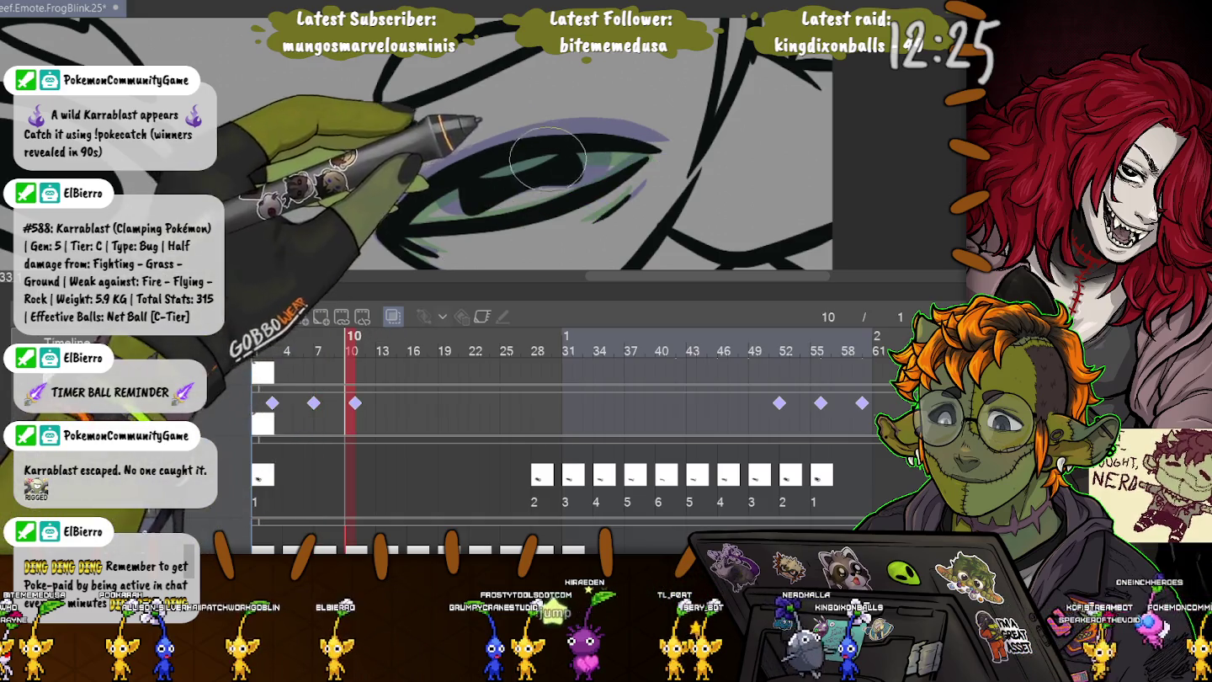
- Try and undo a new pupil stroke on frame 10, then compare frames 5 through 11
key(ctrl+z)
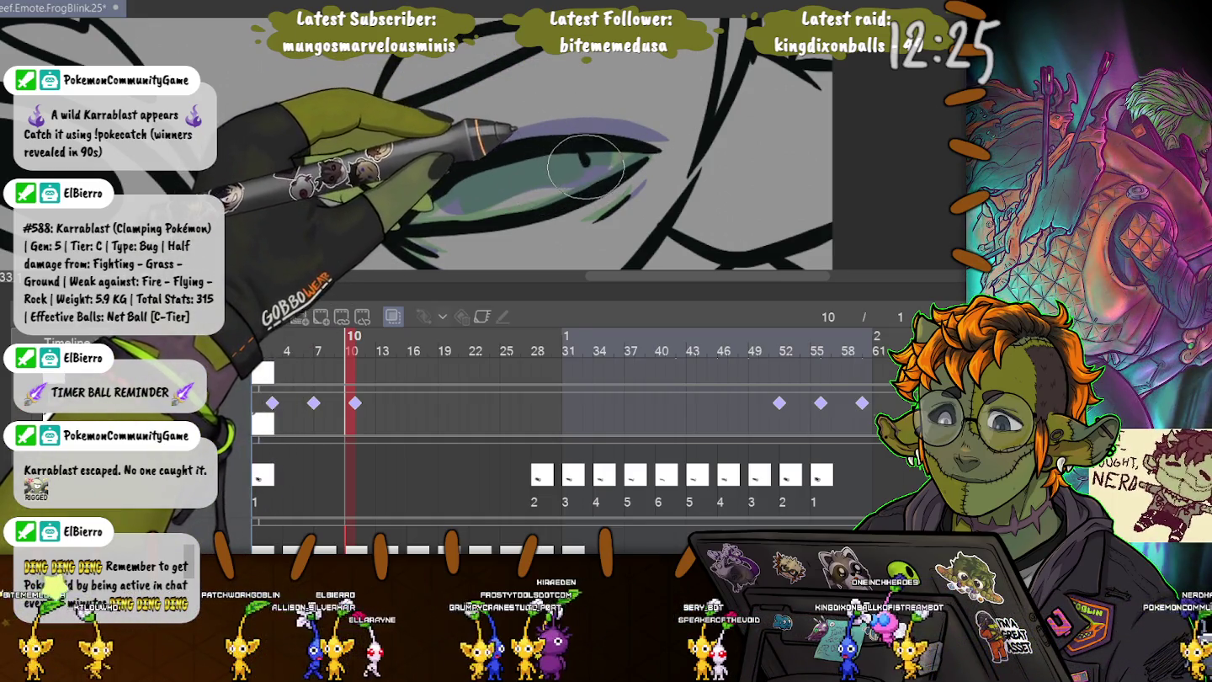
mouse_move(579, 156)
mouse_down()
mouse_move(492, 196)
mouse_move(586, 160)
mouse_up()
key(ctrl+z)
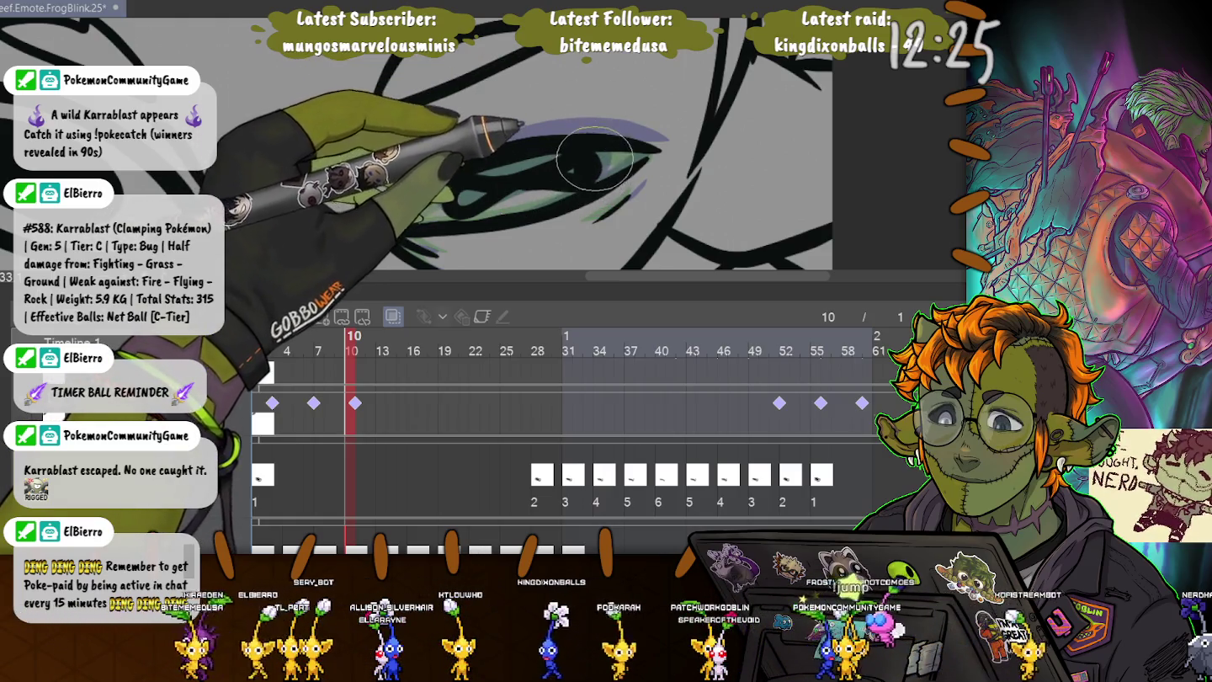
drag(594, 159, 442, 192)
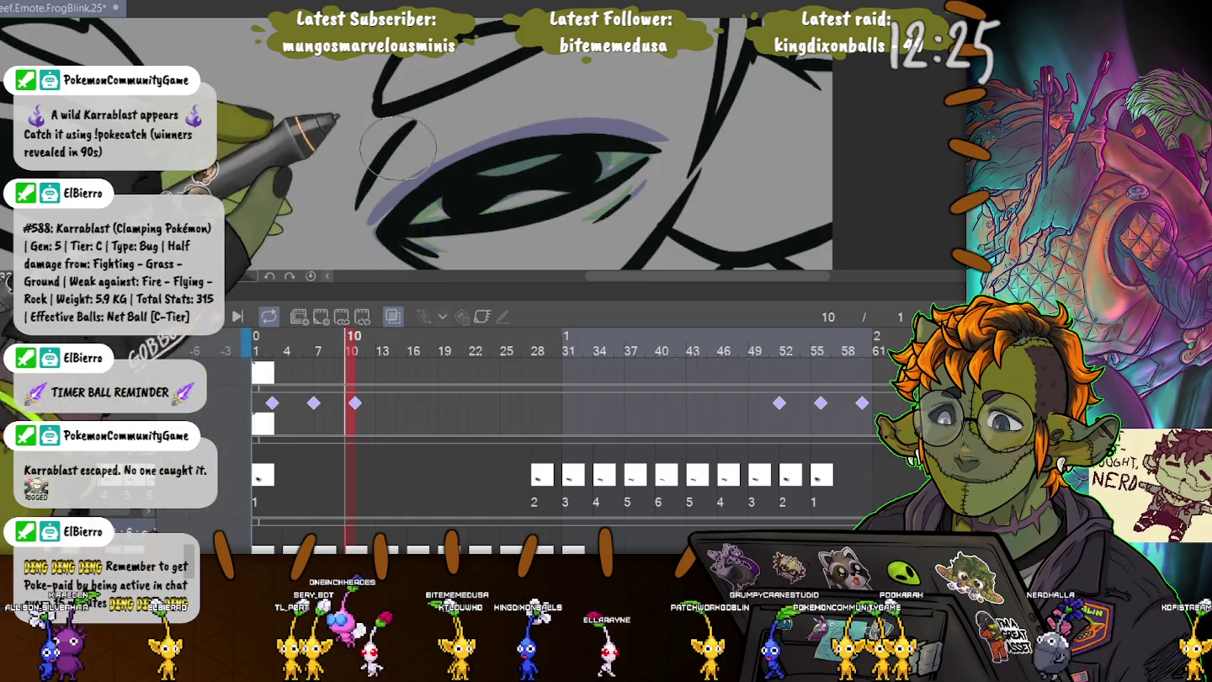
click(318, 341)
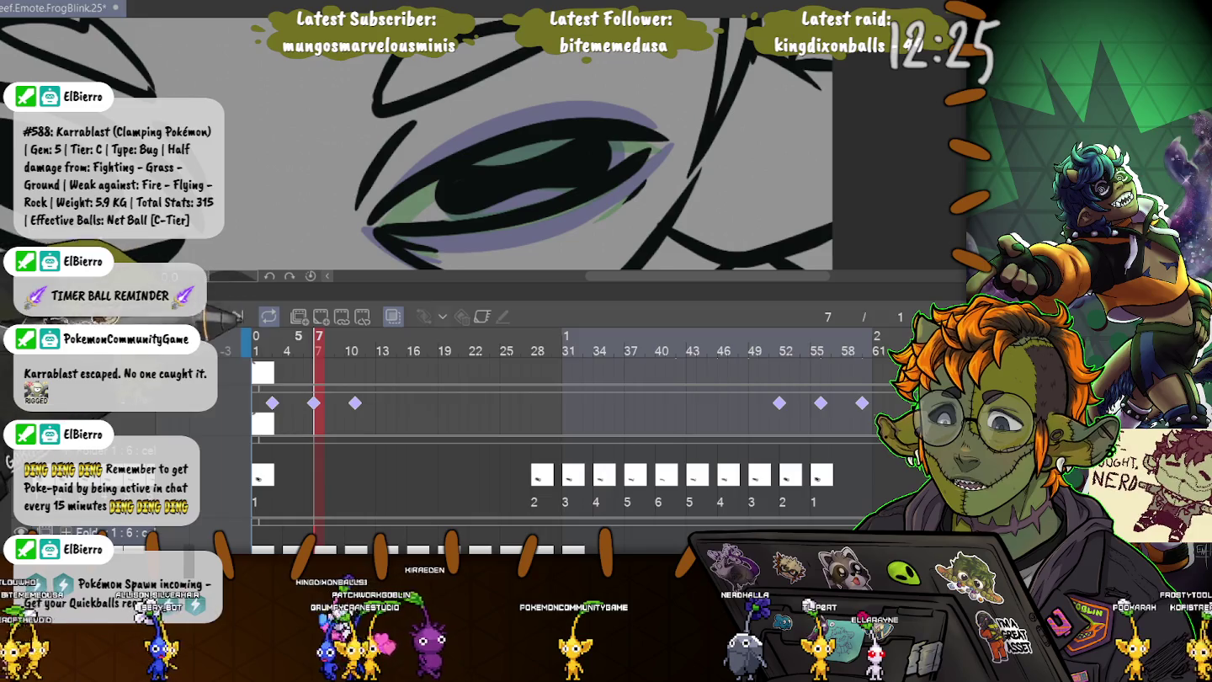
key(Left)
key(Left)
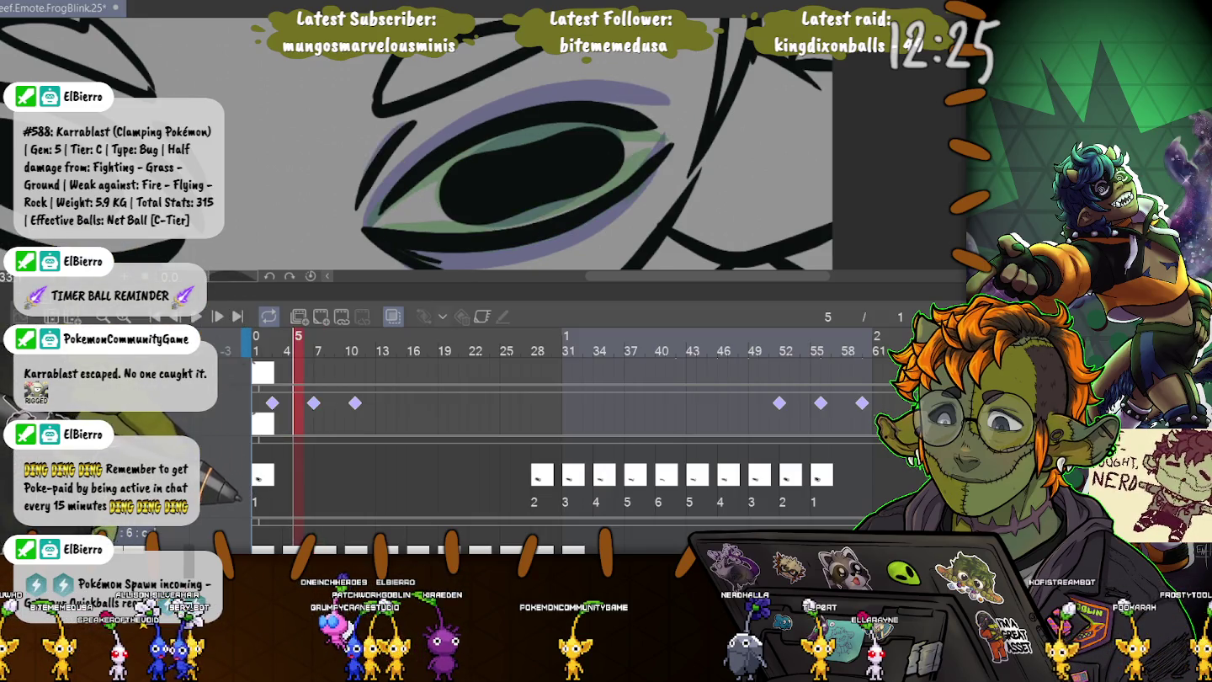
key(Right)
key(Right)
key(Right)
key(Right)
key(Right)
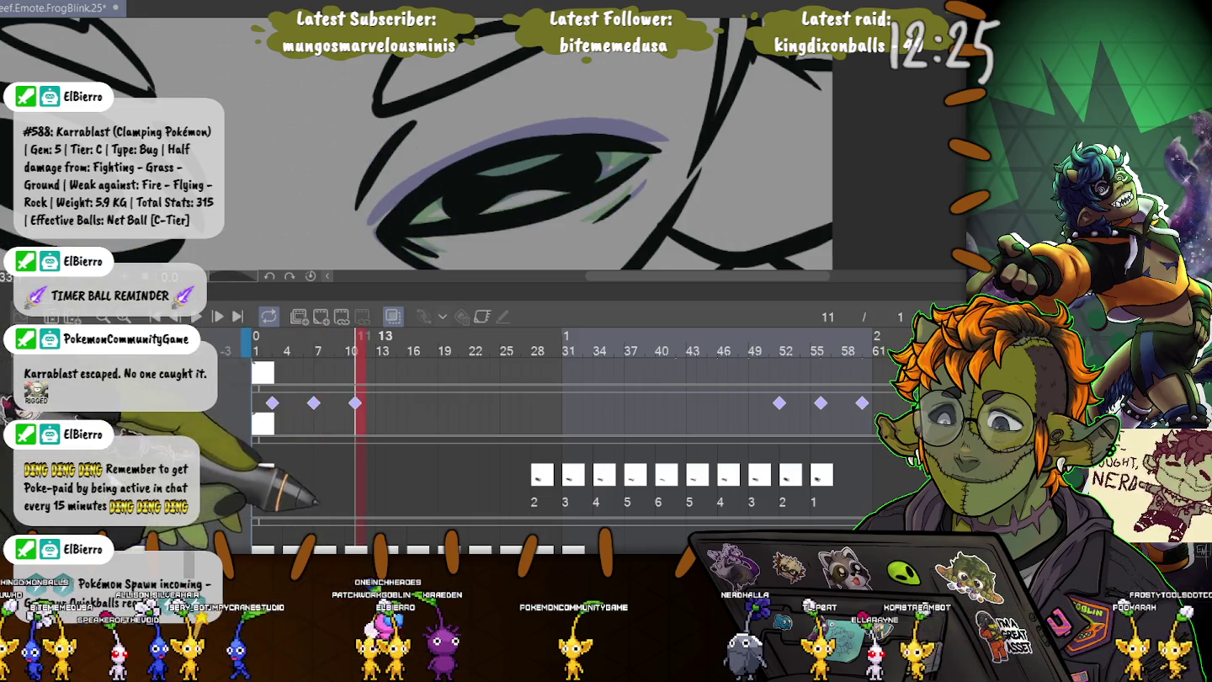
key(Left)
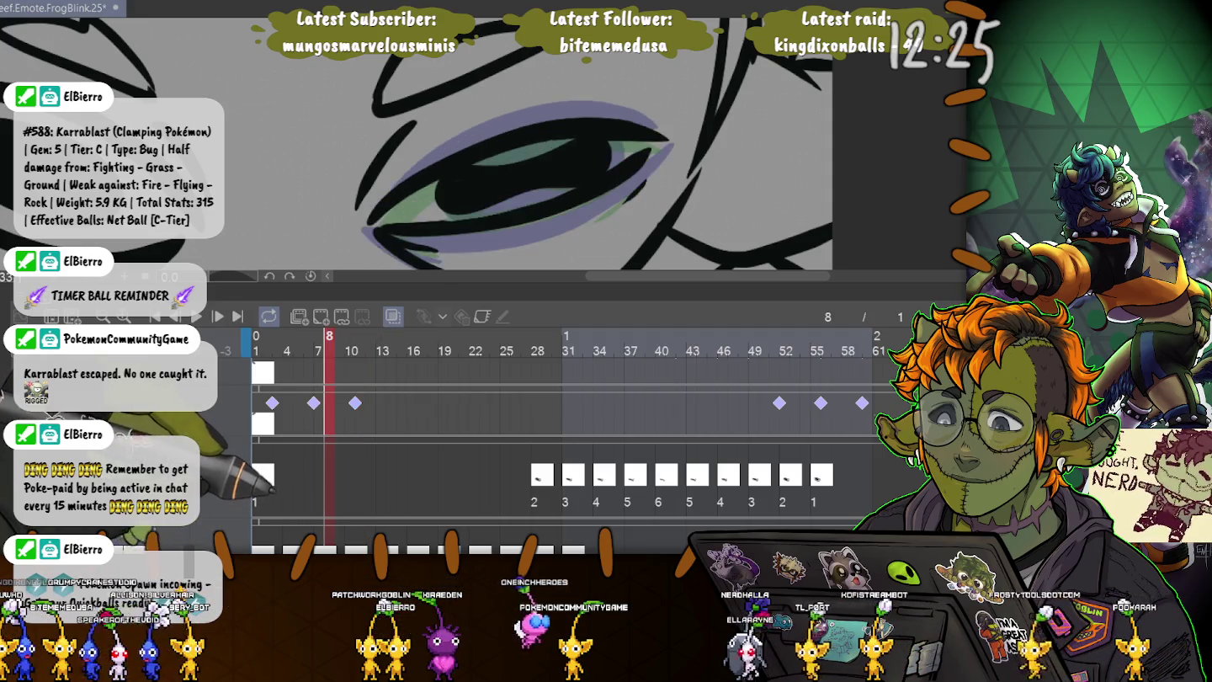
key(Right)
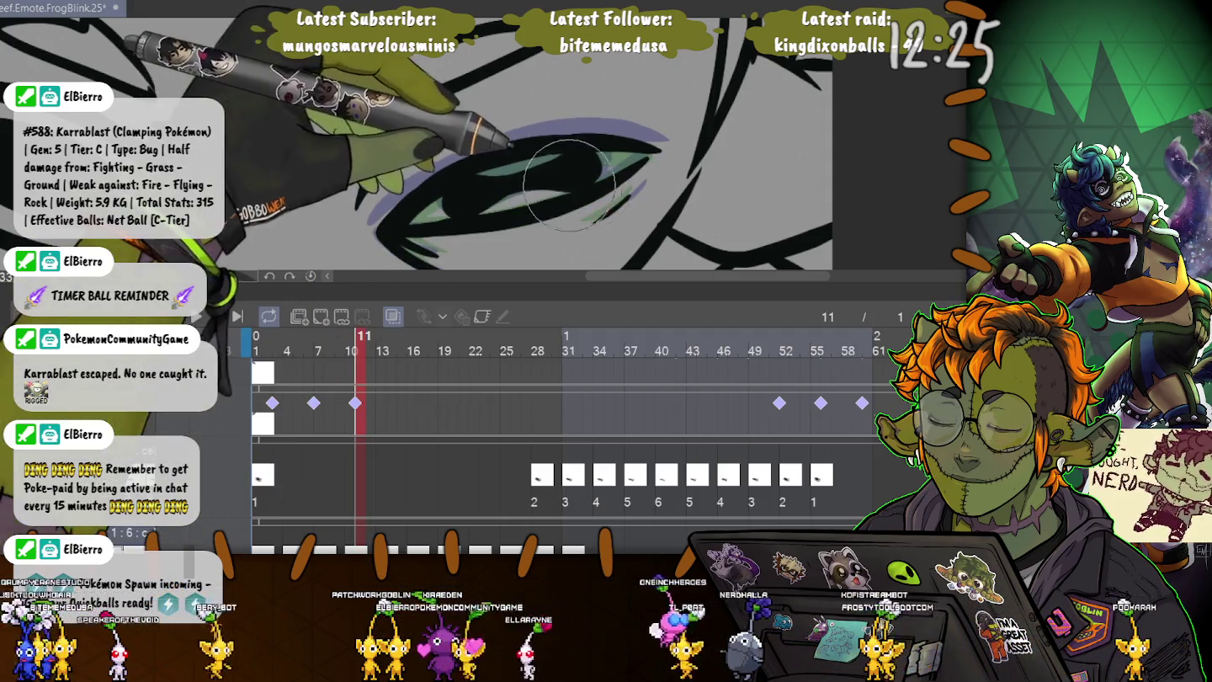
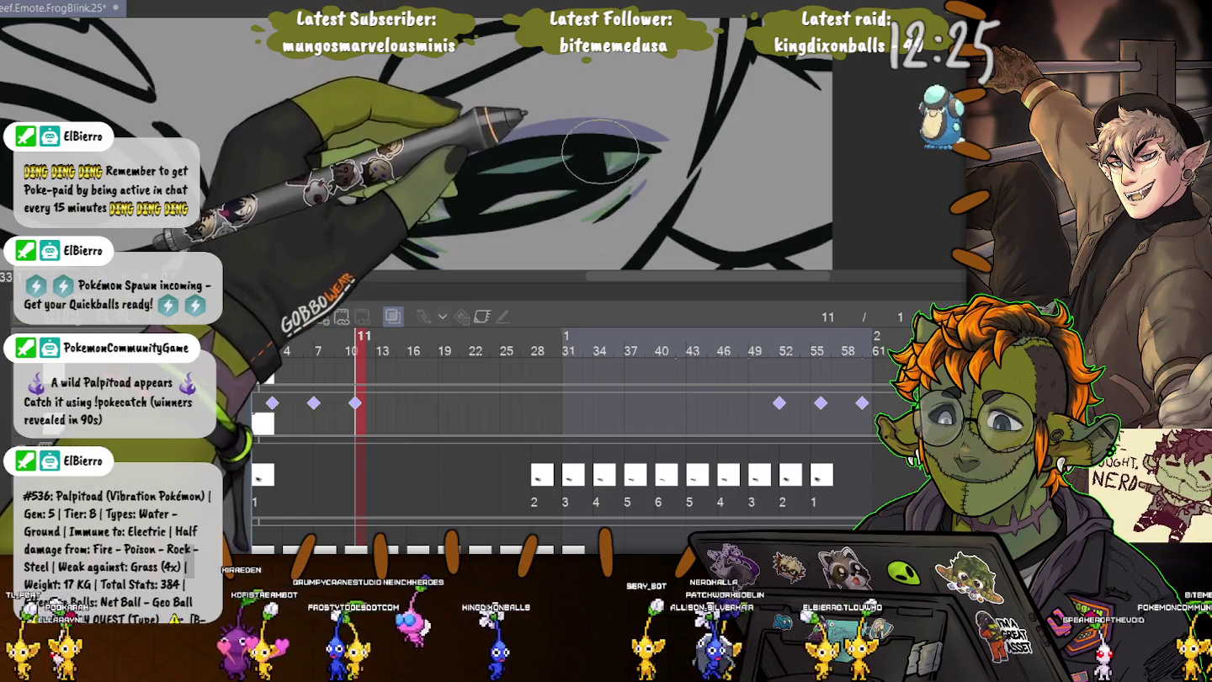
- Paint a green highlight inside the eye on frame 13, then play the blink from frame 1
key(Right)
key(Right)
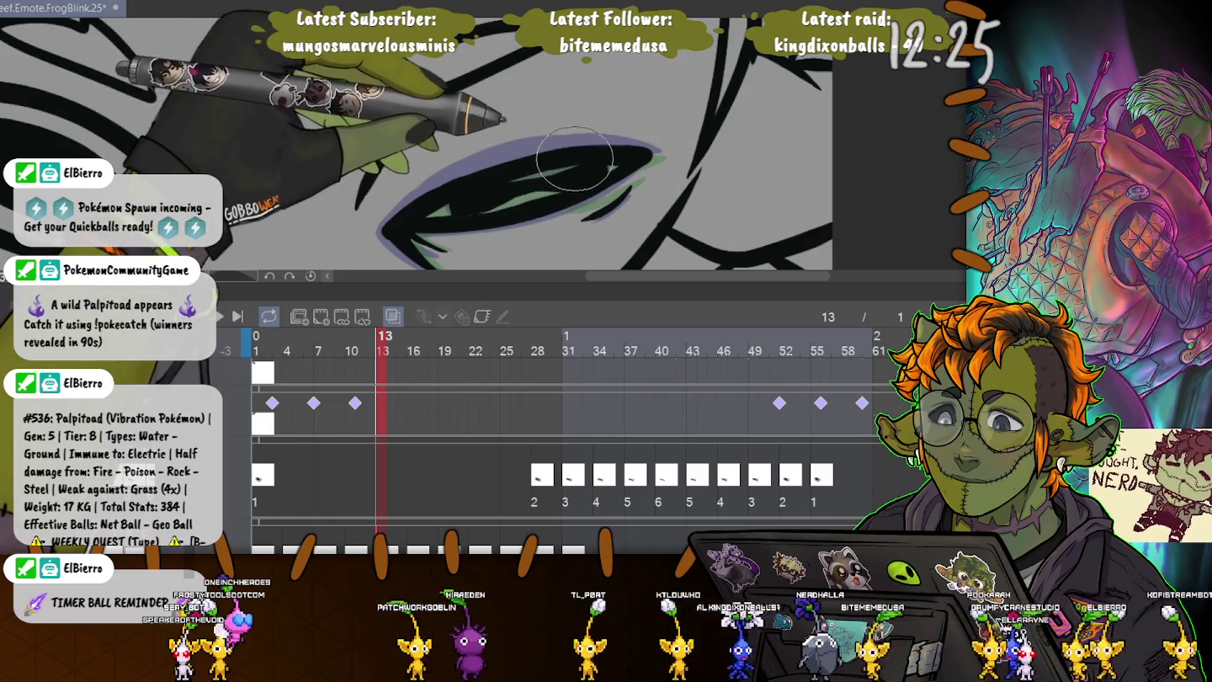
mouse_move(560, 173)
mouse_down()
mouse_move(530, 190)
mouse_move(472, 186)
mouse_up()
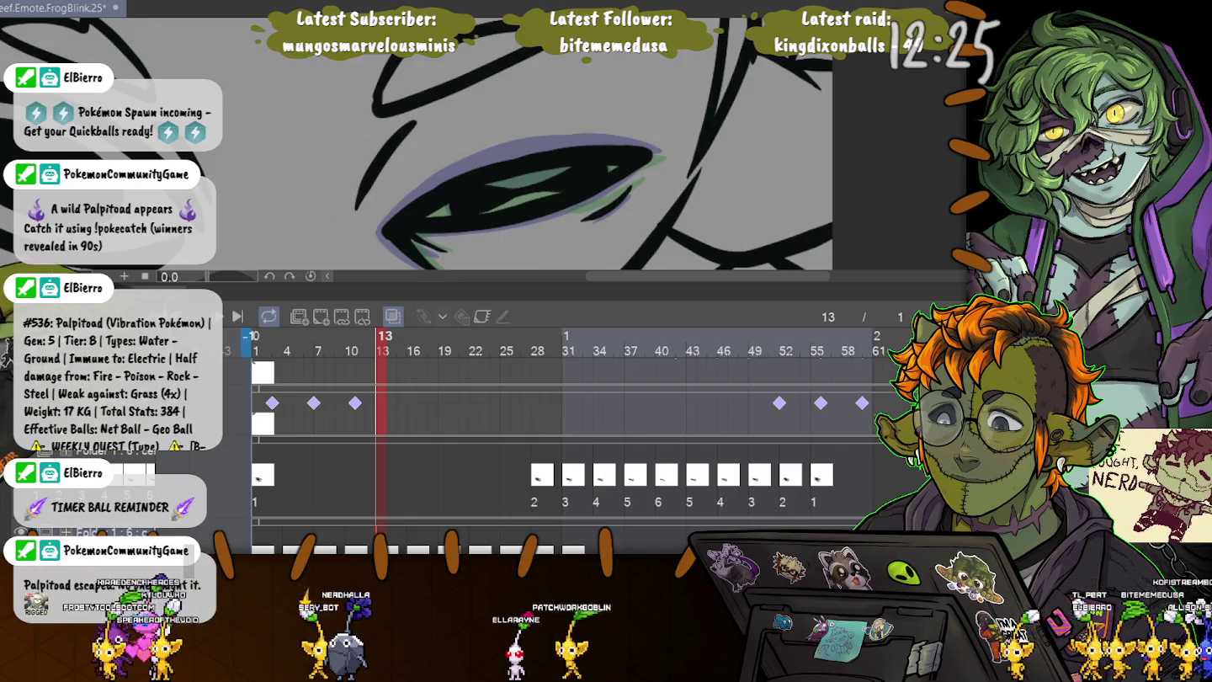
key(Home)
key(space)
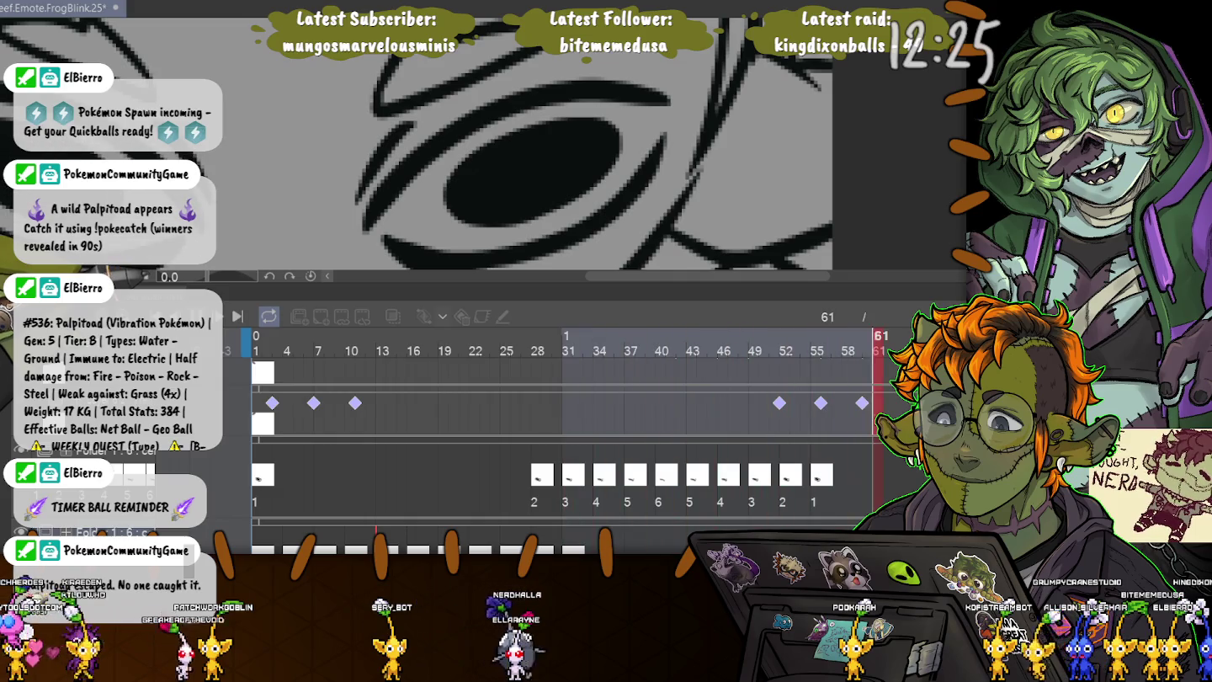
- Stop playback, return to frame 1 and zoom out to show the whole frog face
key(space)
key(Home)
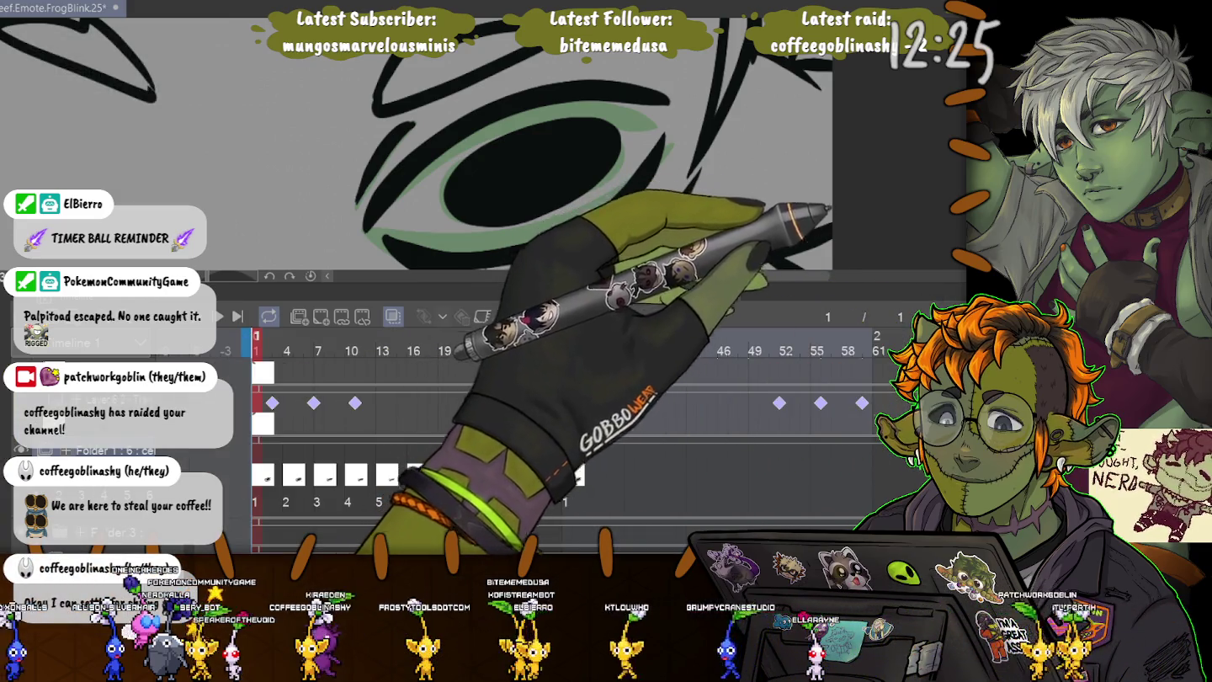
key(ctrl+minus)
key(ctrl+minus)
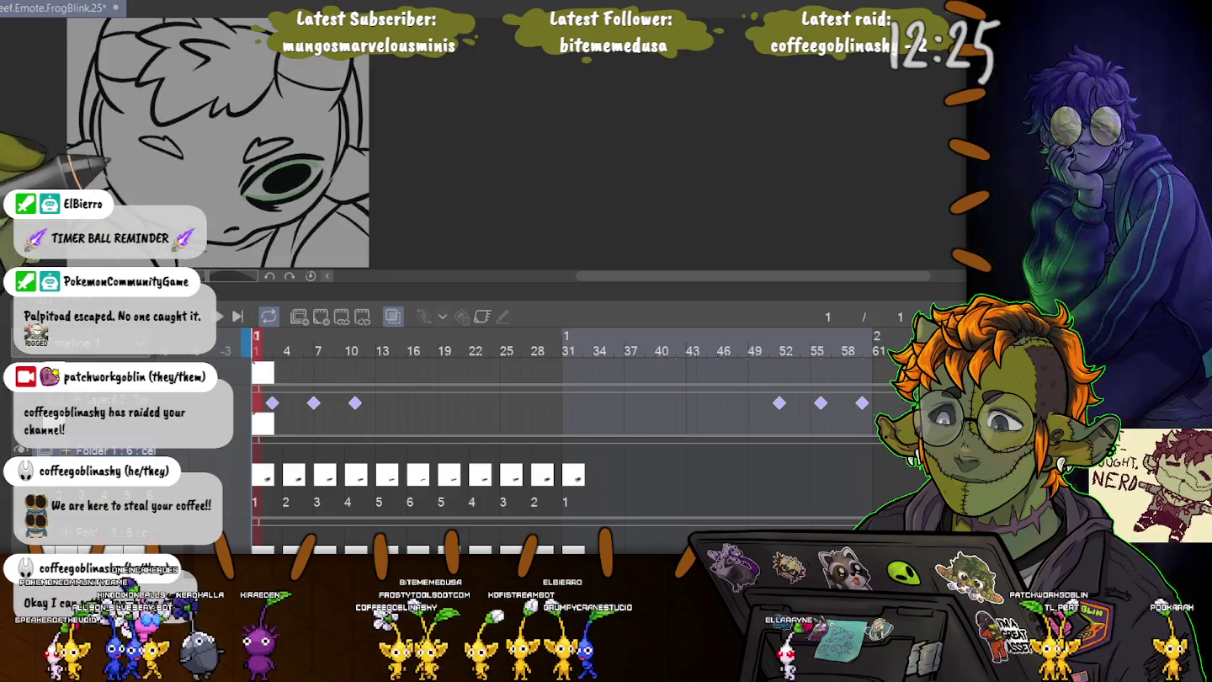
key(ctrl+minus)
- Place drawing 1 at the first frame of the cel track
drag(337, 168, 425, 173)
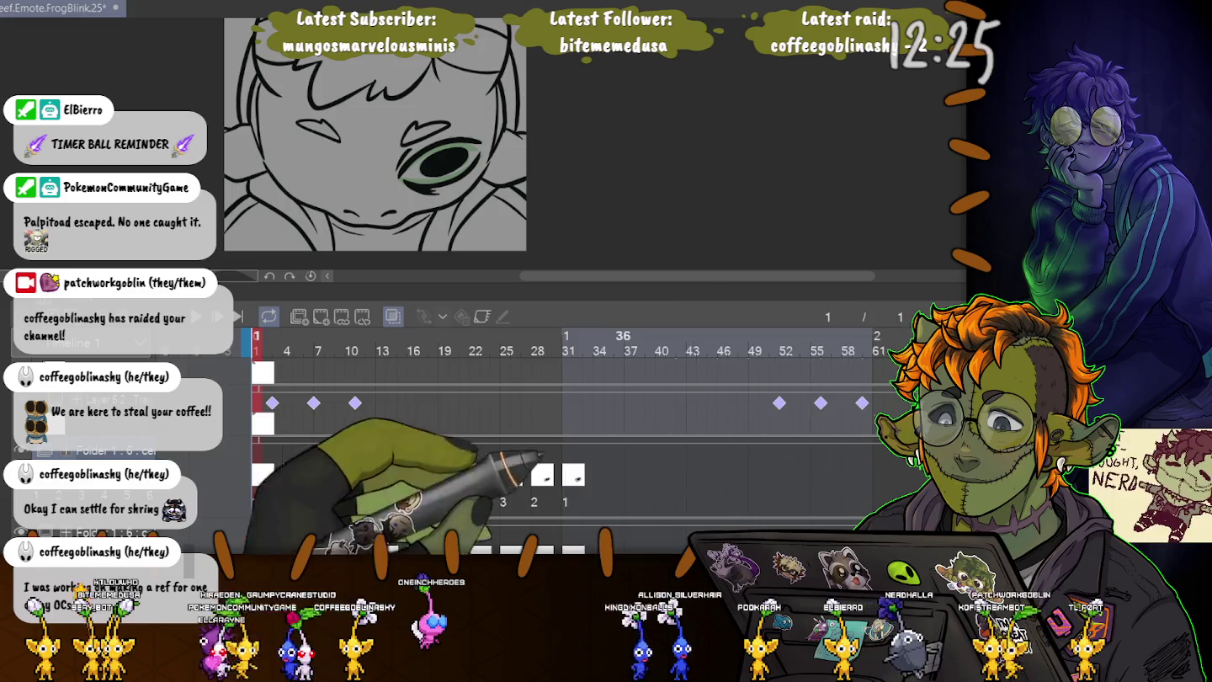
mouse_move(623, 476)
mouse_down()
mouse_move(287, 476)
mouse_move(385, 476)
mouse_up()
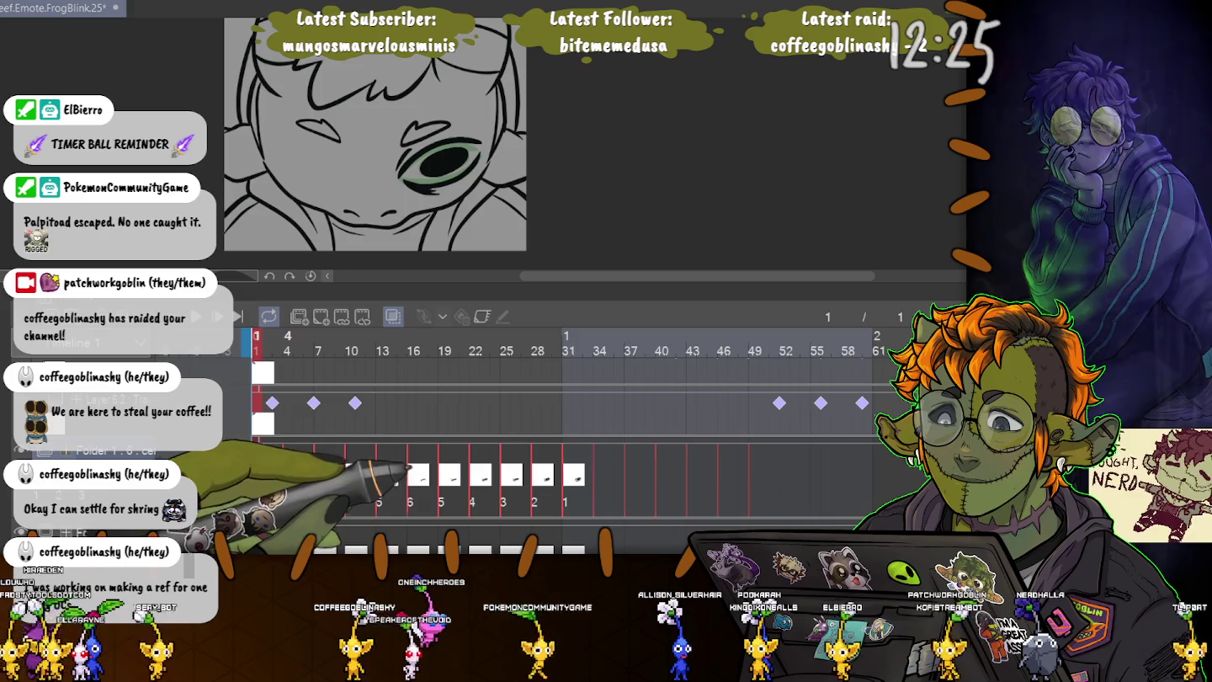
click(263, 475)
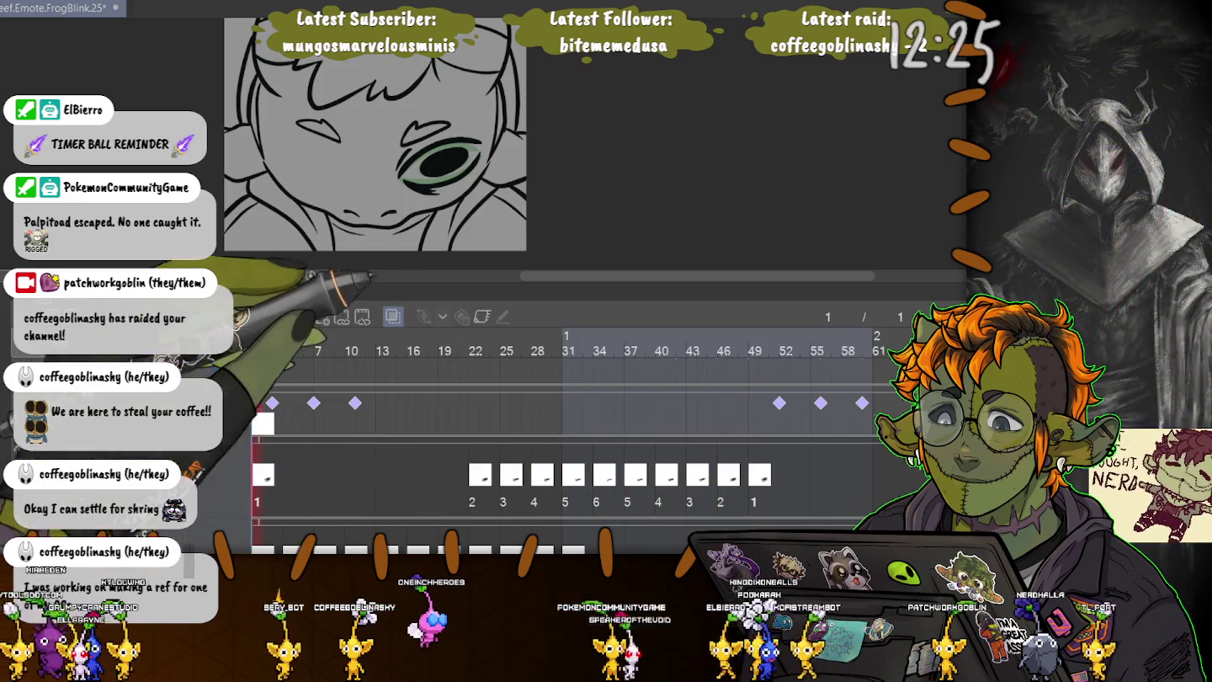
- Copy the open eye onto the left eye position and turn off onion skin
mouse_move(420, 123)
mouse_down()
mouse_move(392, 169)
mouse_move(315, 160)
mouse_up()
key(ctrl+c)
key(ctrl+v)
key(ctrl+t)
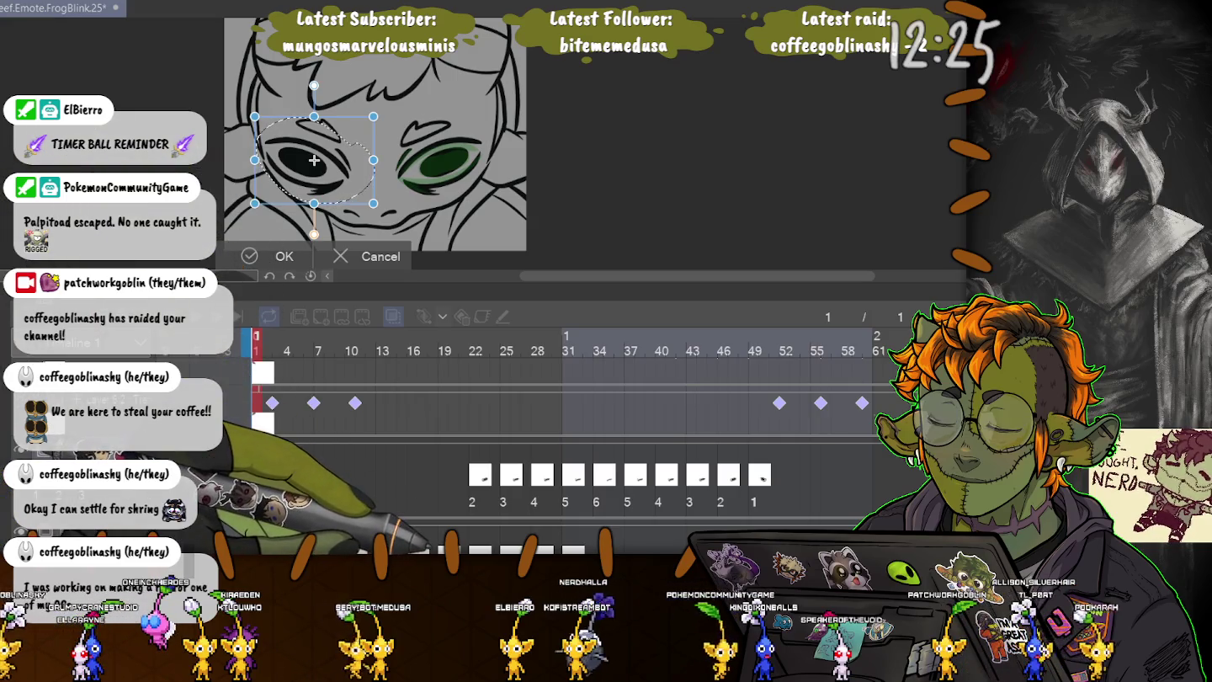
drag(317, 160, 317, 160)
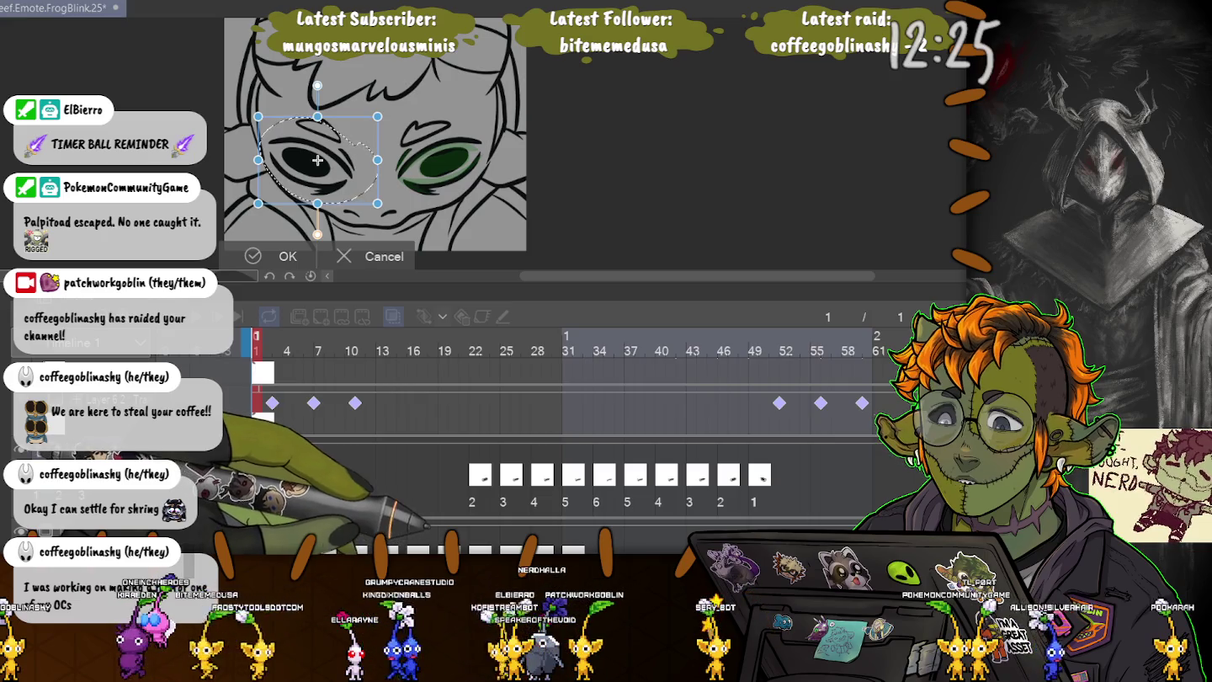
key(Return)
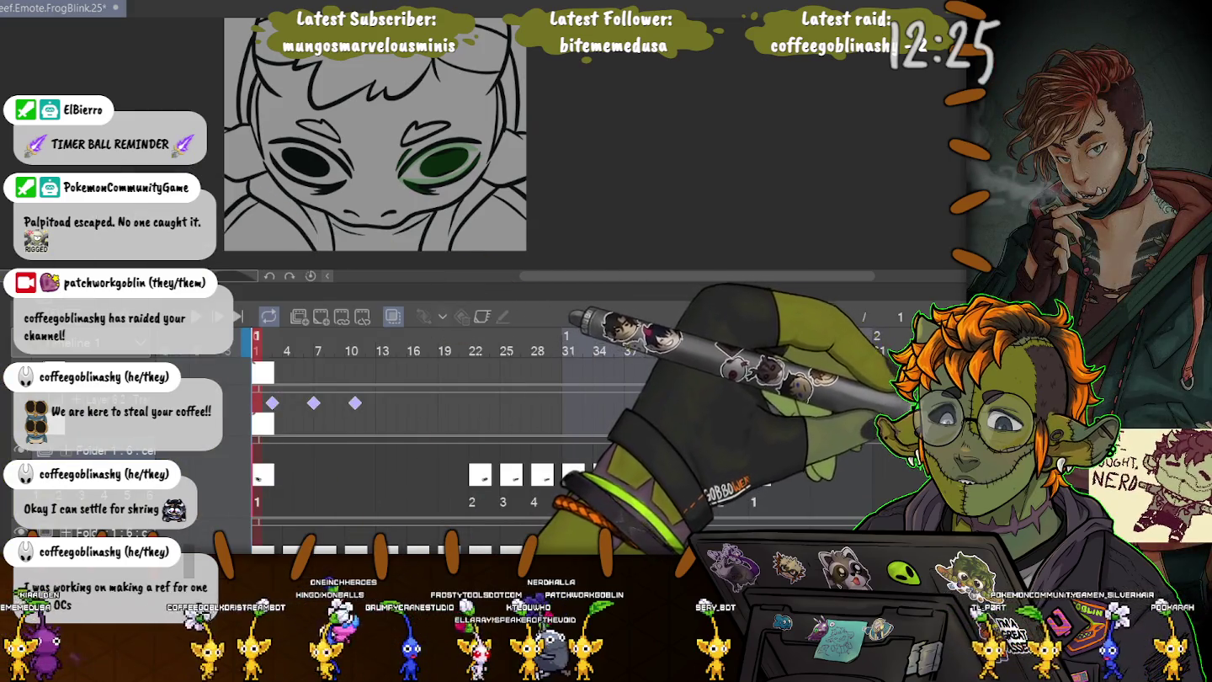
key(ctrl+e)
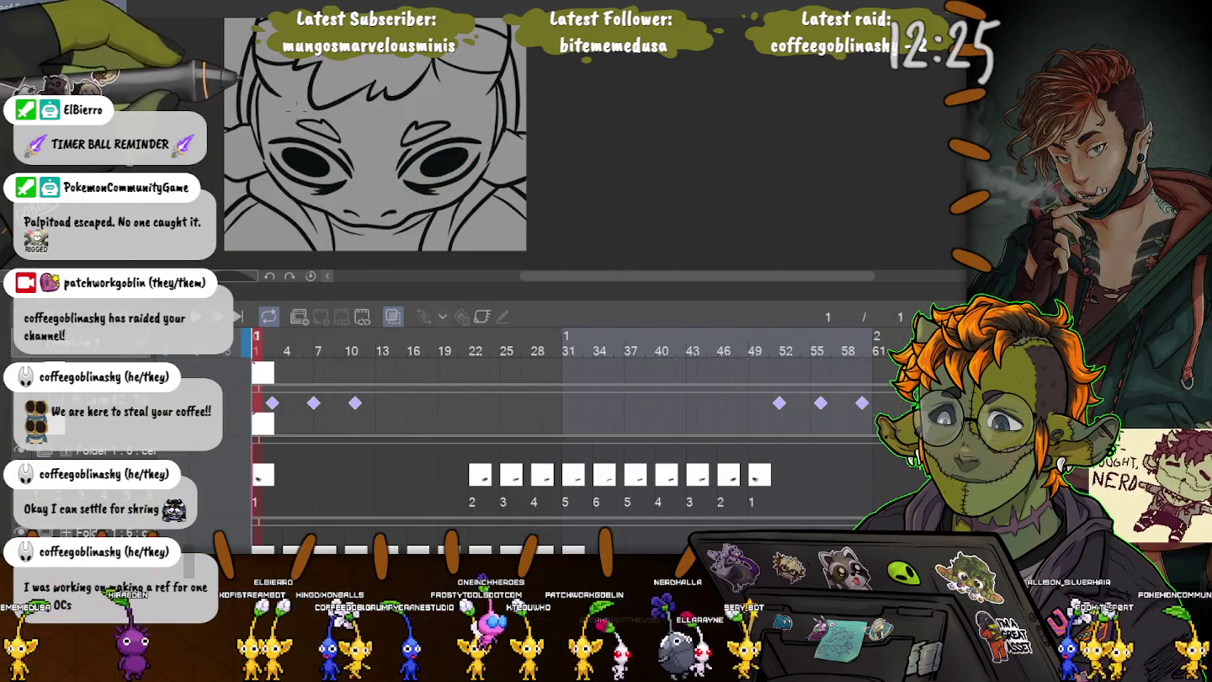
- Adjust the left eyebrow with a transform and show frame 22
drag(356, 133, 354, 134)
click(329, 179)
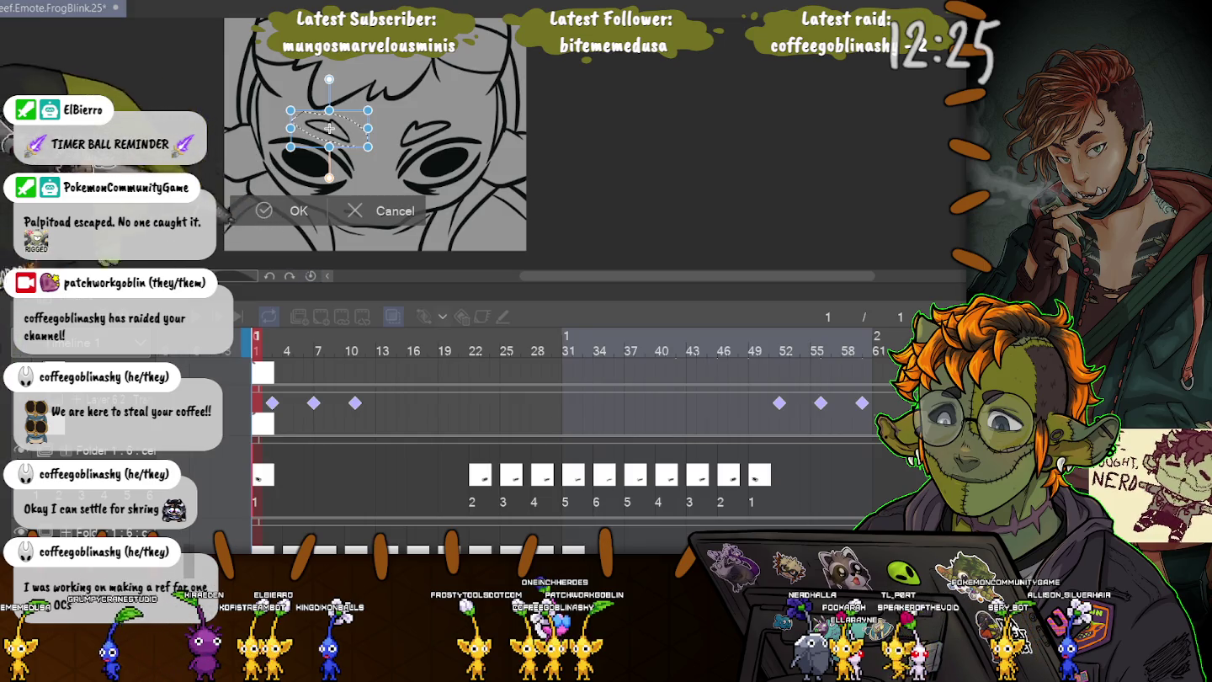
key(Return)
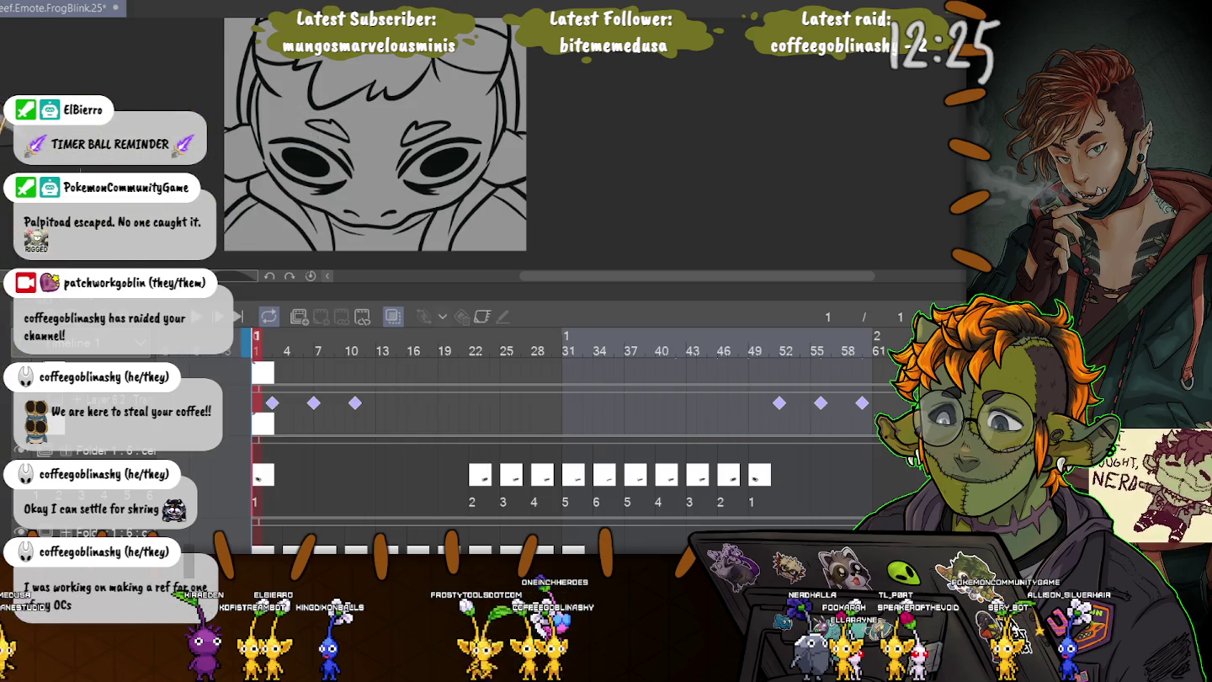
click(476, 345)
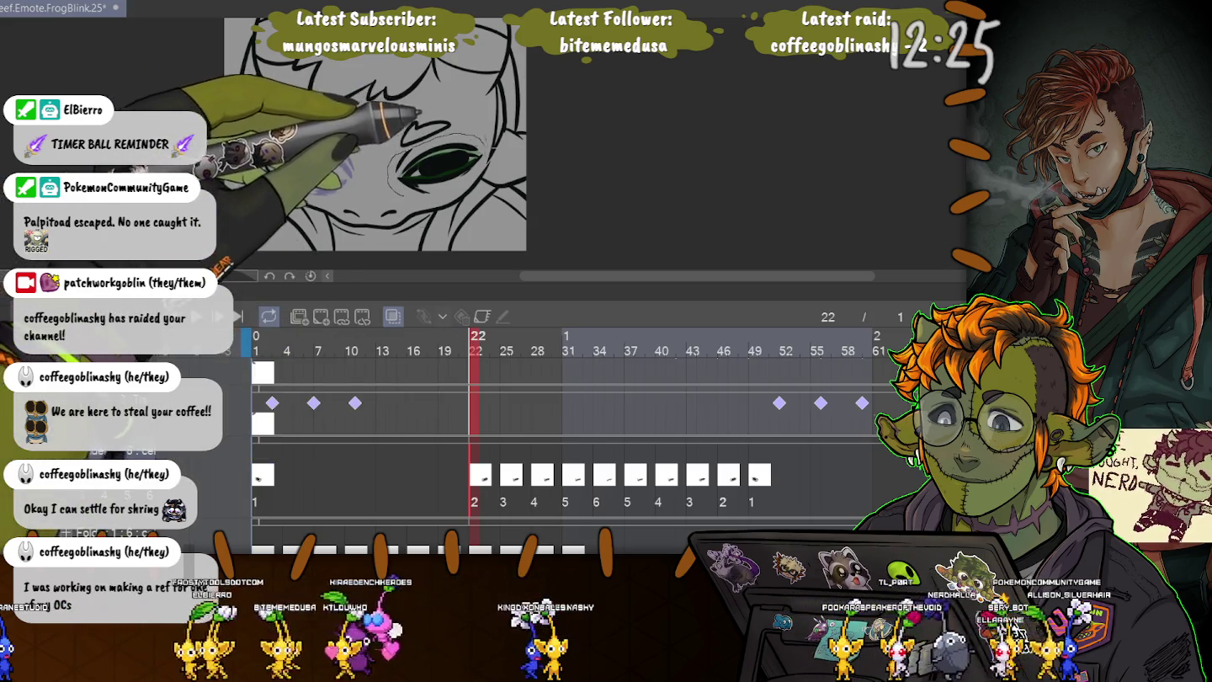
- Realign the eyes on frames 22 and 25 by moving them into position
drag(390, 169, 392, 173)
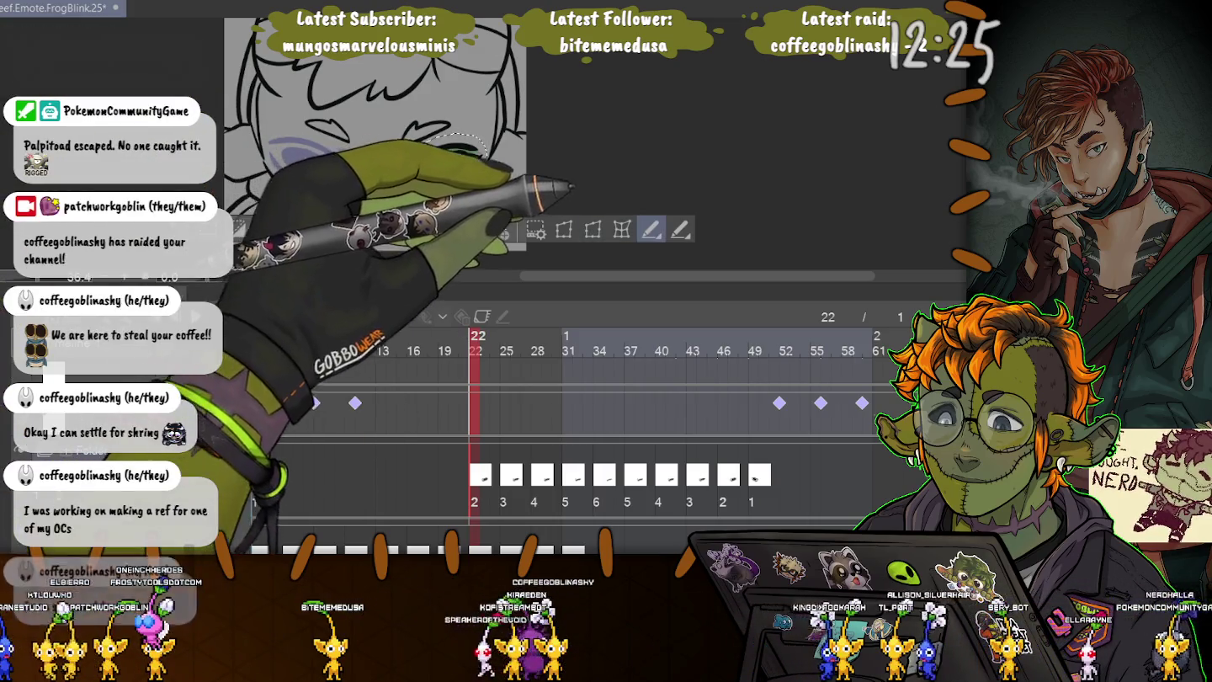
key(ctrl+t)
drag(430, 169, 315, 169)
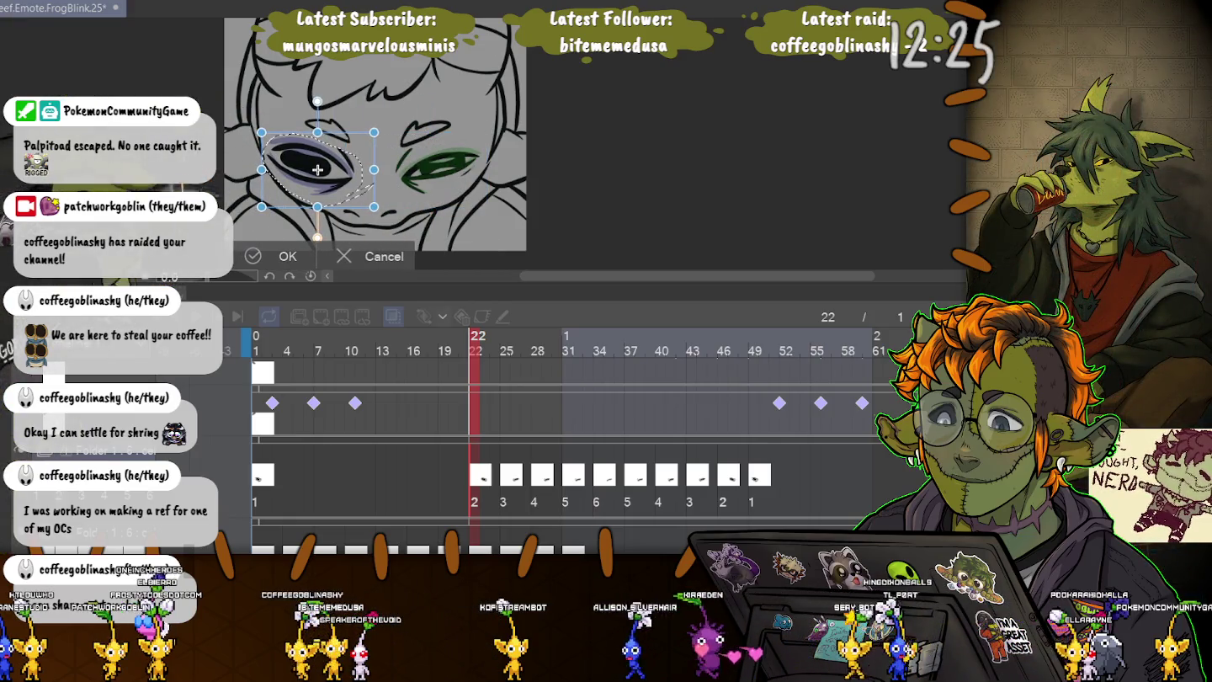
key(Return)
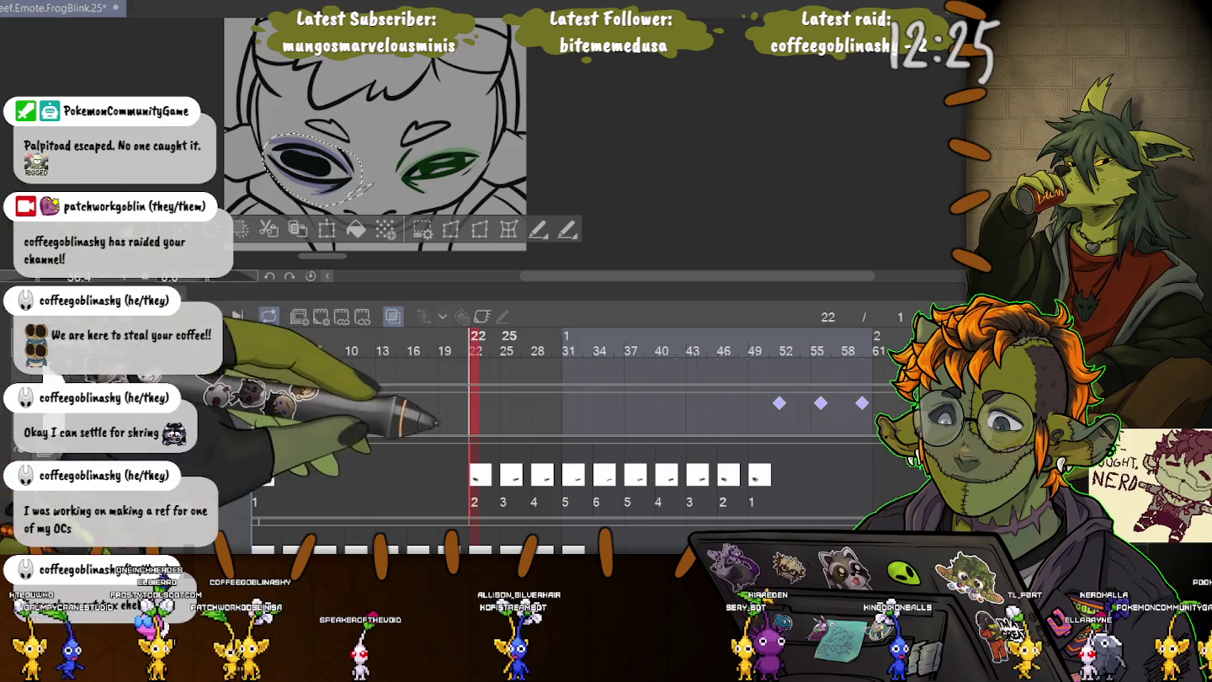
key(Right)
key(Right)
key(Right)
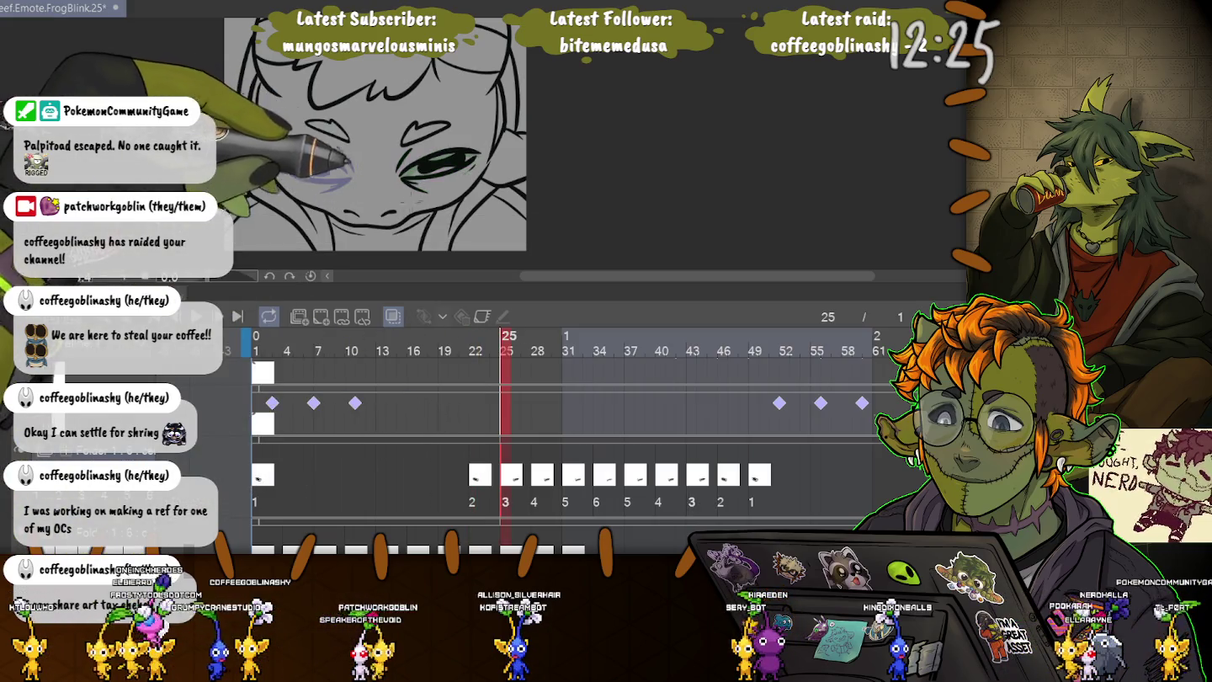
mouse_move(413, 122)
mouse_down()
mouse_move(406, 177)
mouse_move(316, 155)
mouse_up()
key(ctrl+t)
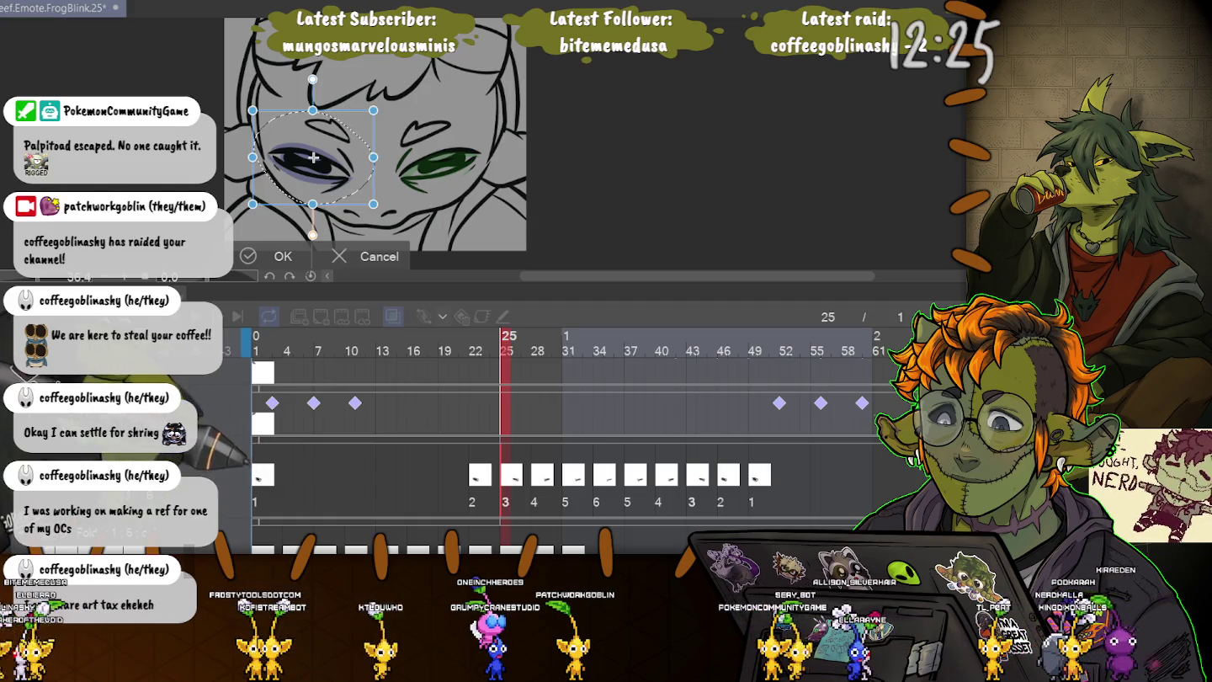
drag(314, 158, 436, 157)
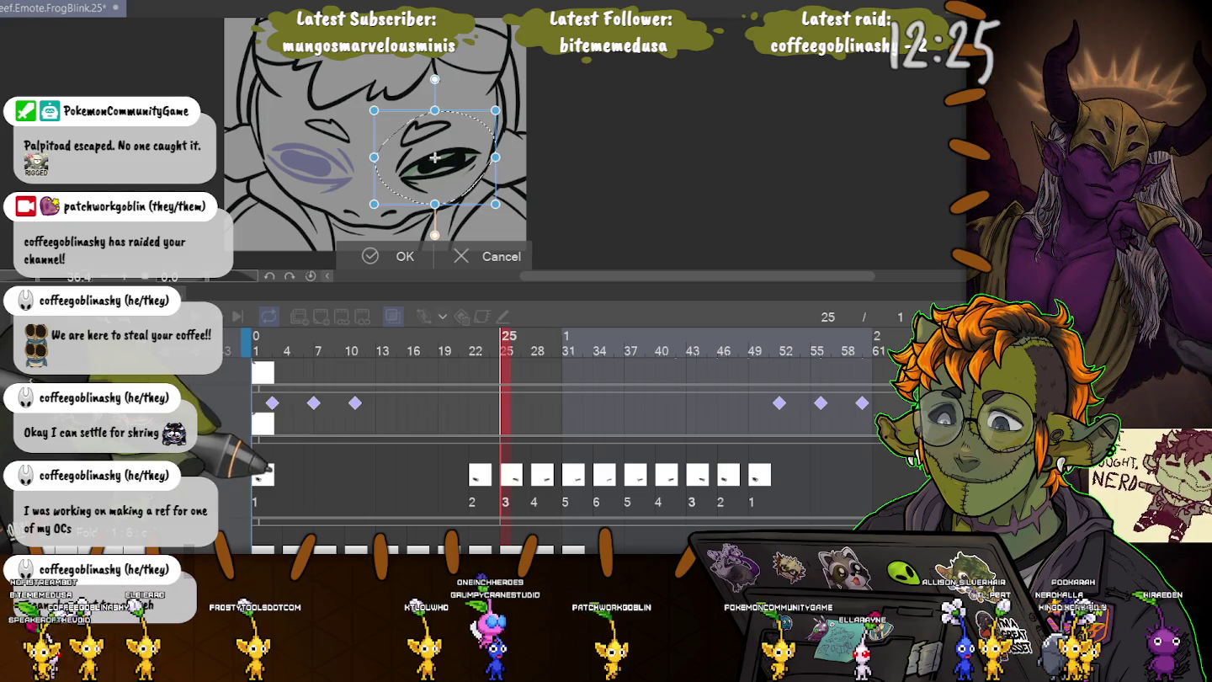
key(Return)
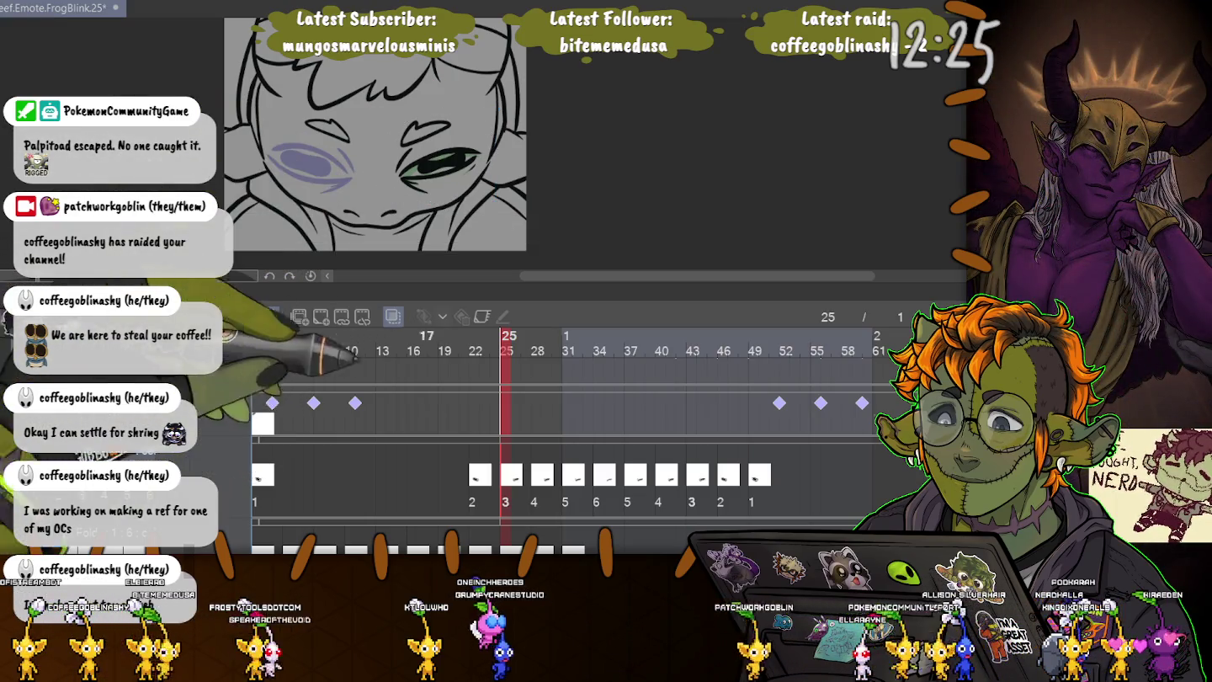
- Move the later blink cels back to follow frame 1, then return to frame 1
click(581, 476)
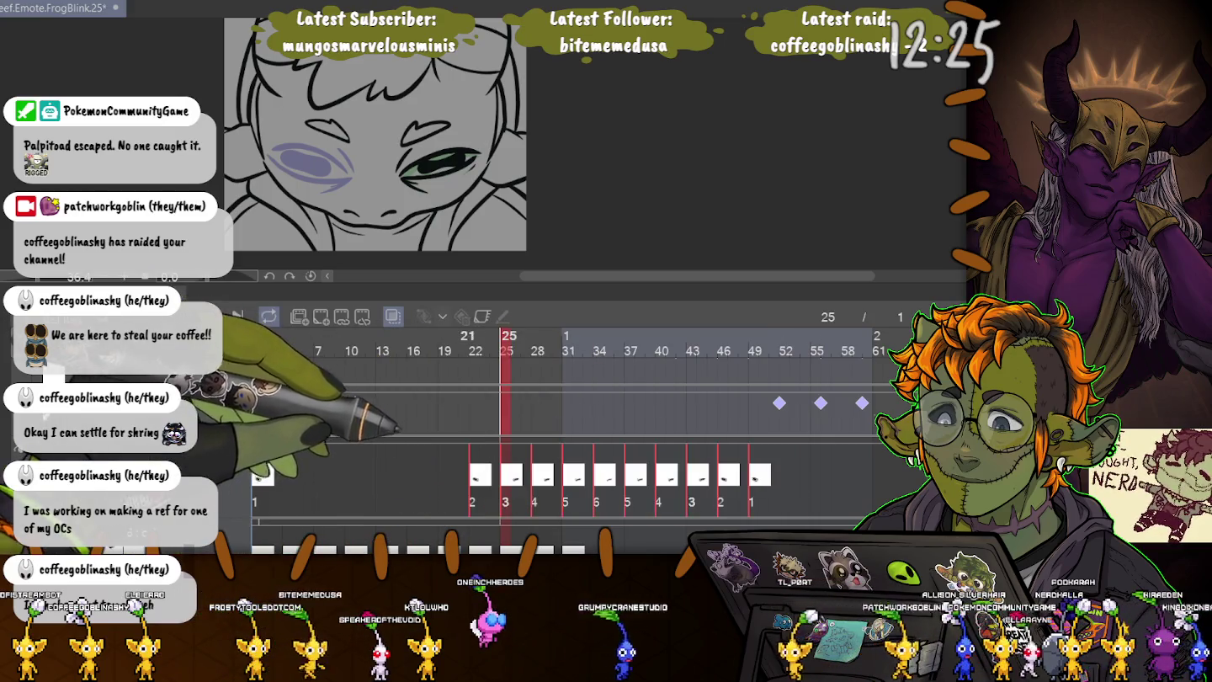
shift+click(262, 475)
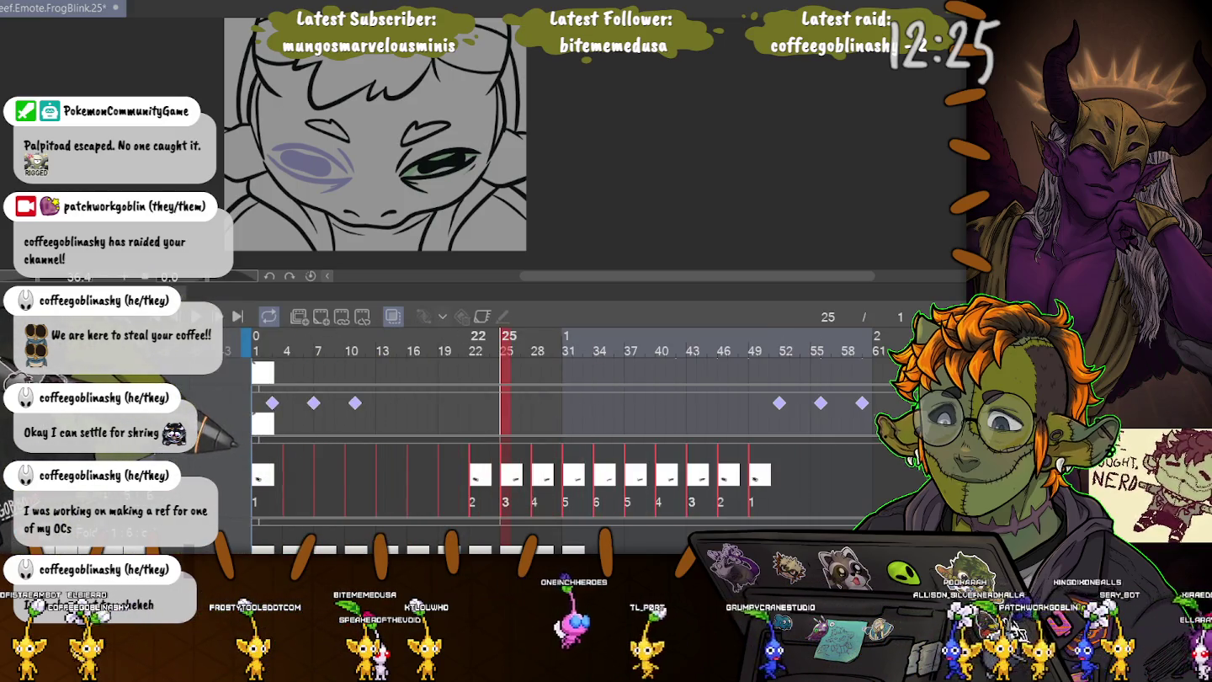
drag(479, 475, 294, 475)
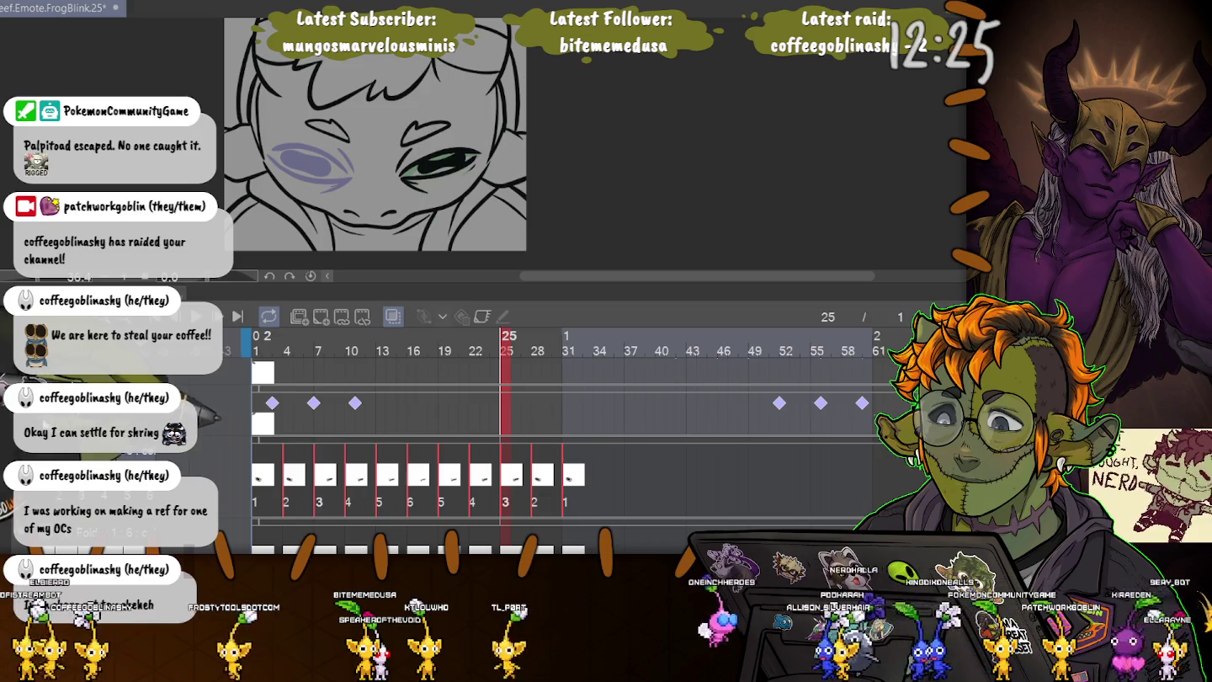
key(Home)
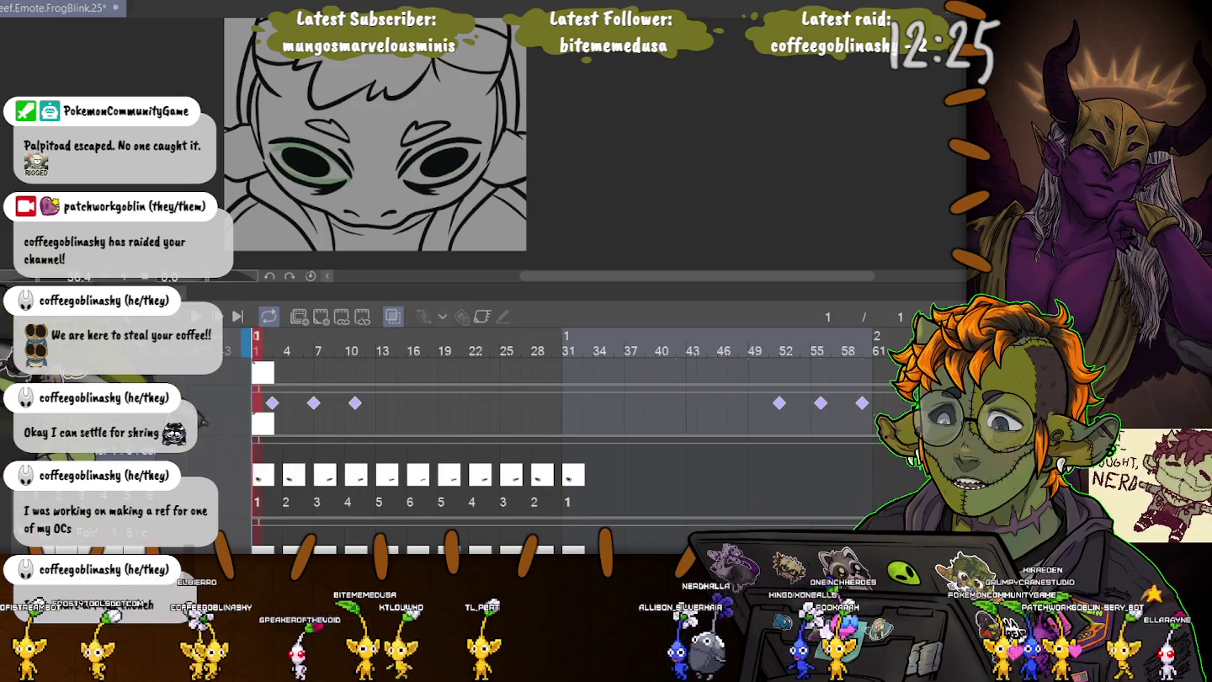
- Copy the tinted eye onto the left eye on frames 7 and 10
key(Right)
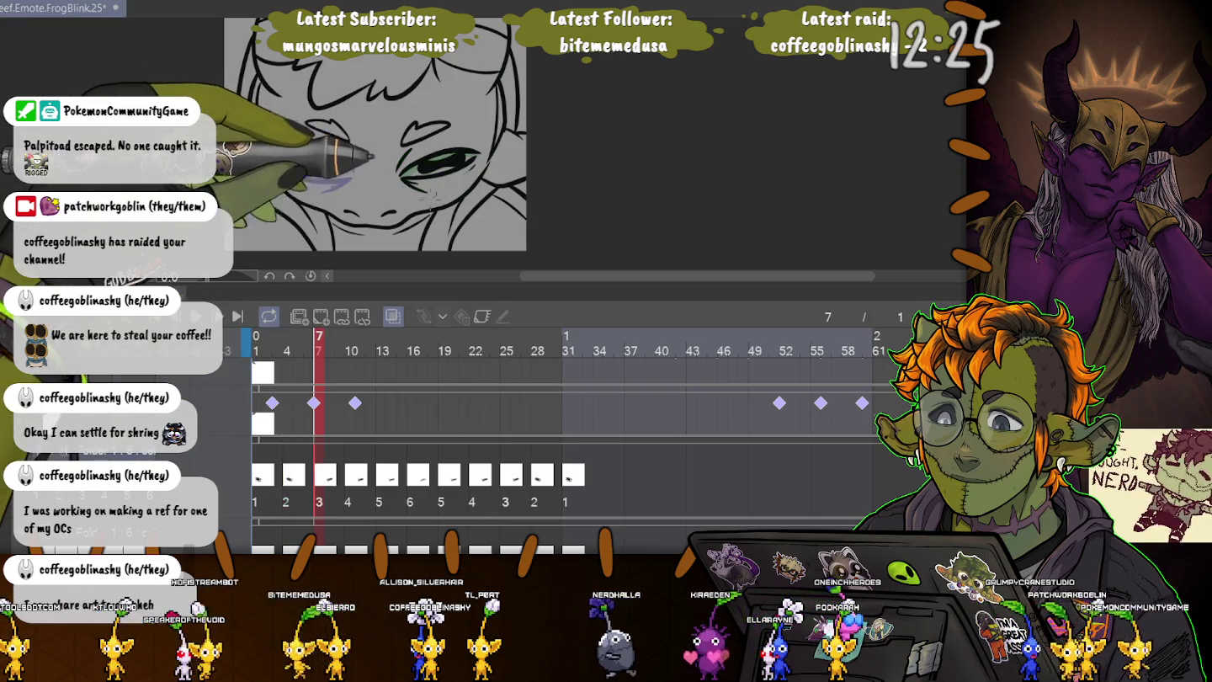
drag(395, 149, 400, 157)
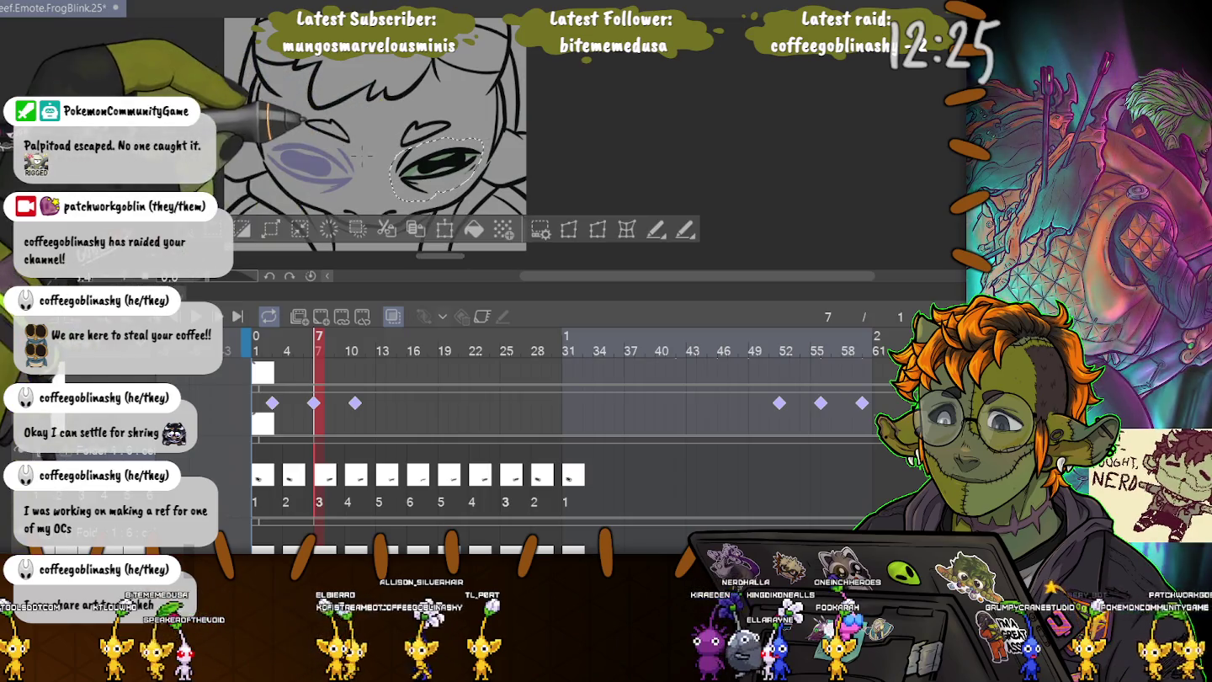
click(415, 229)
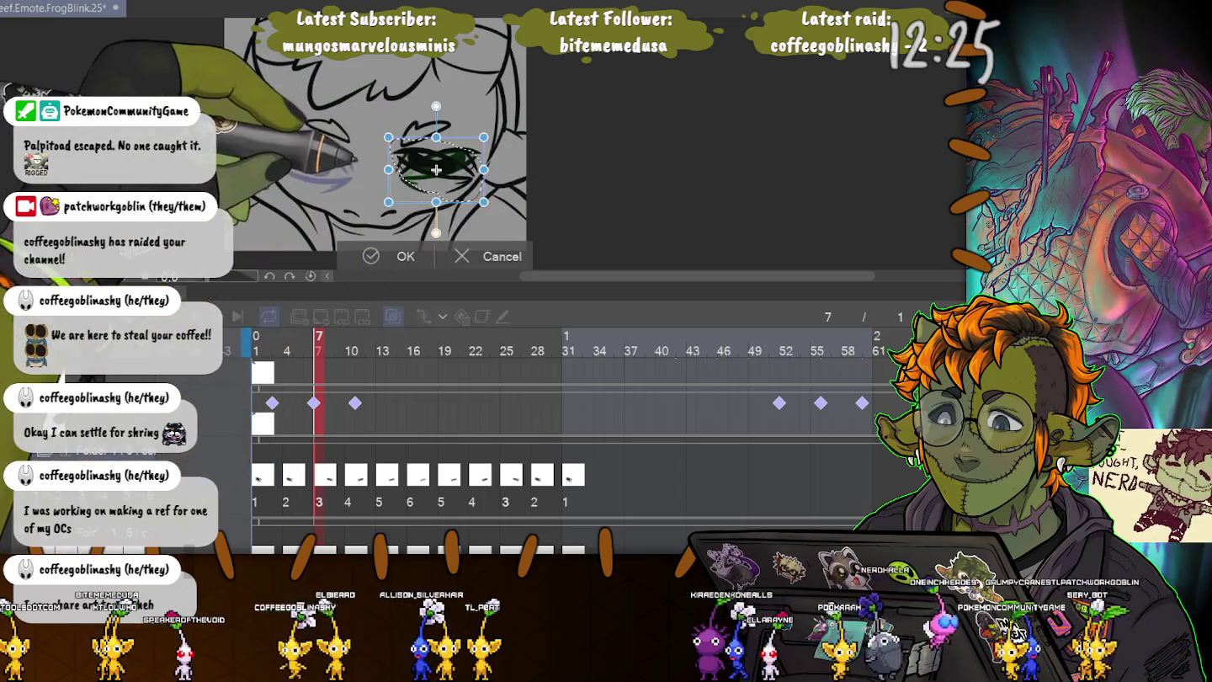
drag(434, 169, 314, 169)
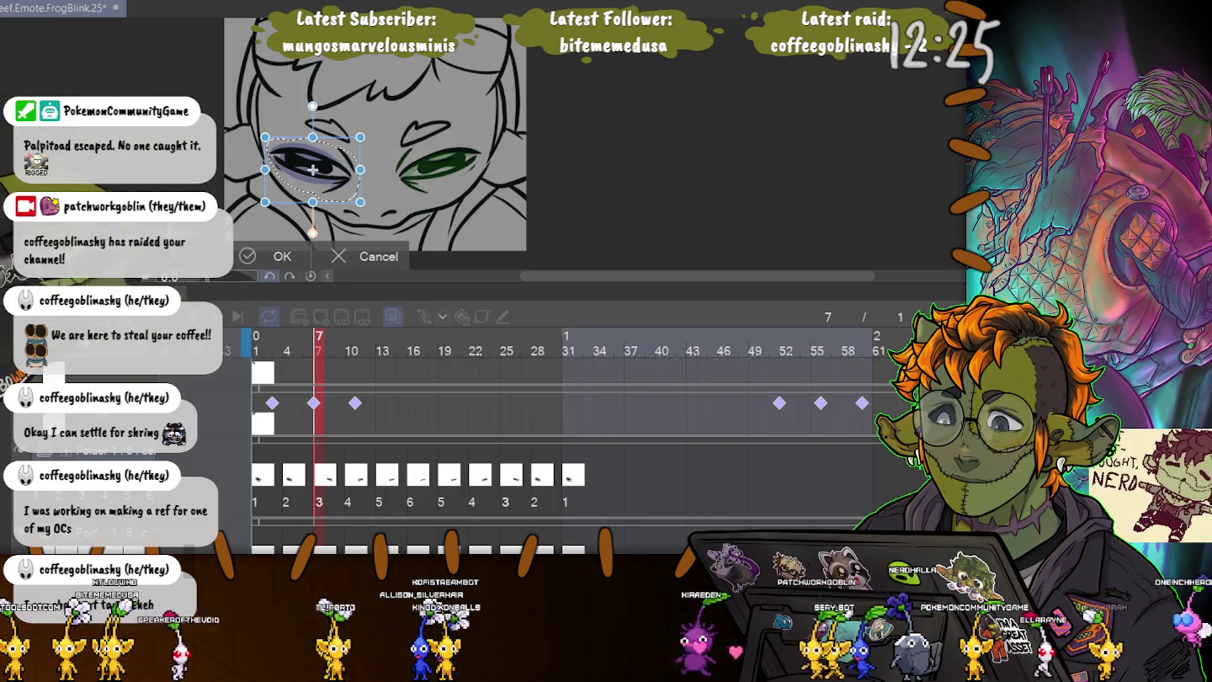
click(281, 256)
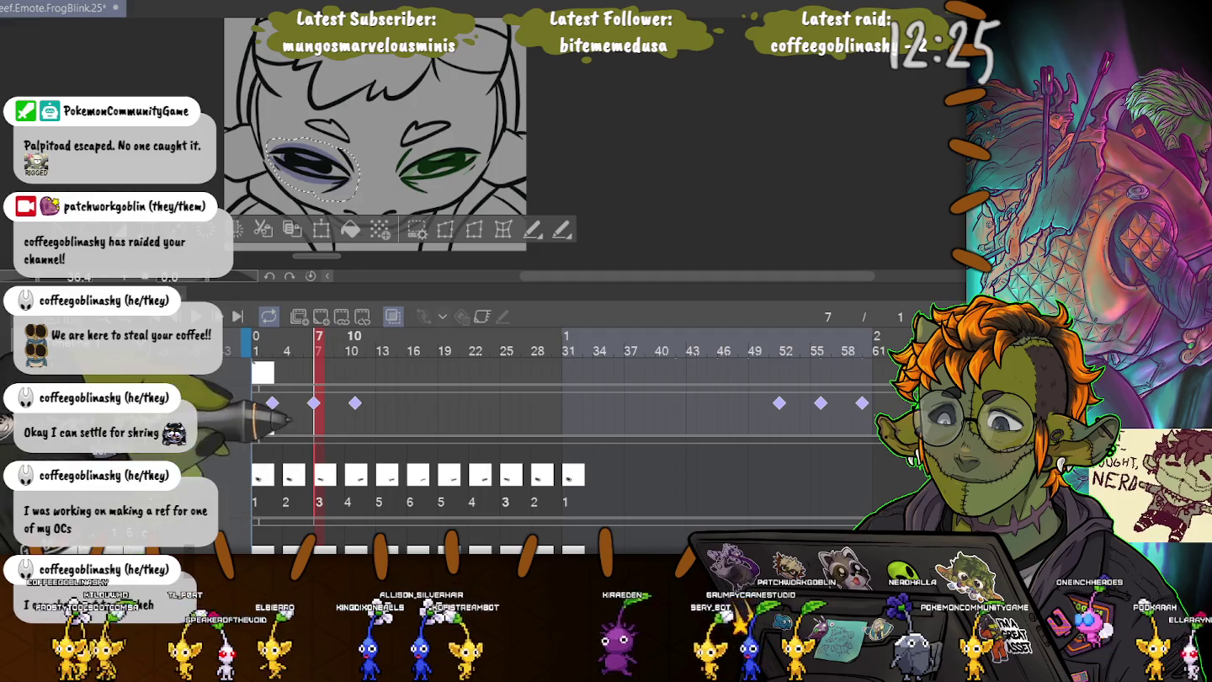
click(351, 350)
key(ctrl+d)
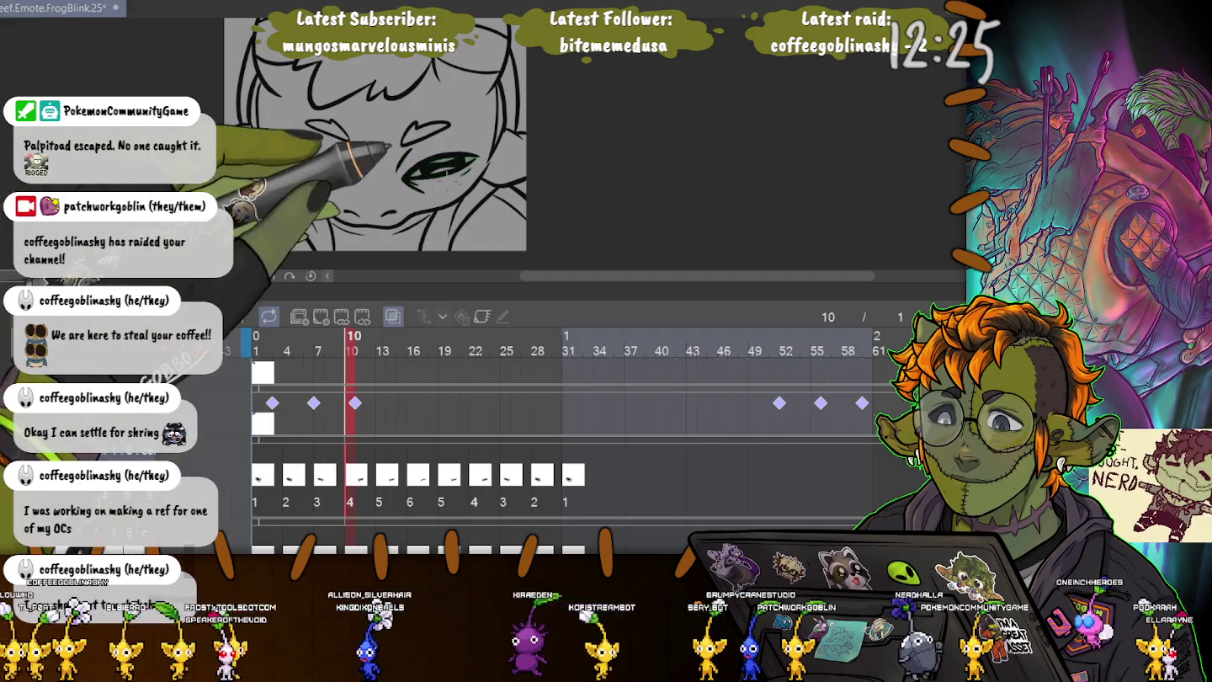
mouse_move(446, 126)
mouse_down()
mouse_move(454, 181)
mouse_move(309, 162)
mouse_up()
key(ctrl+c)
key(ctrl+v)
key(ctrl+t)
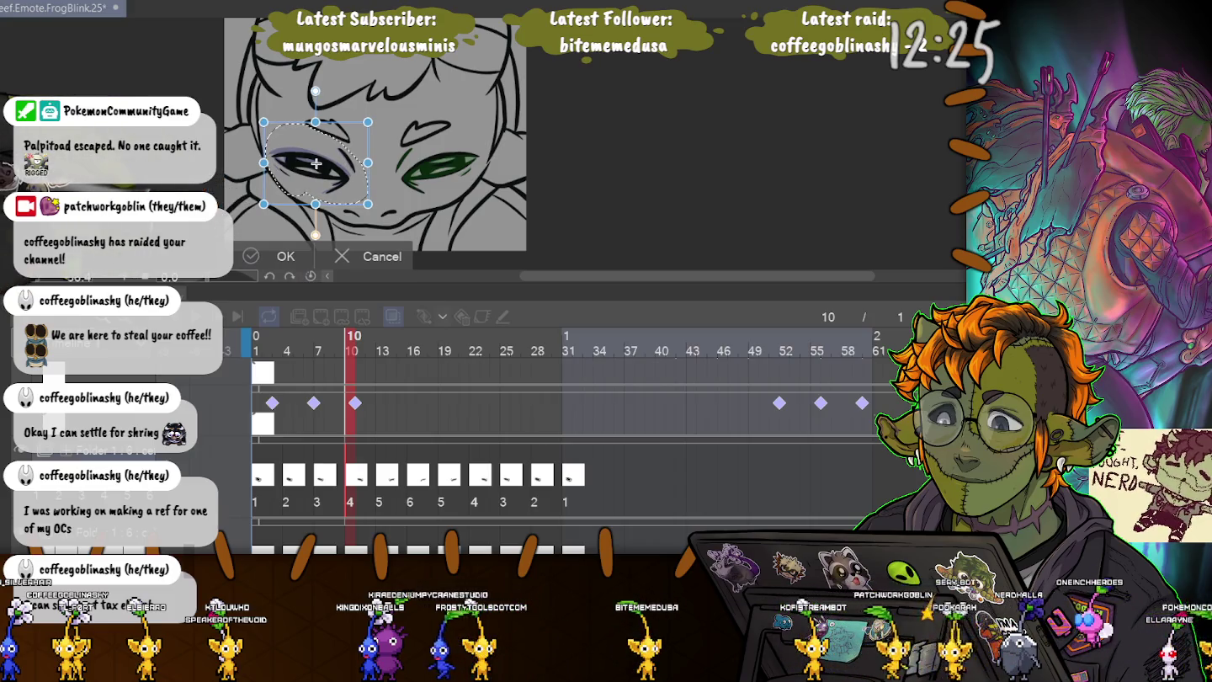
key(Return)
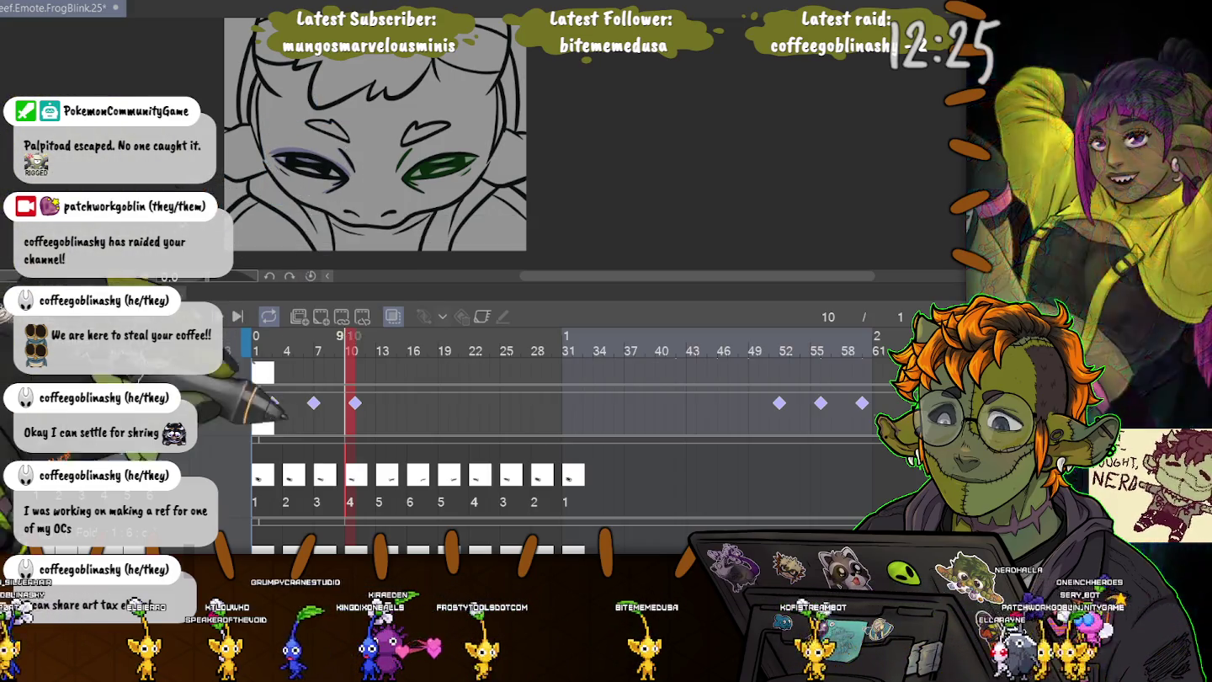
- Copy the tinted eye onto the left eye on frame 13, then paste it on frame 16
key(ctrl+d)
click(383, 349)
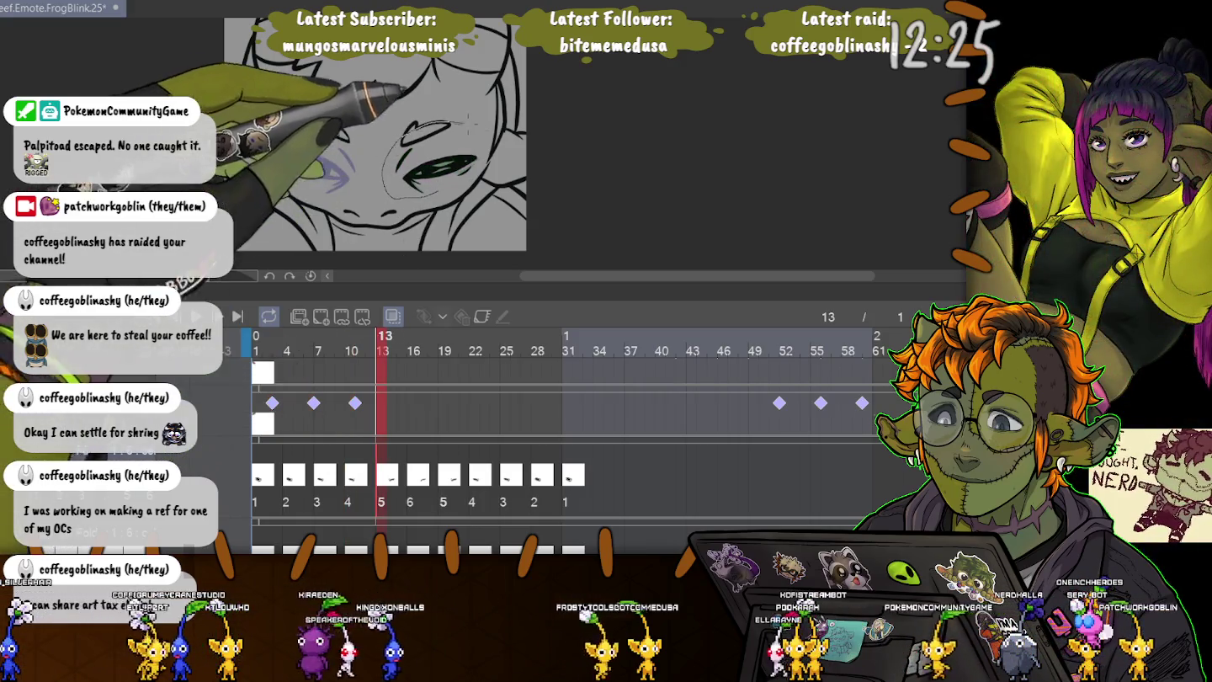
drag(405, 126, 396, 193)
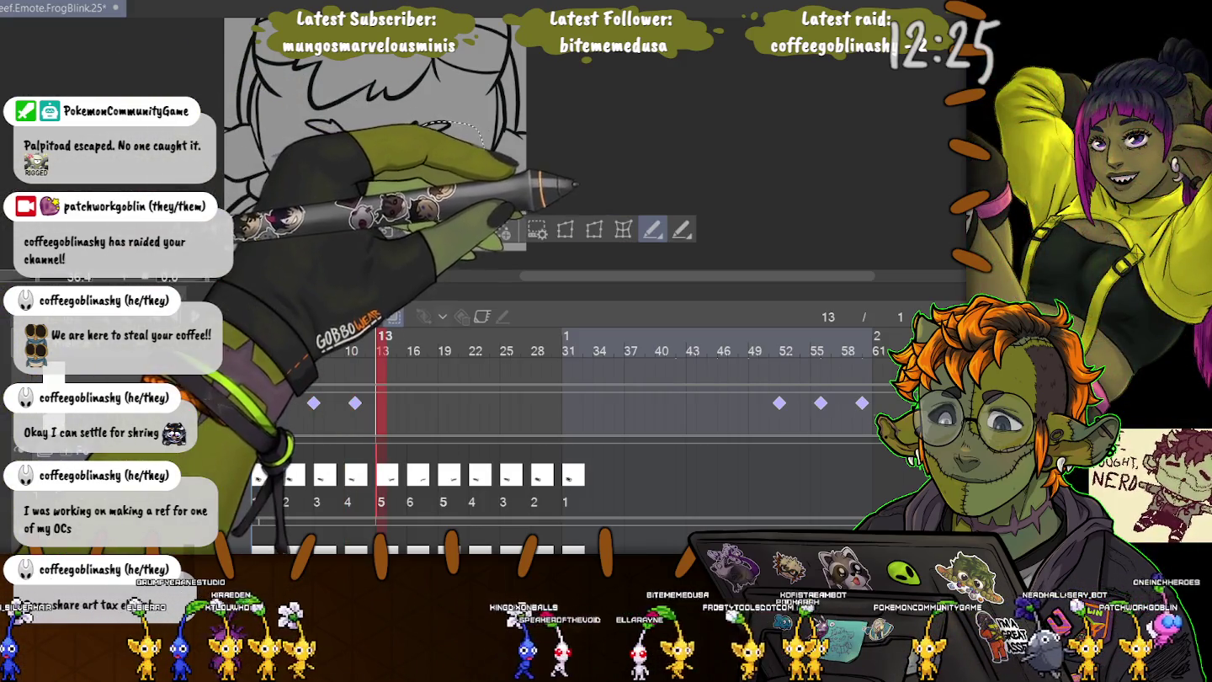
key(ctrl+v)
key(ctrl+t)
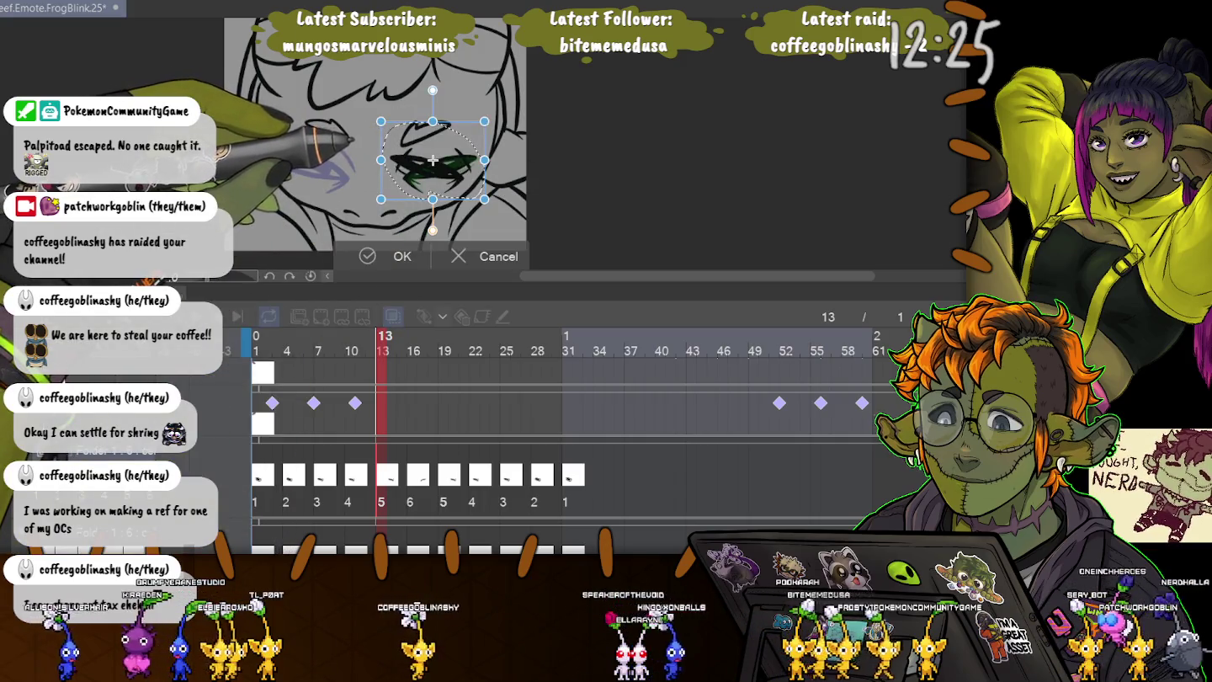
drag(433, 161, 314, 160)
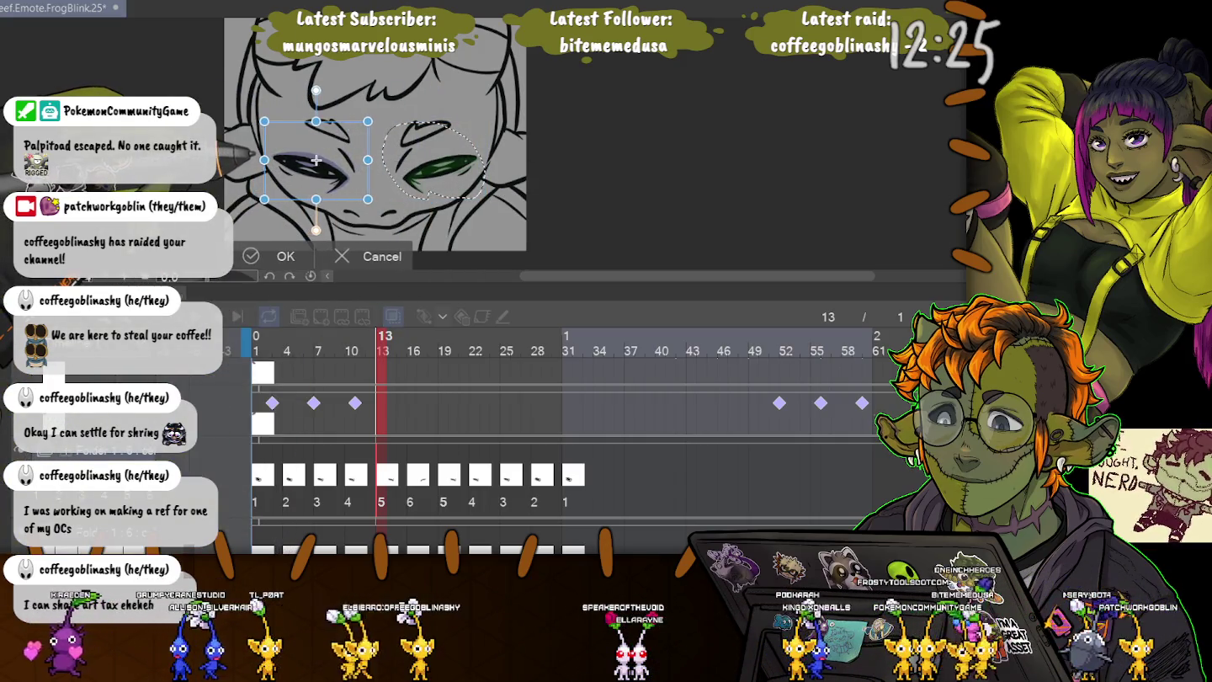
key(Return)
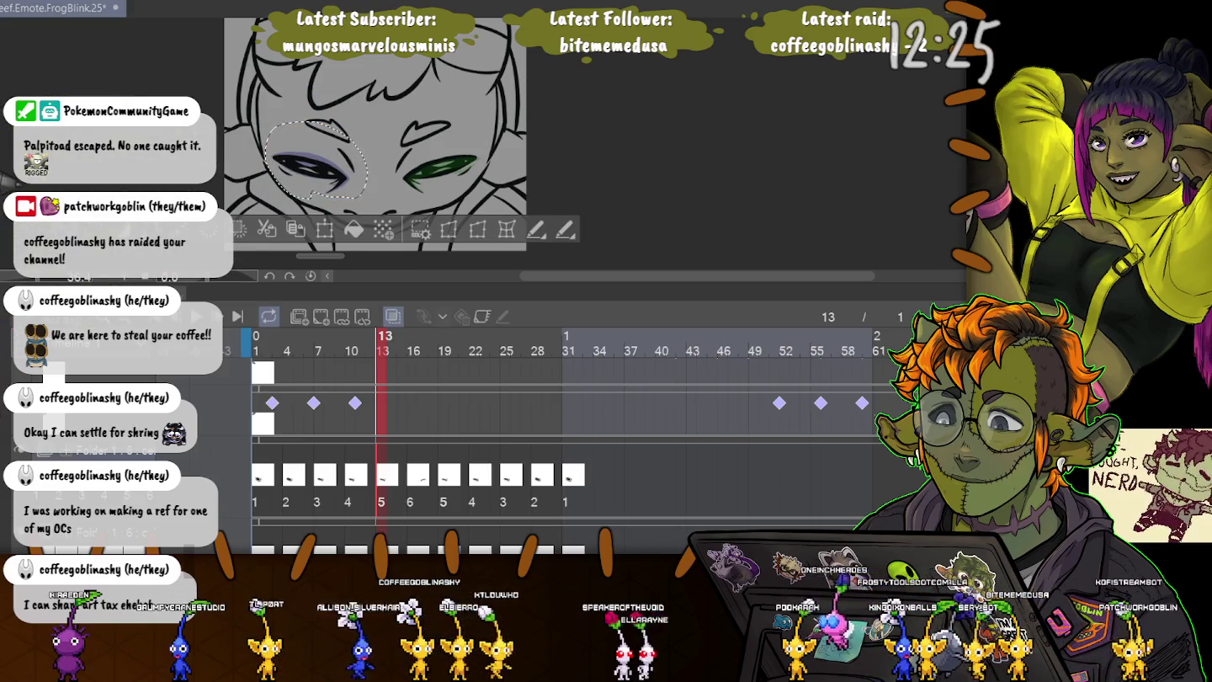
key(ctrl+d)
key(Right)
key(Right)
key(Right)
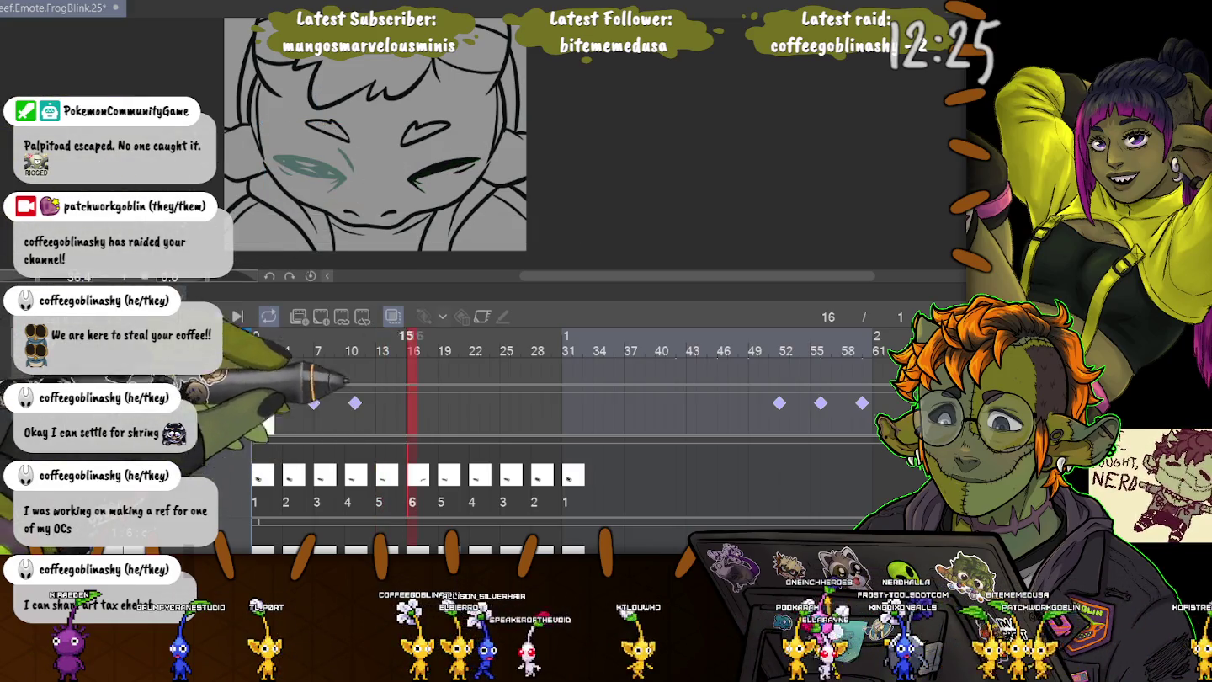
drag(384, 169, 459, 136)
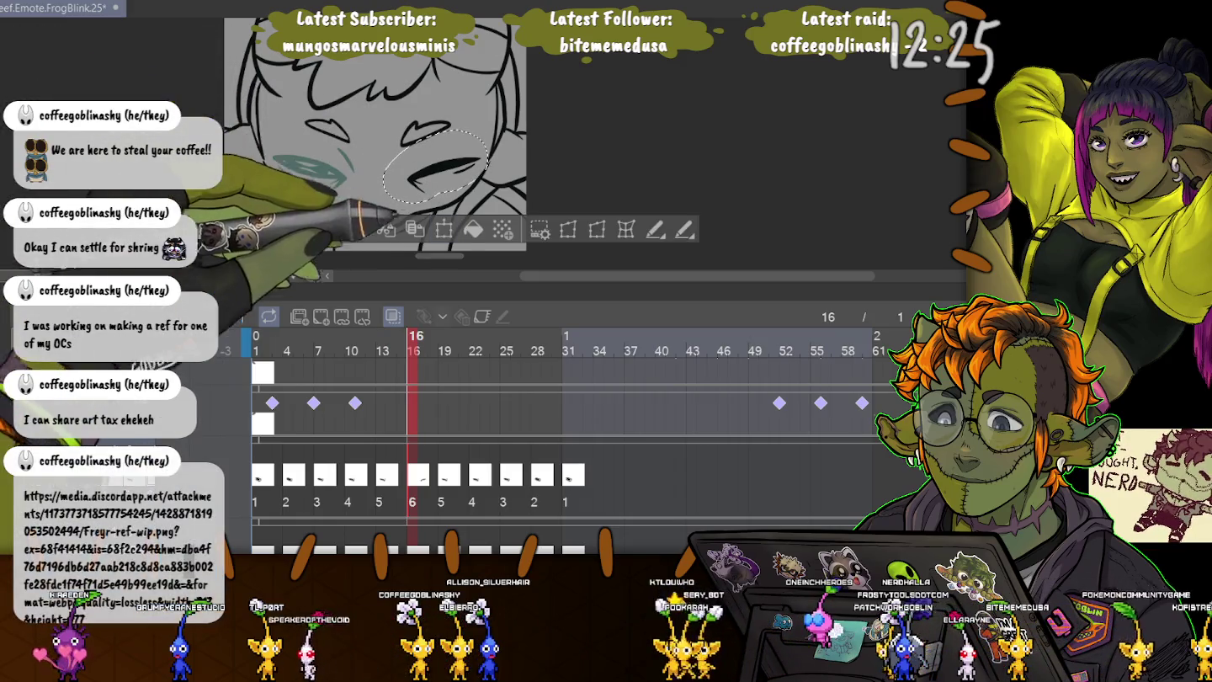
key(ctrl+v)
key(ctrl+t)
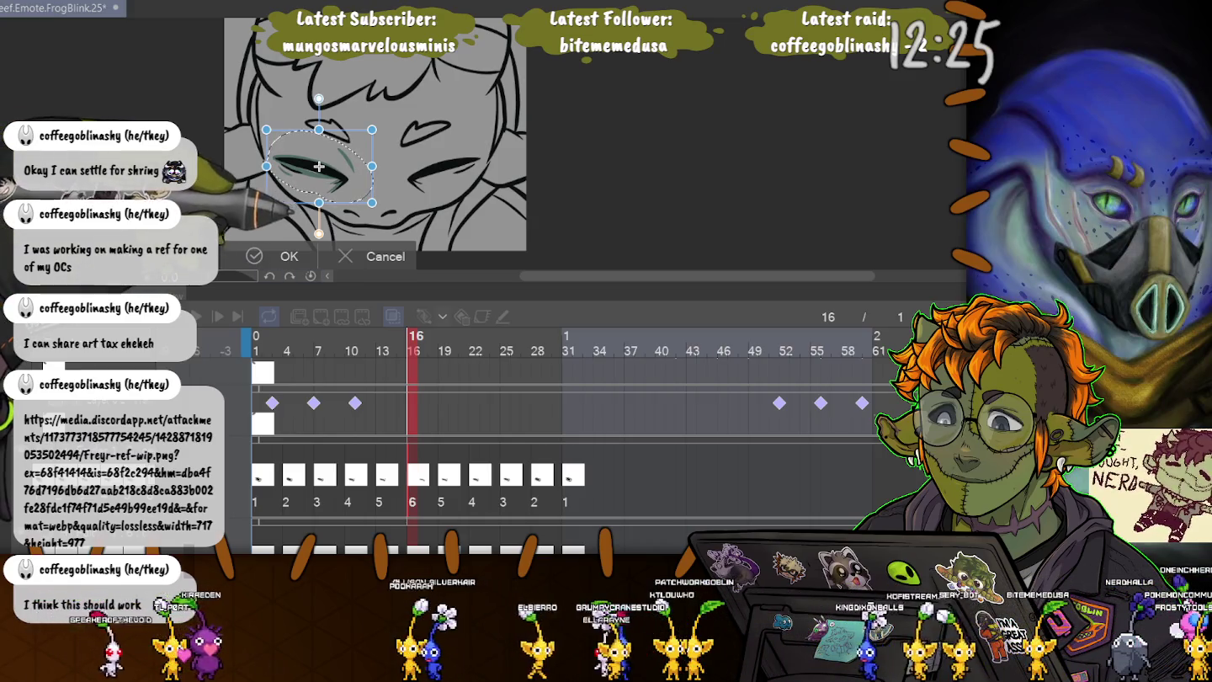
- Confirm the left eye copy on frame 16 and switch to the browser's character reference
key(Return)
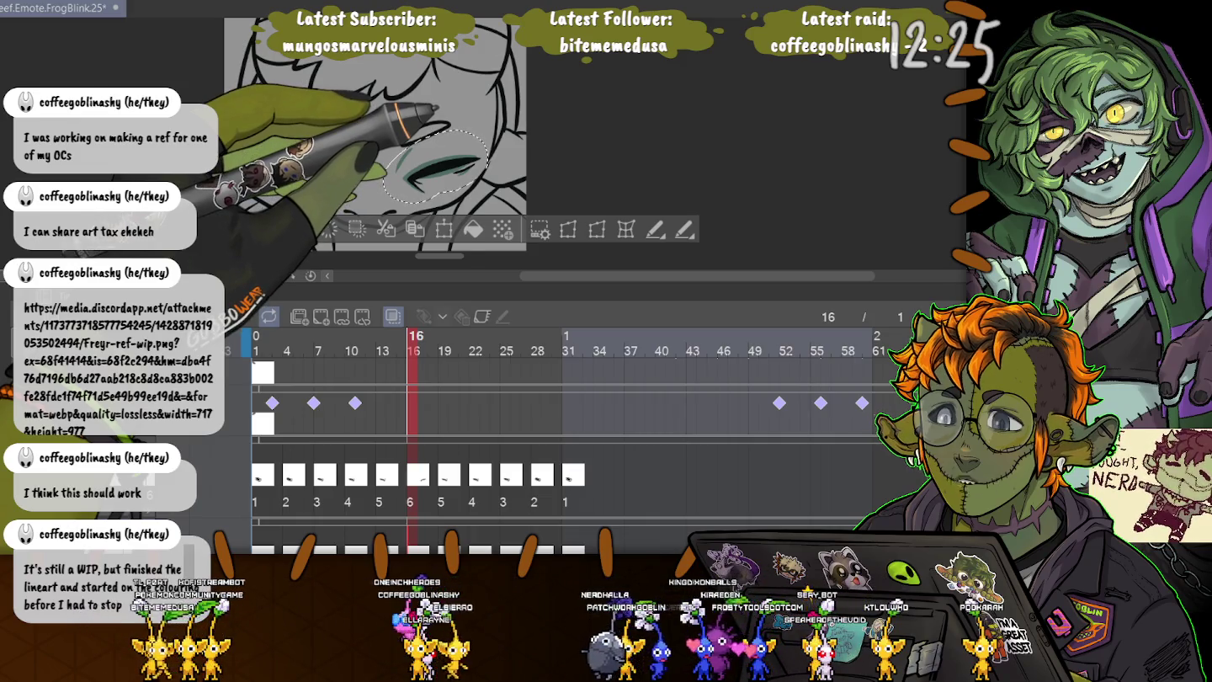
key(alt+Tab)
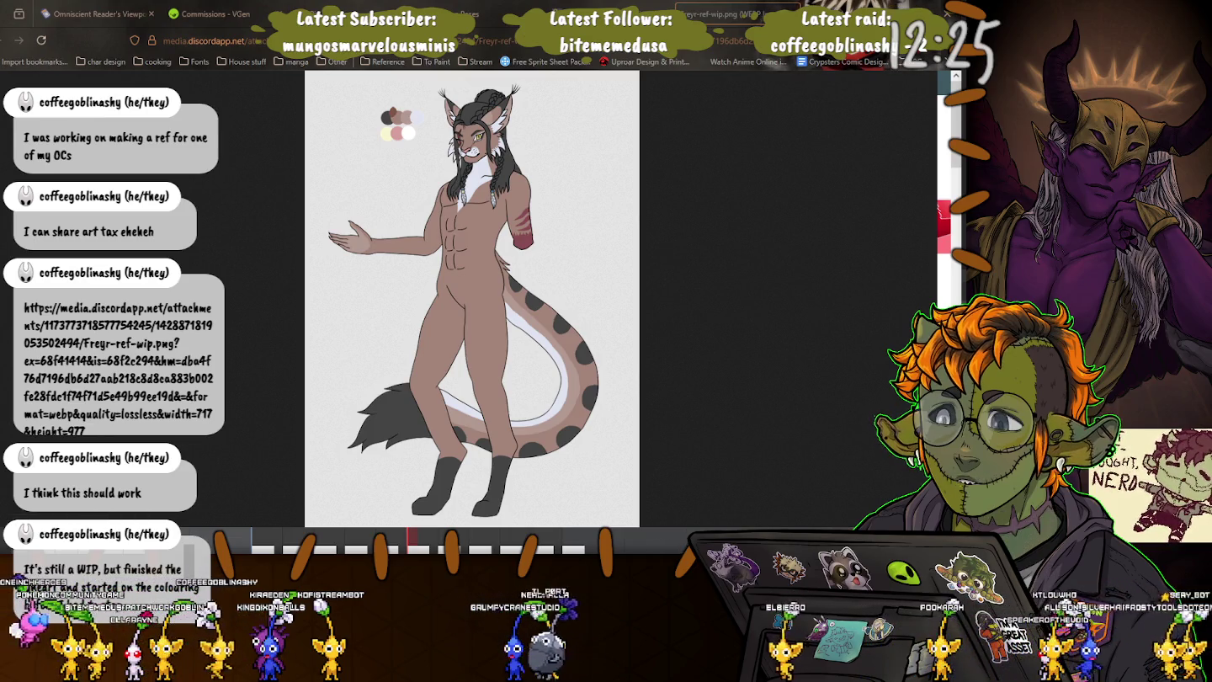
- Return from the browser reference to the FrogBlink animation in Clip Studio Paint
key(alt+Tab)
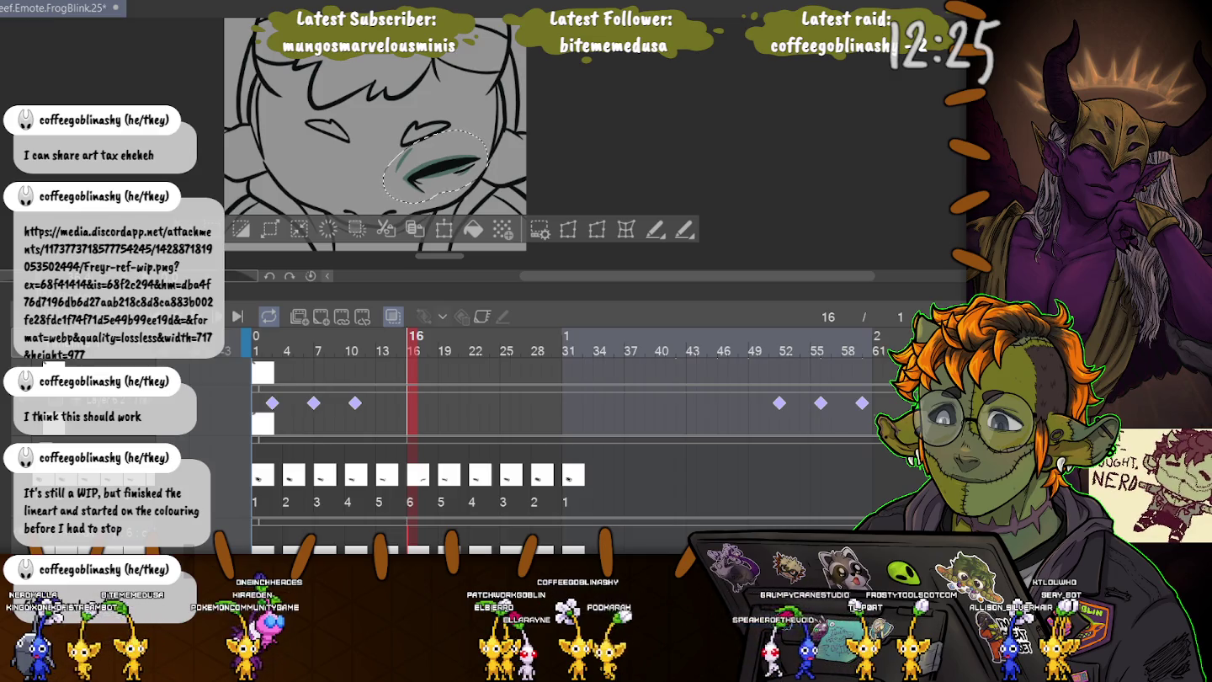
- Redraw frame 16's closed-eye line thinner and repaint the teal shading beside the eye
key(ctrl+d)
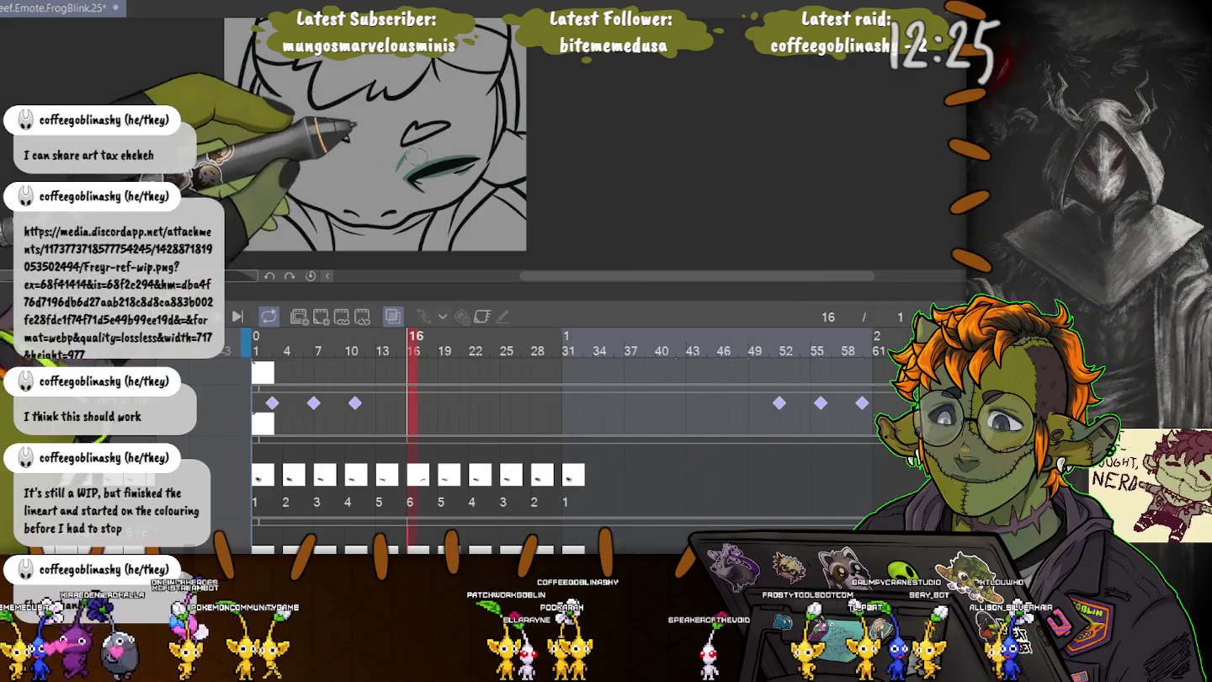
scroll(385, 122, up, 3)
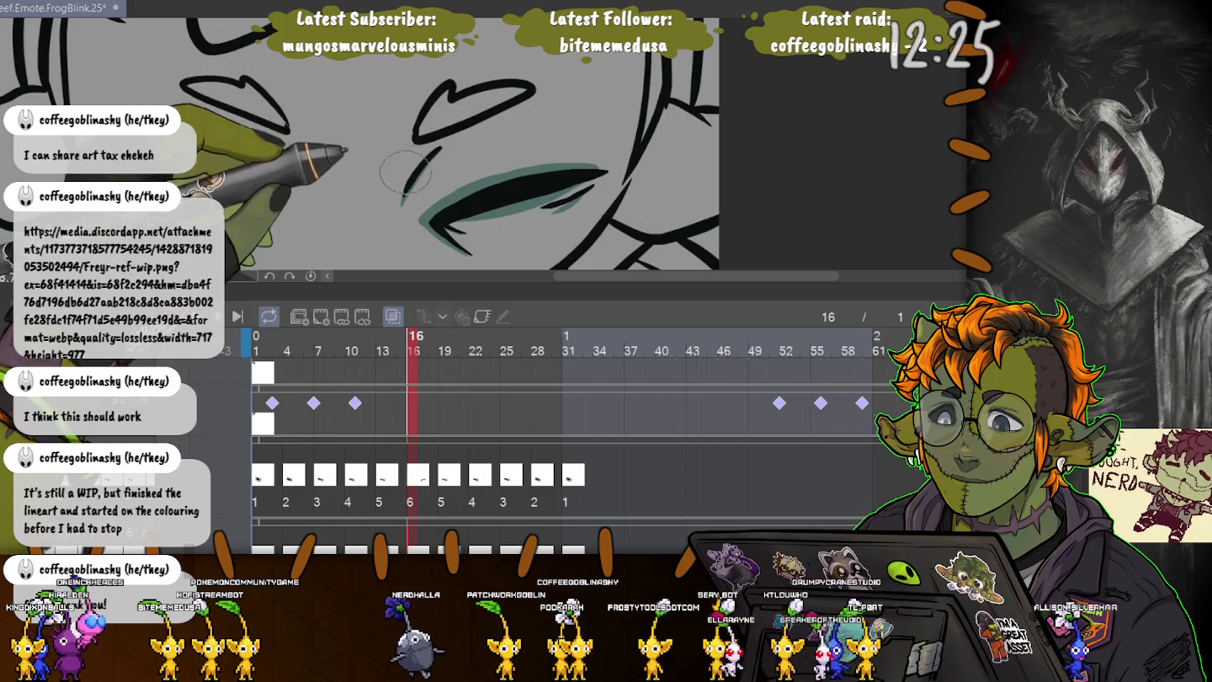
drag(401, 201, 426, 151)
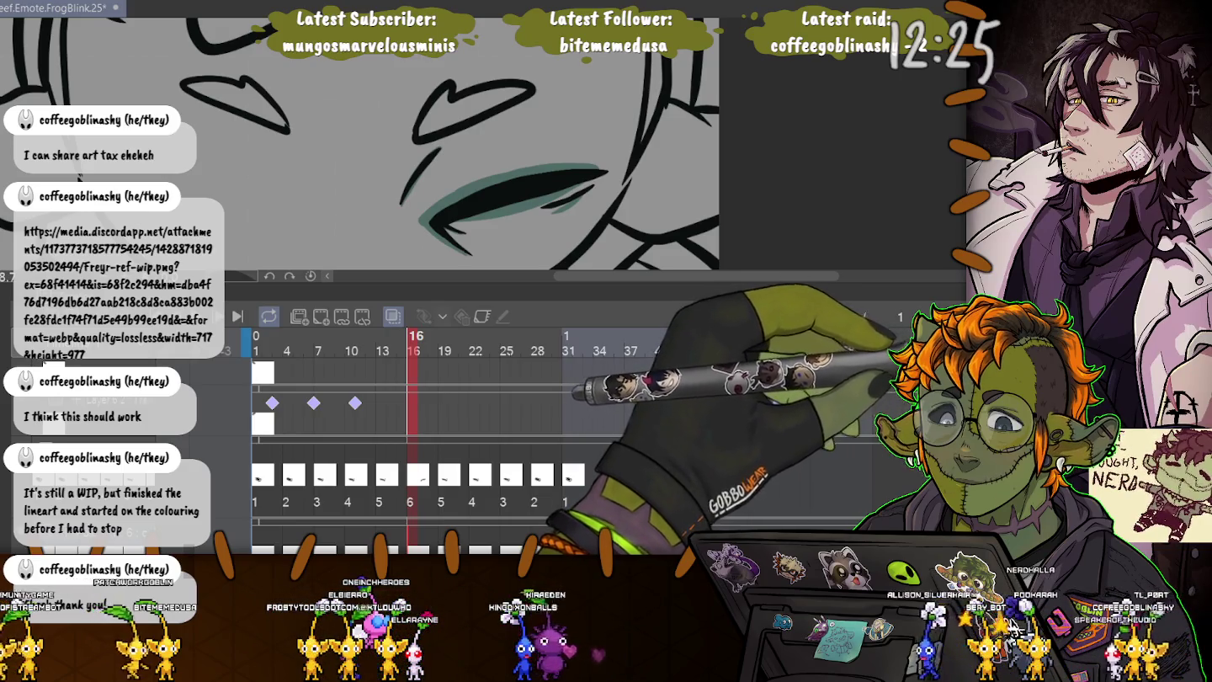
key(ctrl+z)
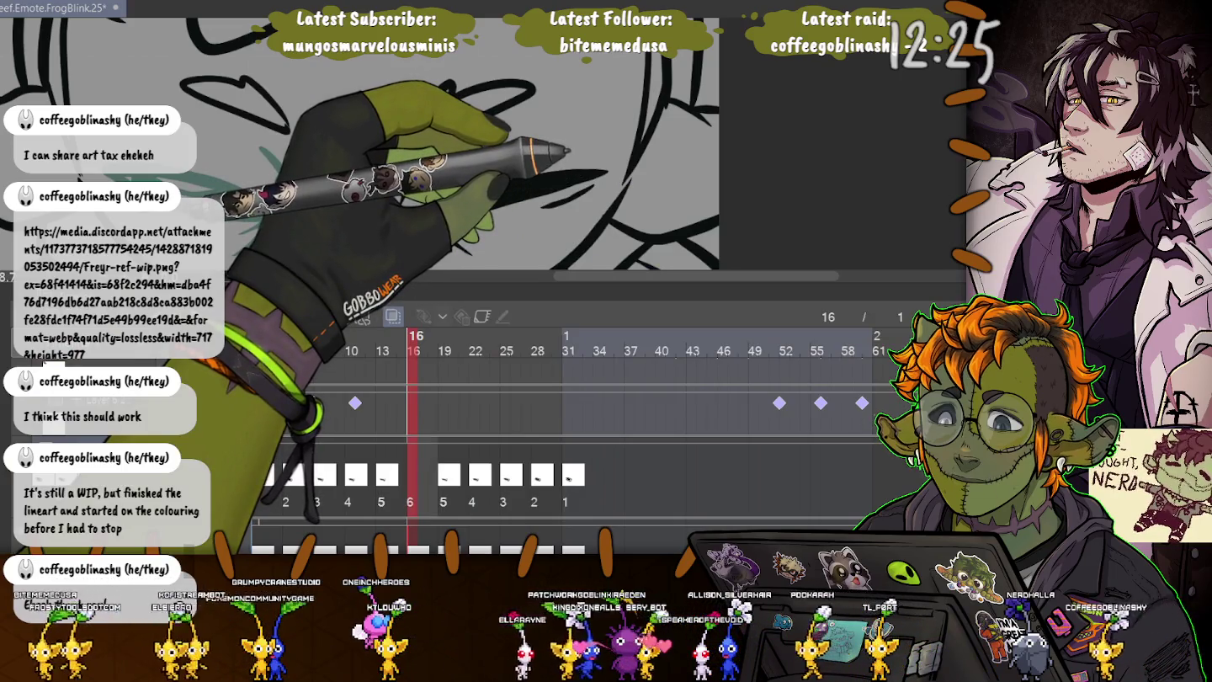
drag(505, 194, 607, 172)
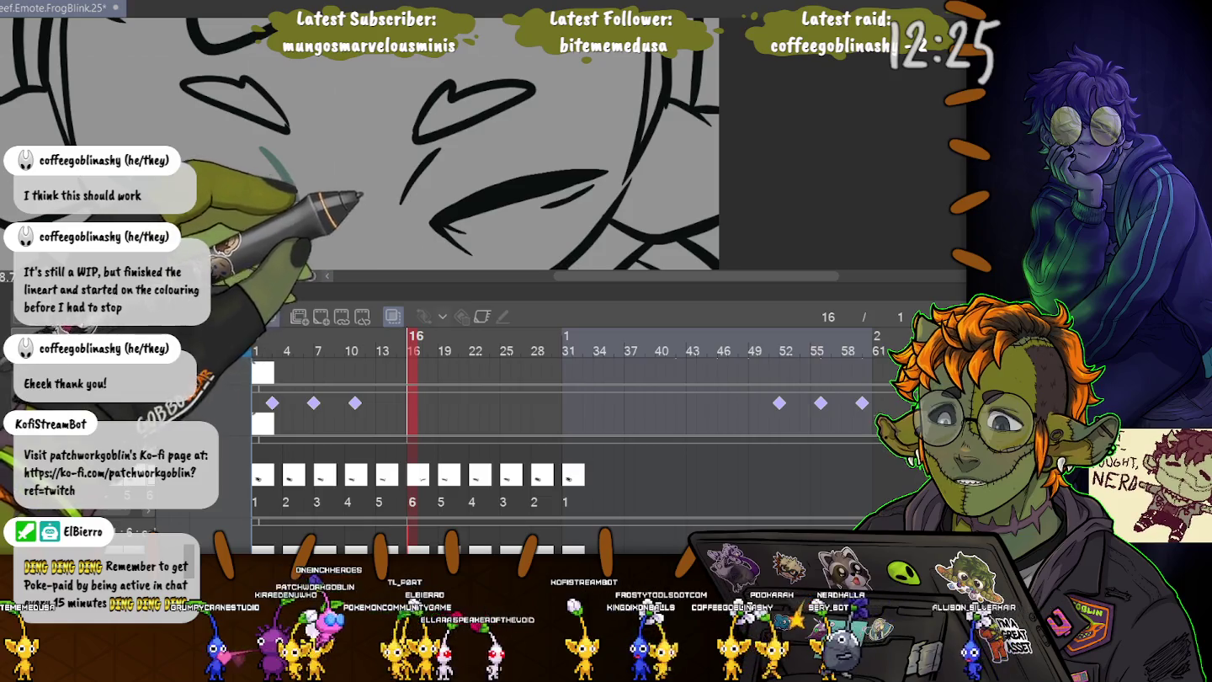
key(ctrl+minus)
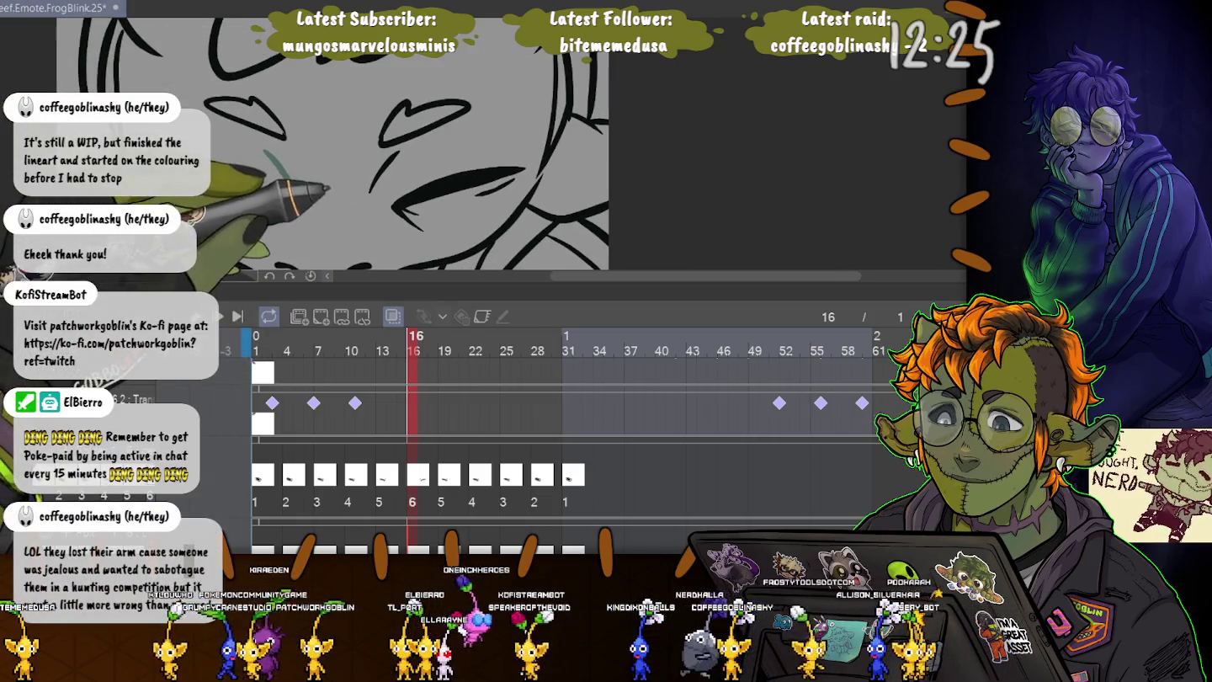
- Nudge the selected eye area slightly left on frame 16
drag(540, 244, 330, 91)
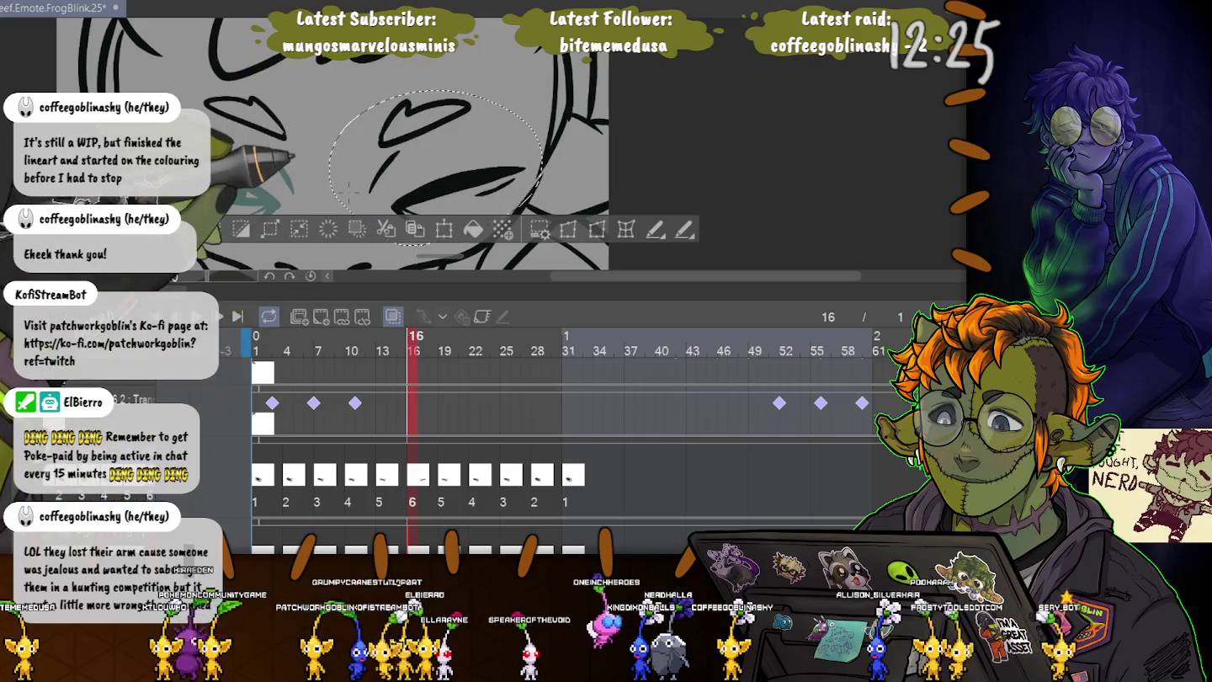
key(ctrl+t)
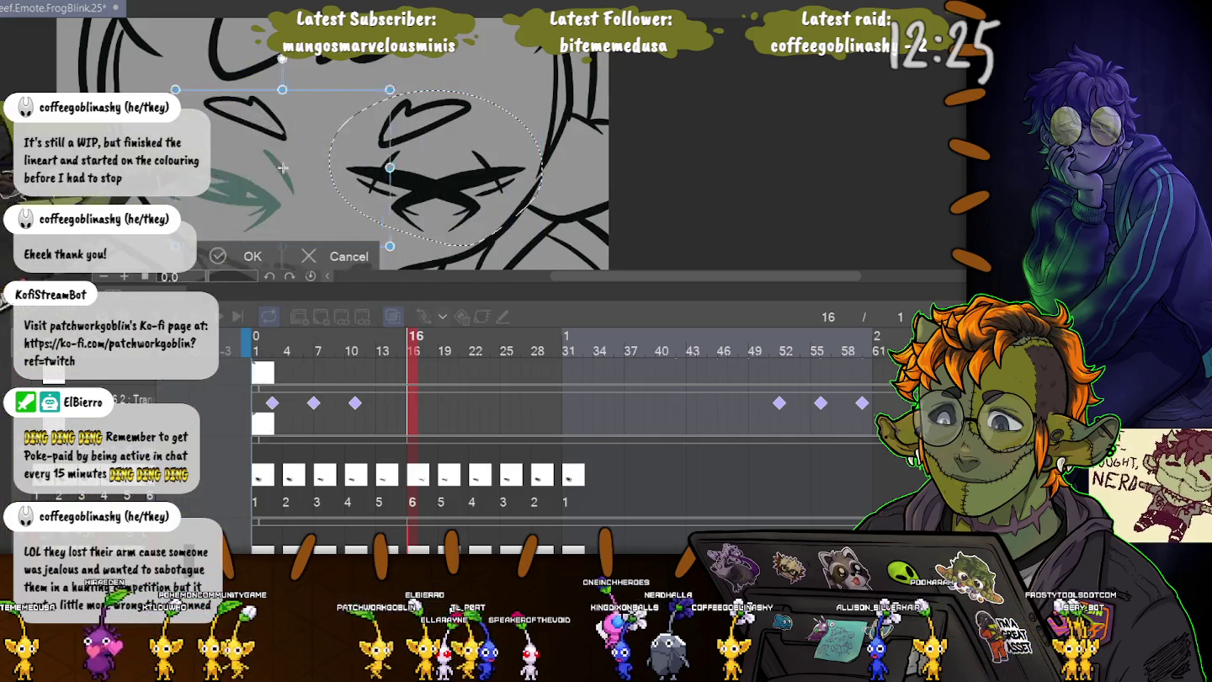
drag(241, 168, 227, 167)
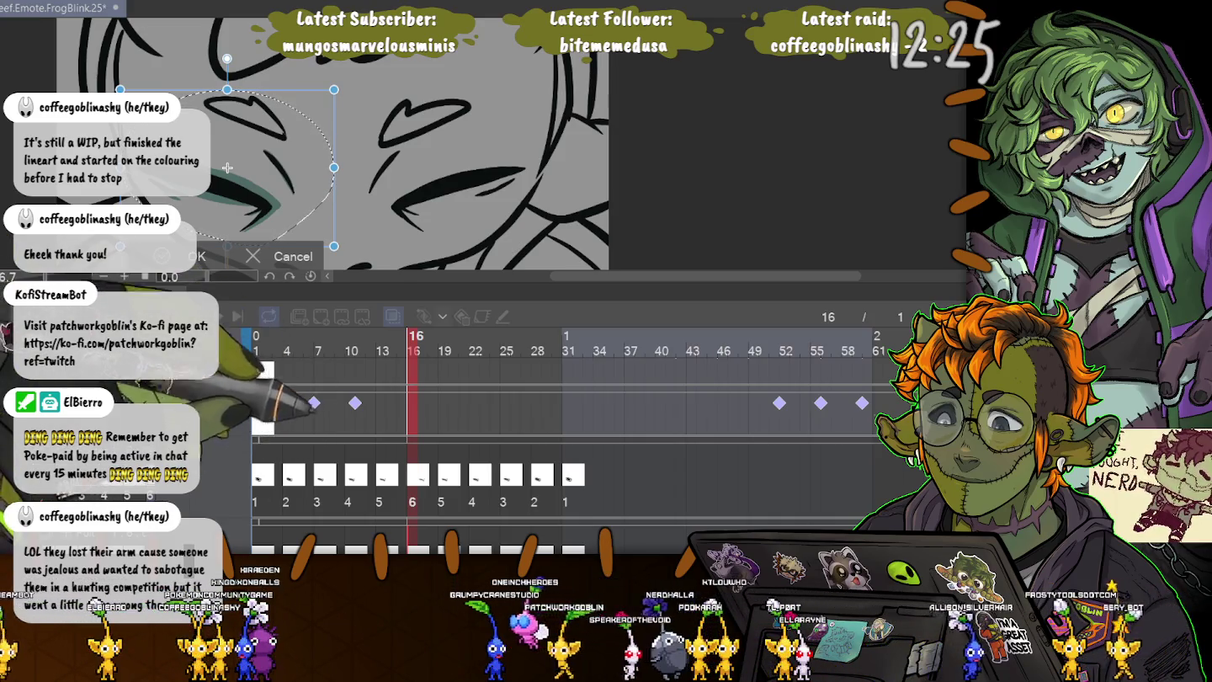
key(Return)
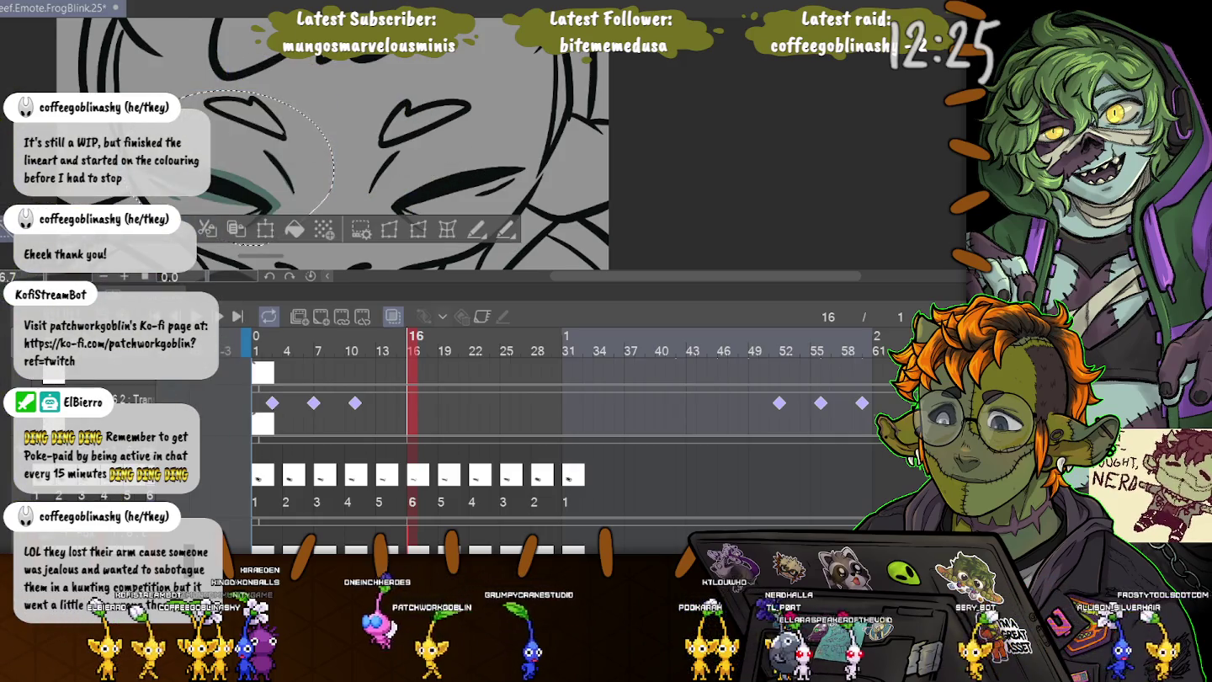
- Compare blink frames 13 through 17 for the eye tint, then return to frame 1
key(Left)
key(Left)
key(Left)
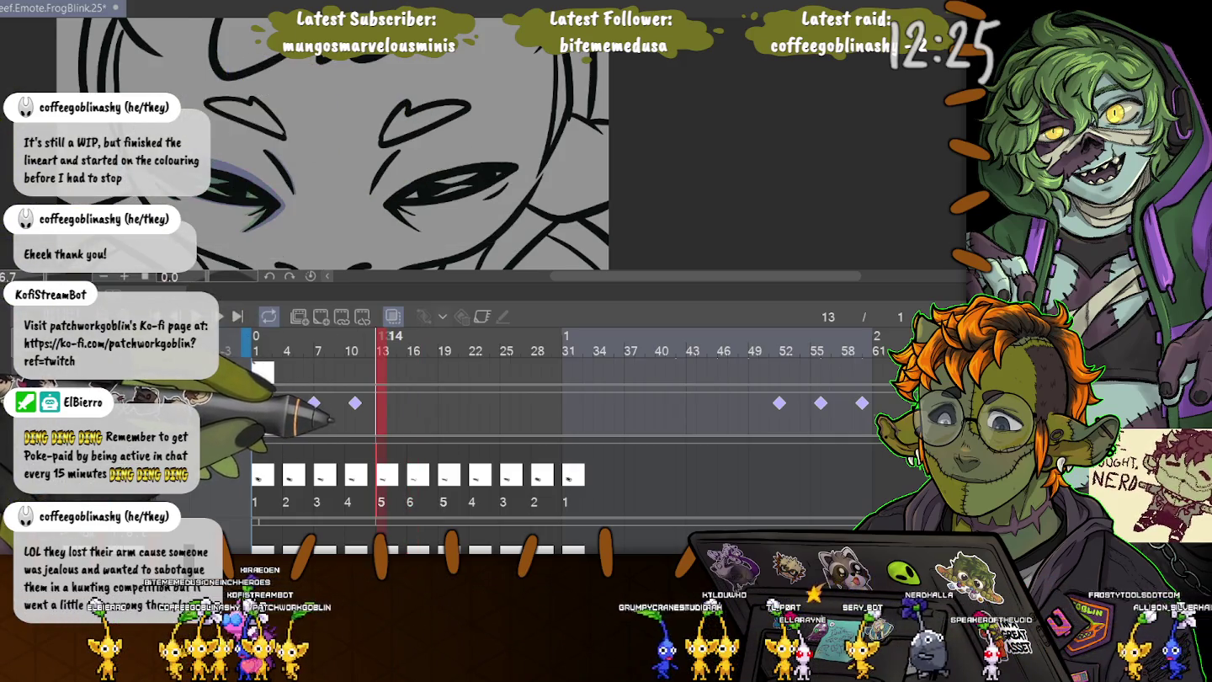
key(Right)
key(Right)
key(Right)
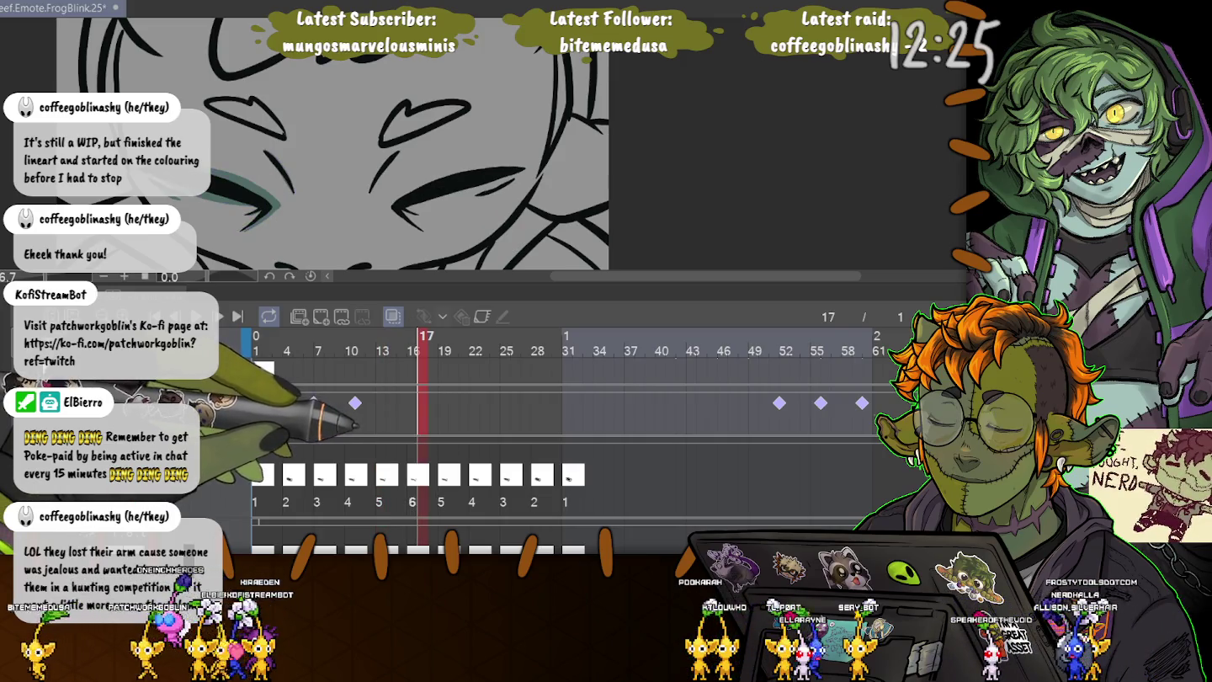
key(Left)
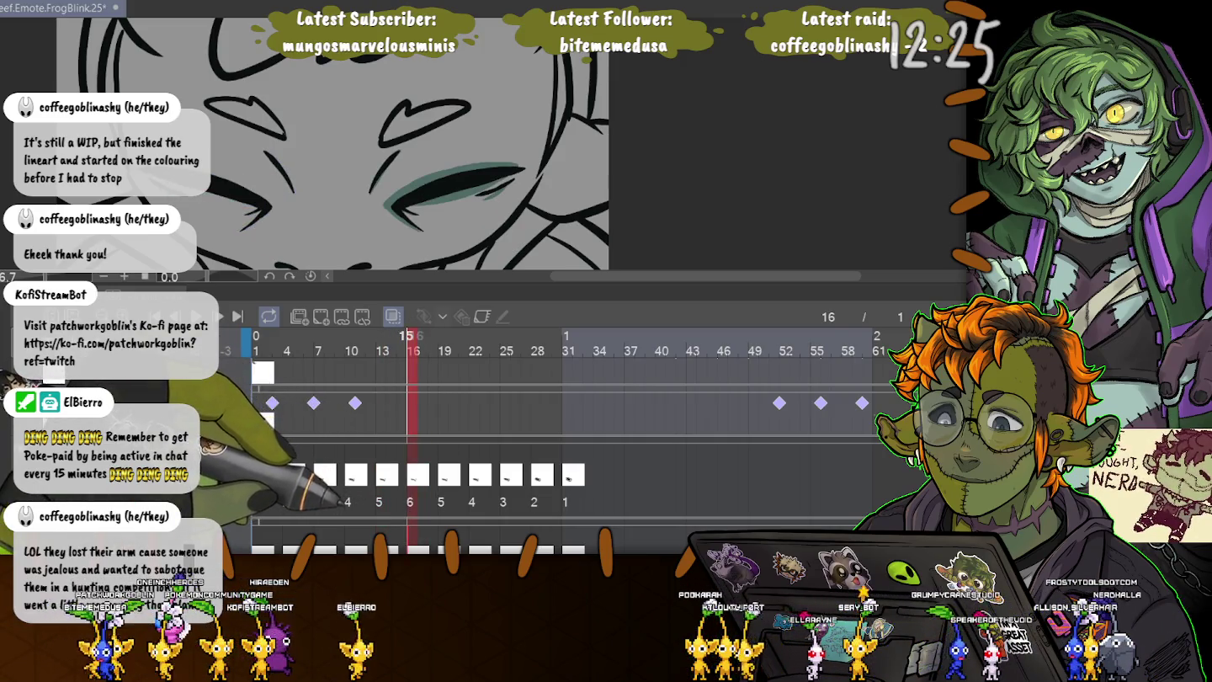
key(Left)
key(Left)
key(Right)
key(Right)
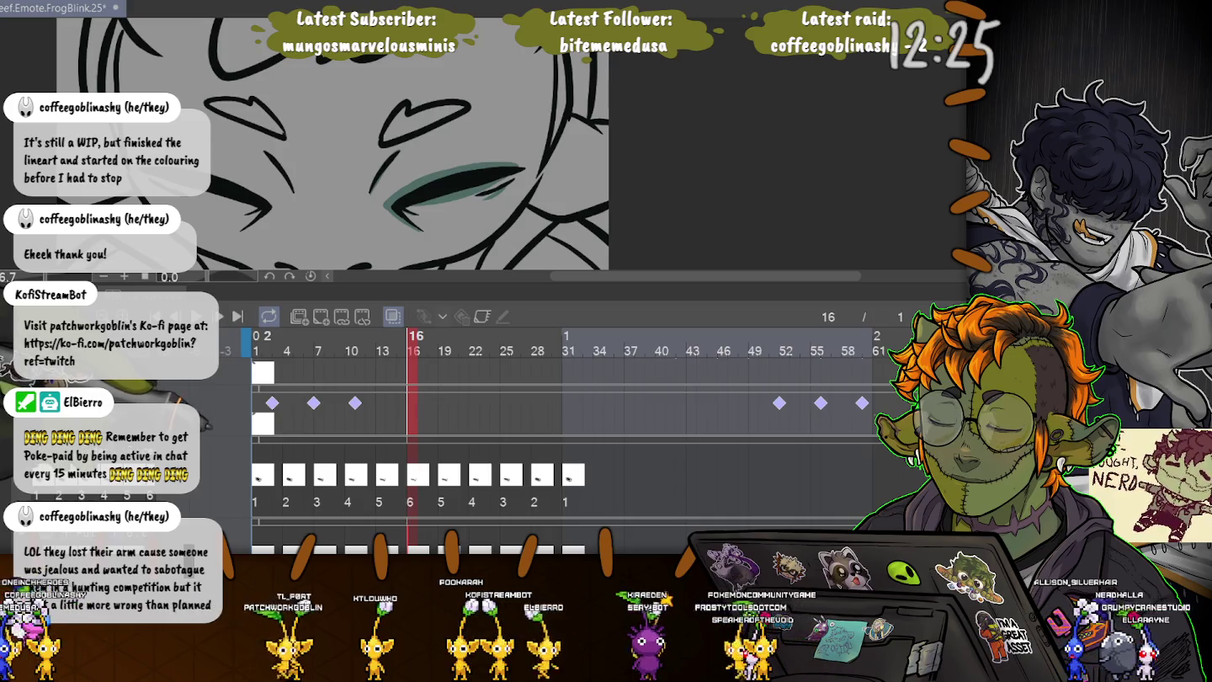
key(Left)
key(Left)
key(Left)
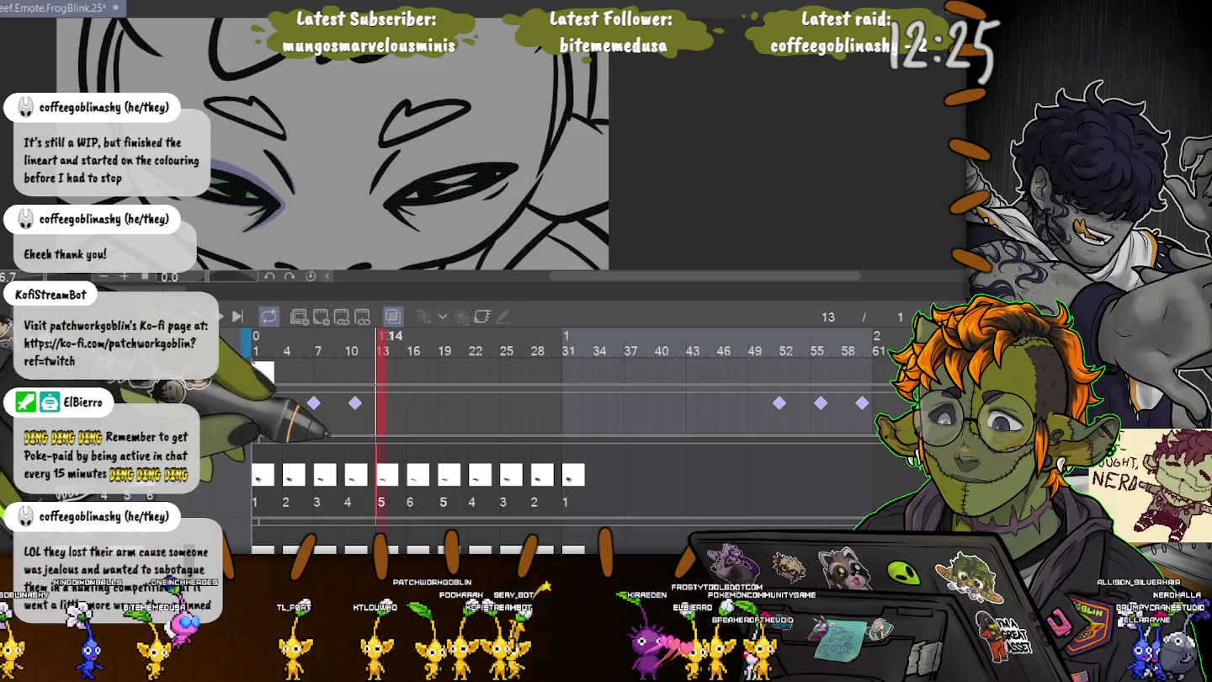
key(Home)
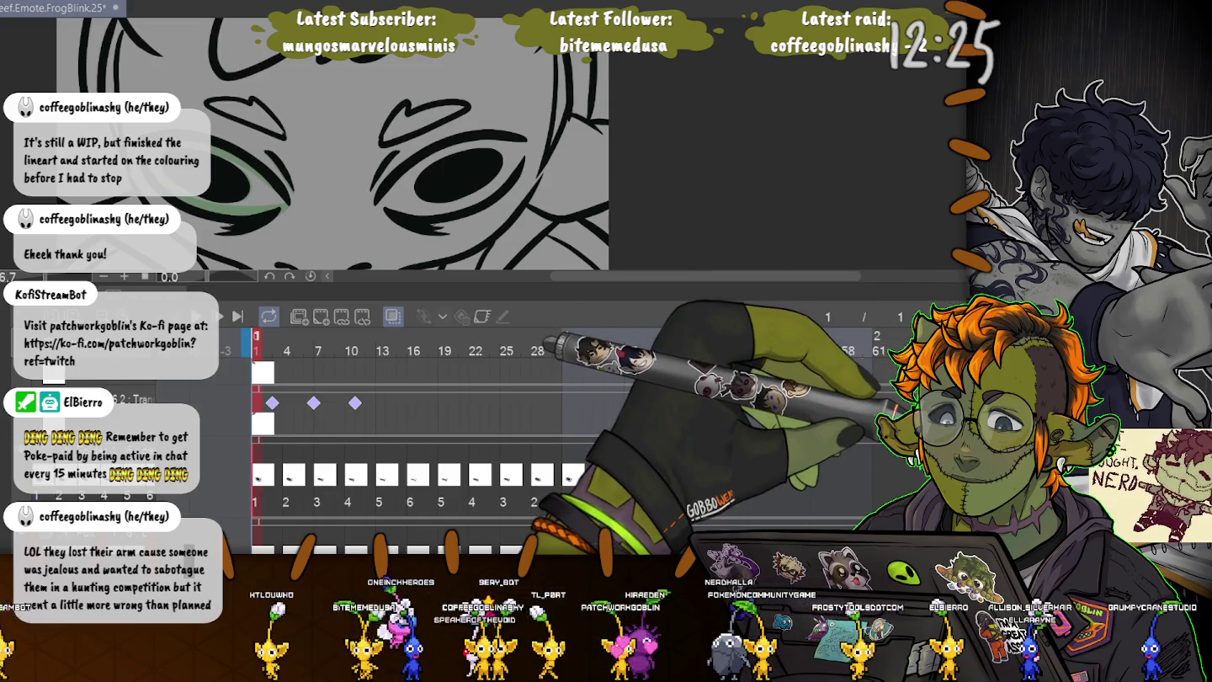
- Cancel the eye transform and scrub blink frames 8 to 17, ending on frame 1
key(ctrl+t)
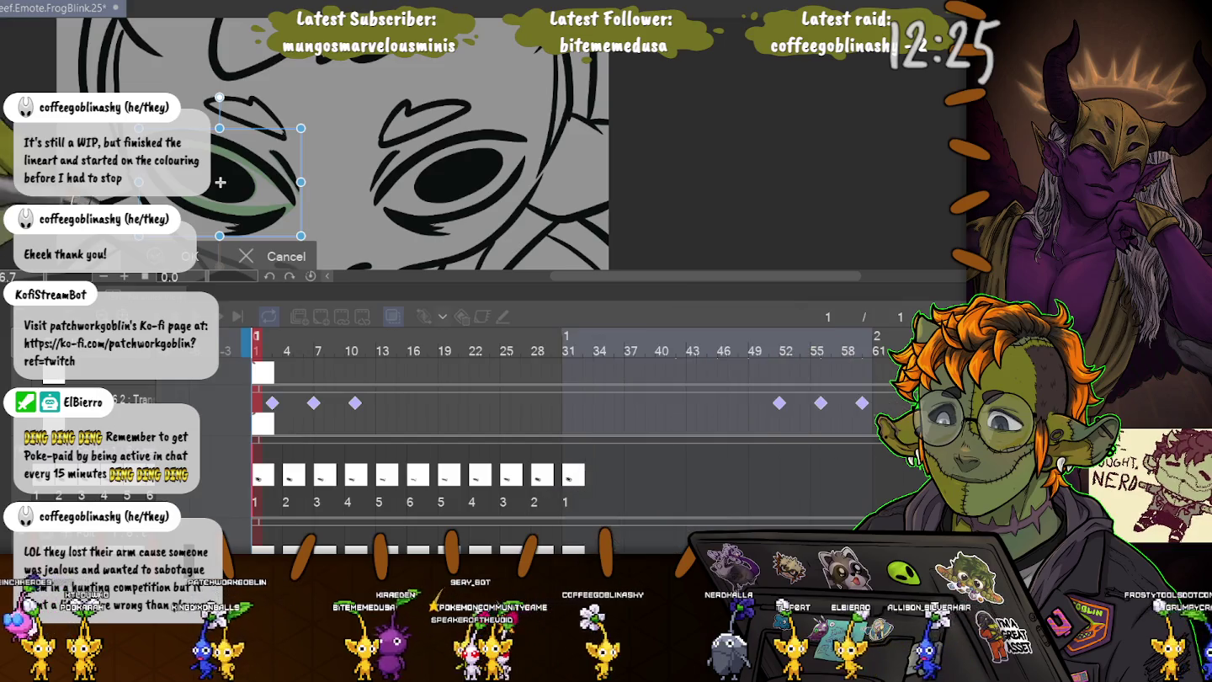
key(Return)
click(330, 351)
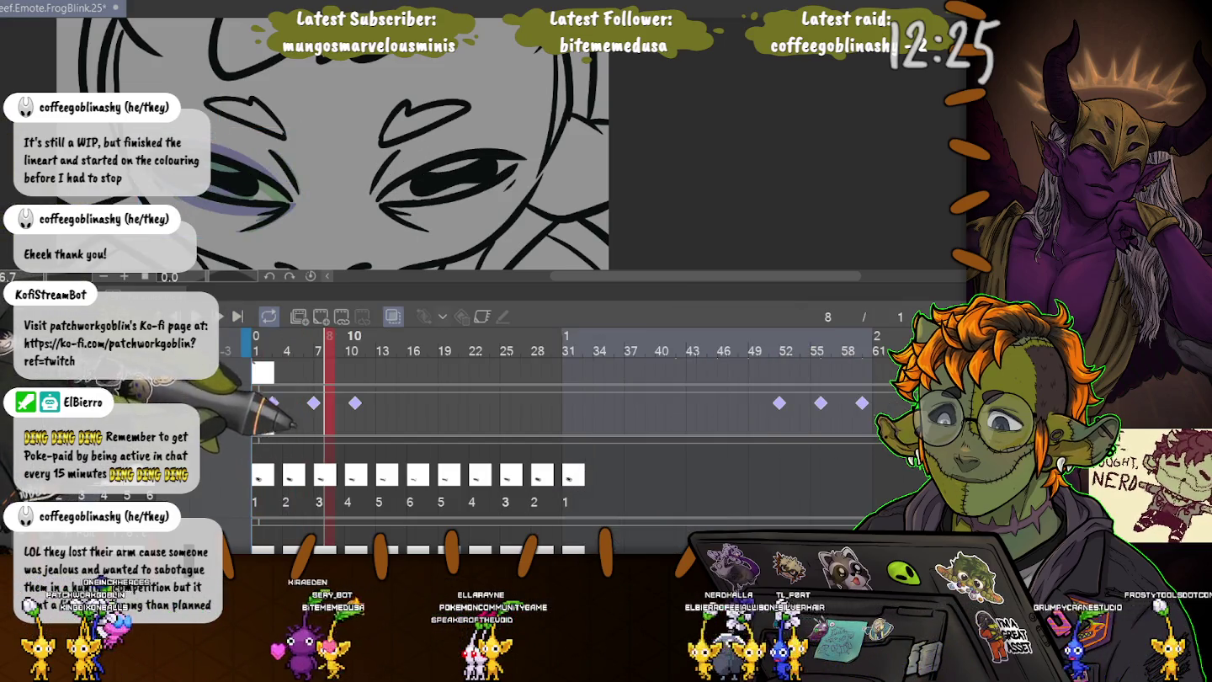
drag(330, 350, 423, 351)
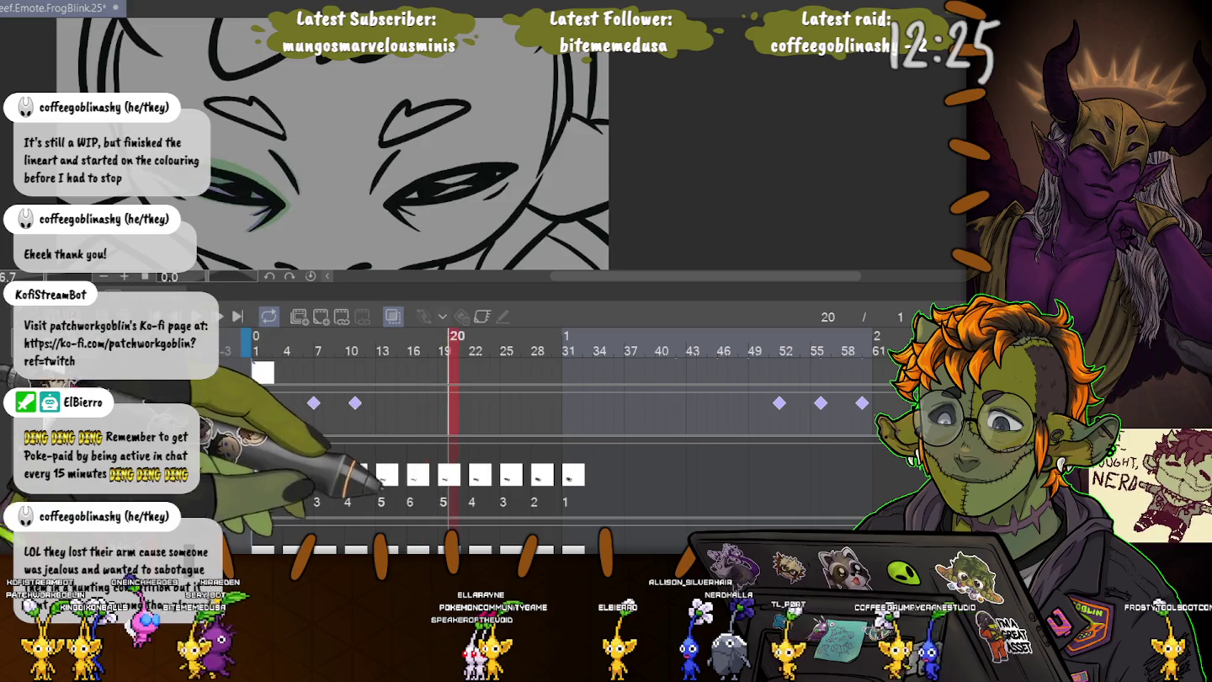
click(255, 350)
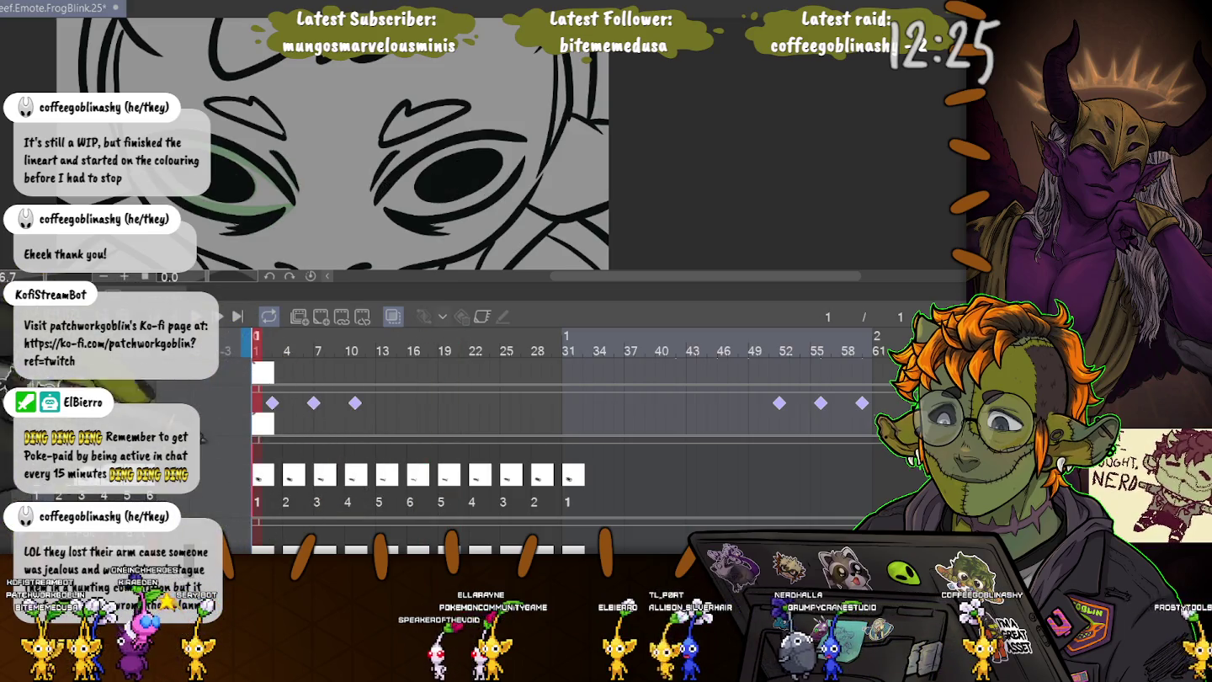
- Move blink cels 2–11 later so the blink starts near frame 25
drag(289, 480, 622, 480)
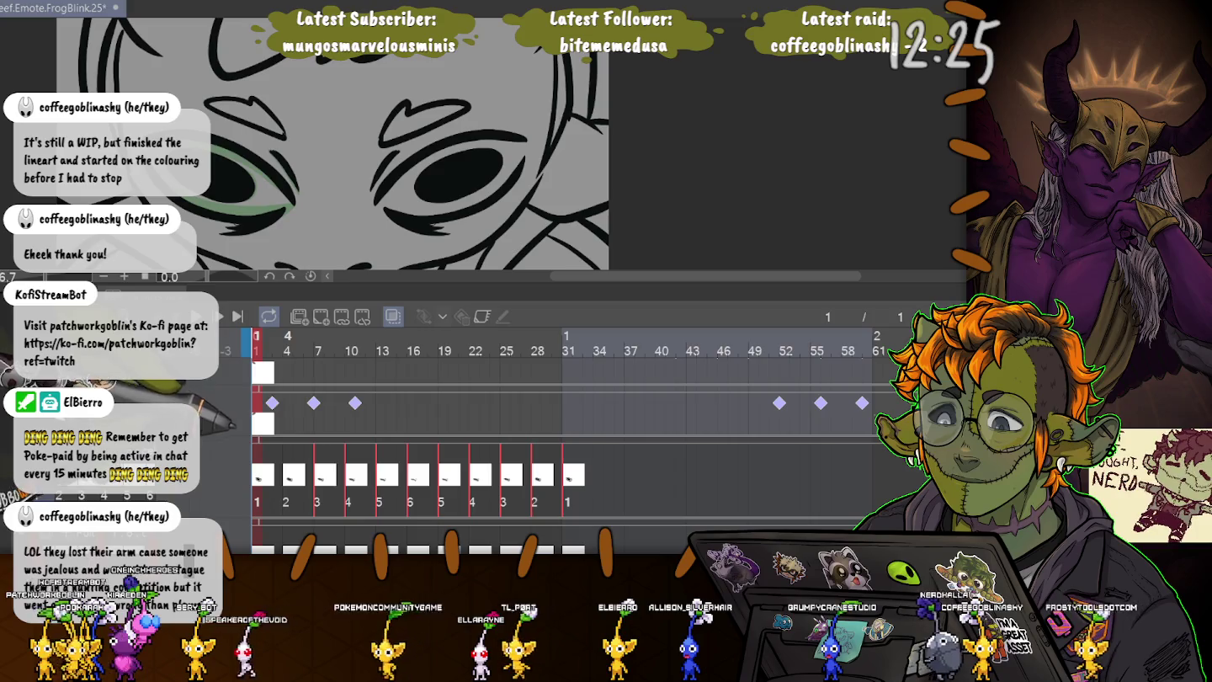
click(277, 480)
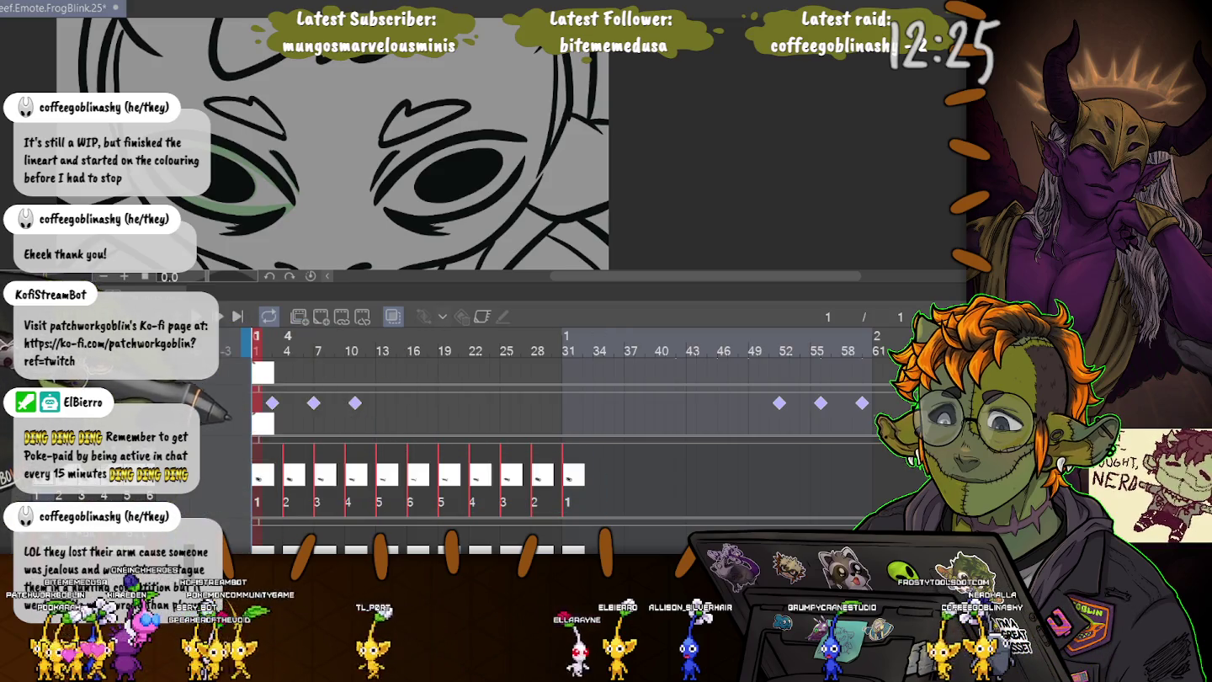
drag(293, 475, 510, 476)
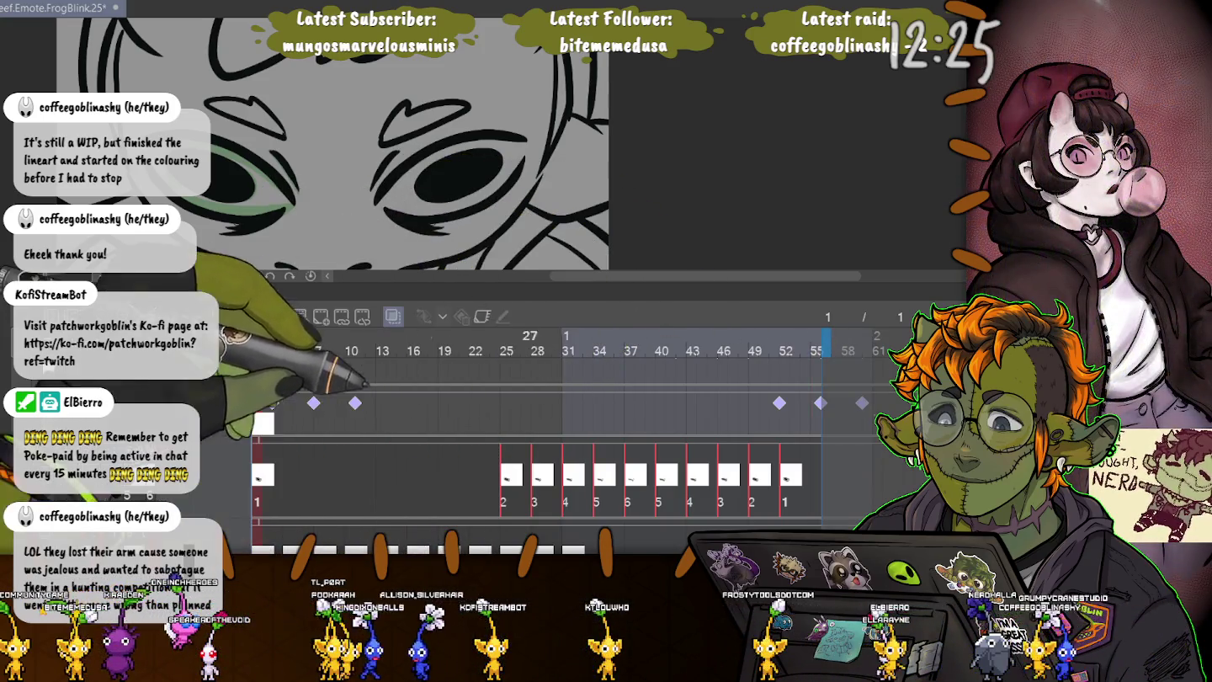
click(354, 403)
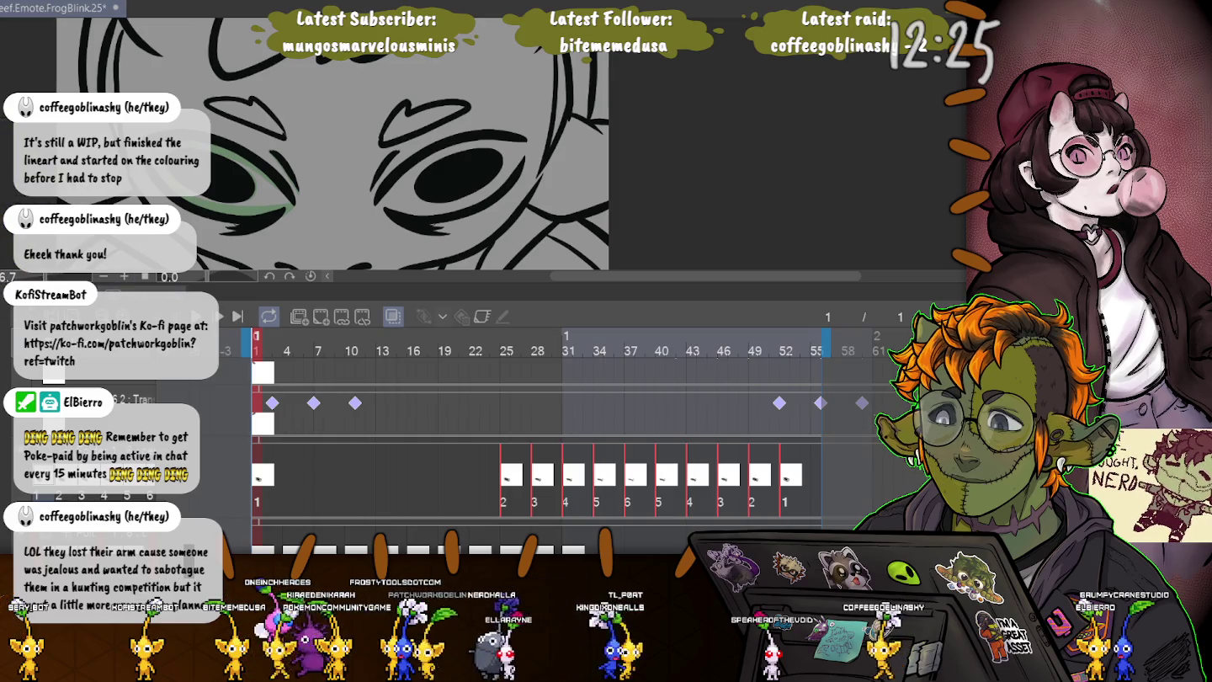
scroll(265, 163, down, 5)
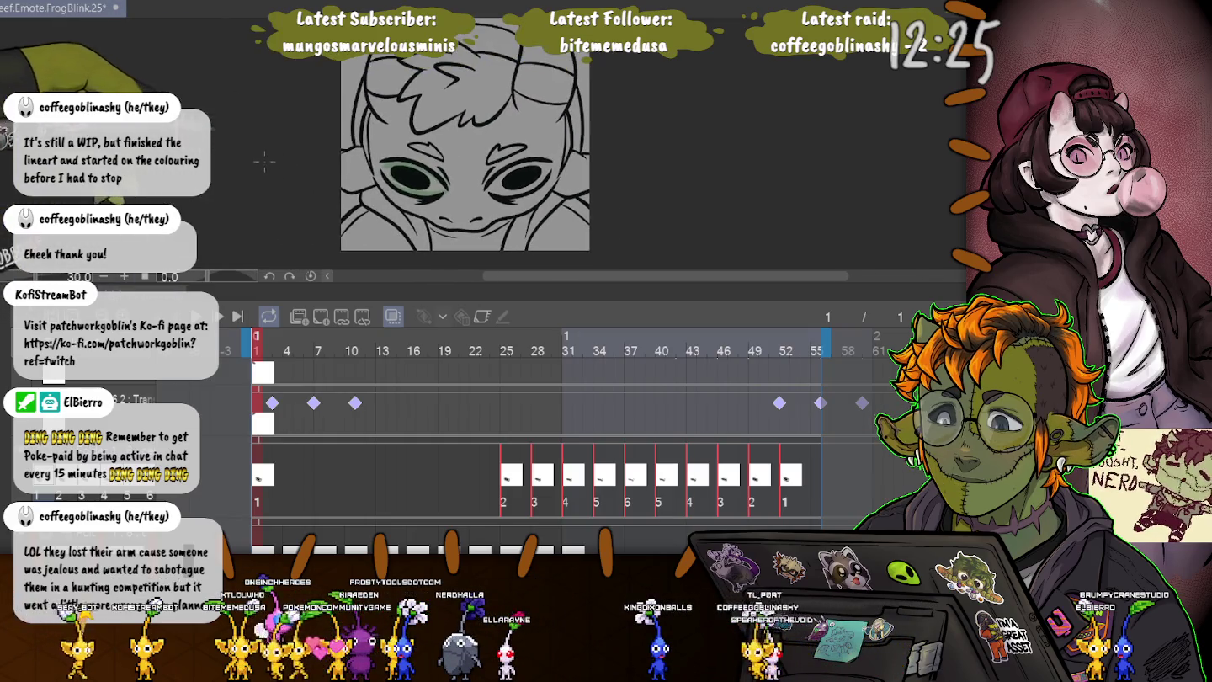
- Shift the selected blink cels about four frames later on the timeline
drag(265, 163, 278, 172)
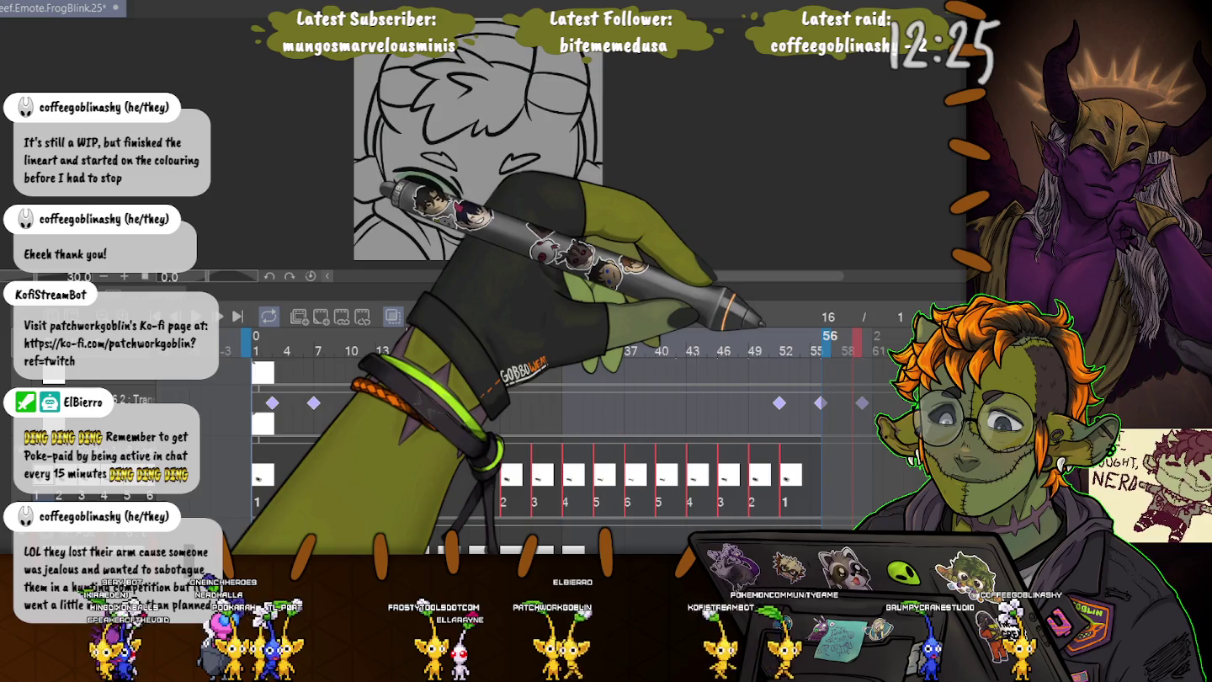
click(414, 410)
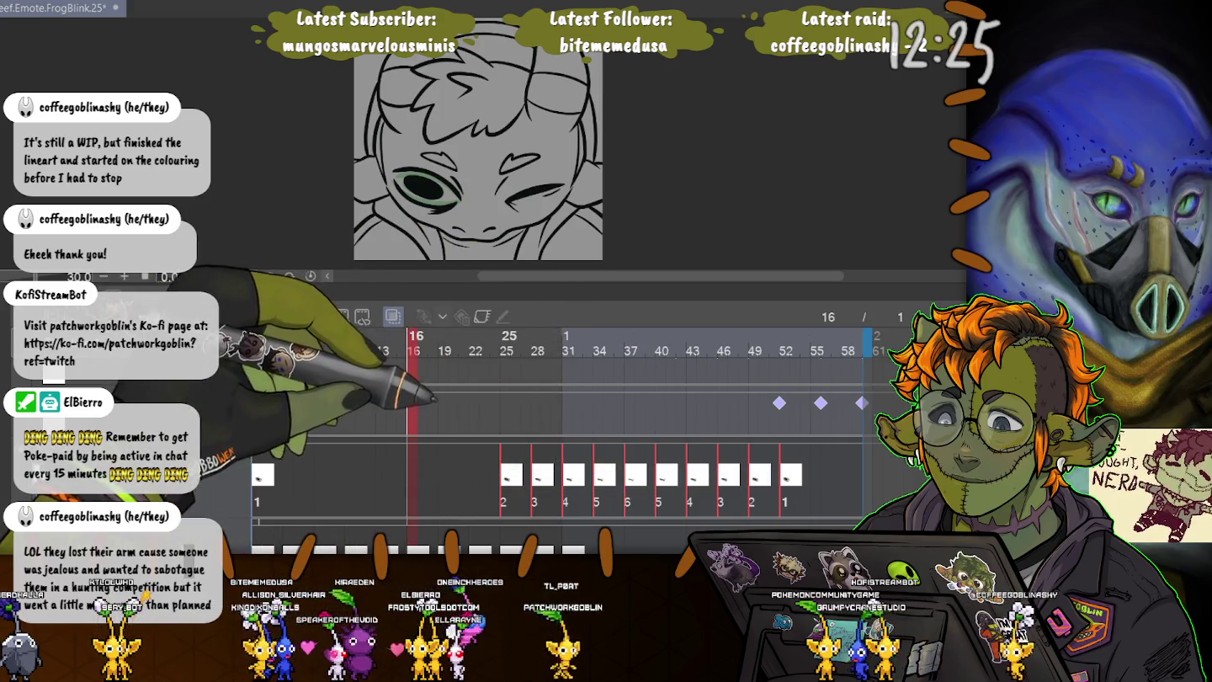
mouse_move(510, 475)
mouse_down()
mouse_move(551, 475)
mouse_move(541, 475)
mouse_up()
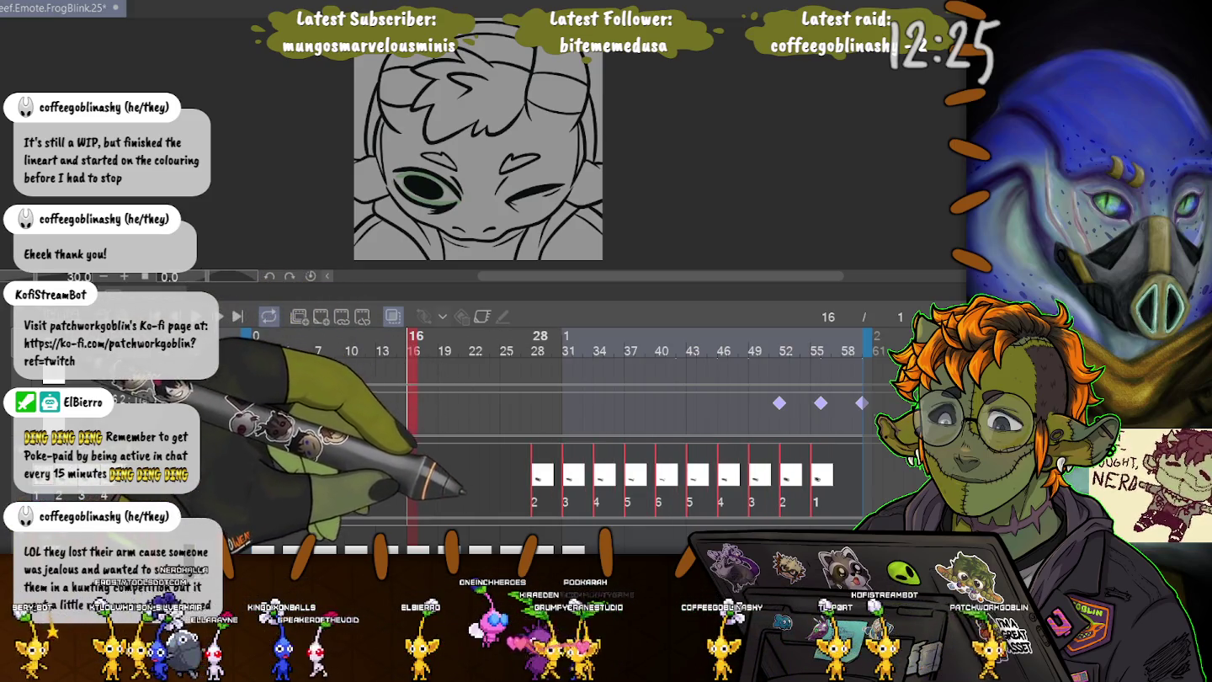
- Check frames 28, 25 and 19, marking frames 19–35 on the lower track
click(542, 475)
key(Left)
key(Left)
key(Left)
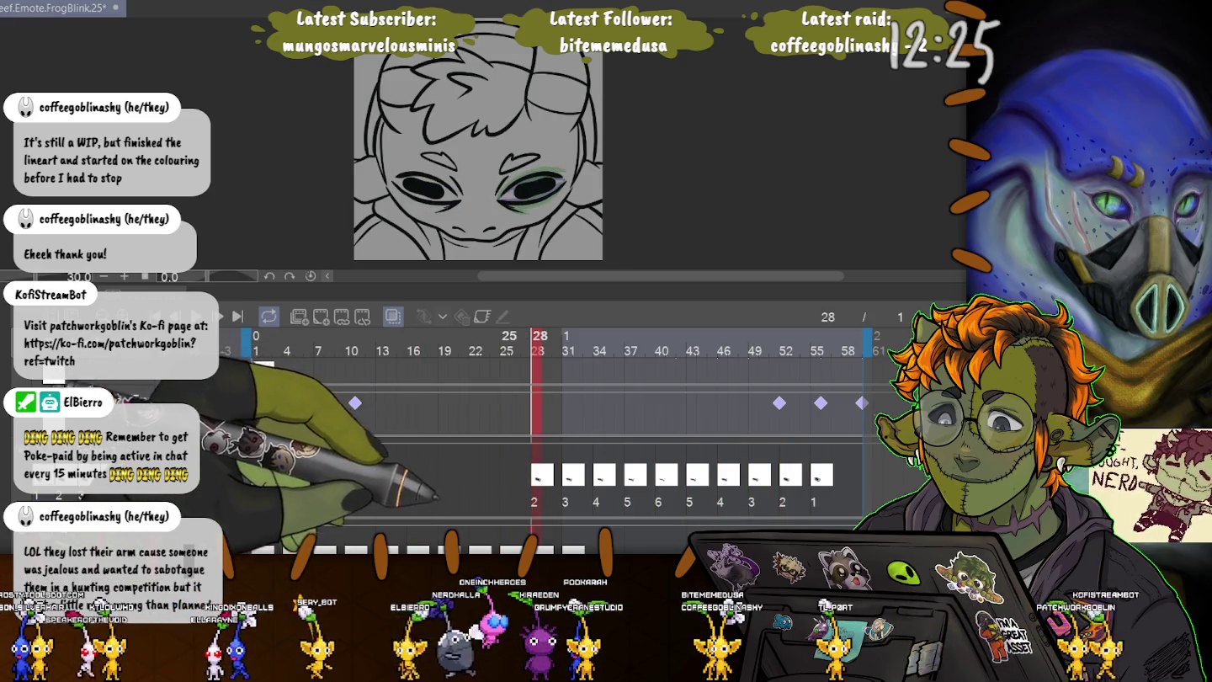
click(443, 350)
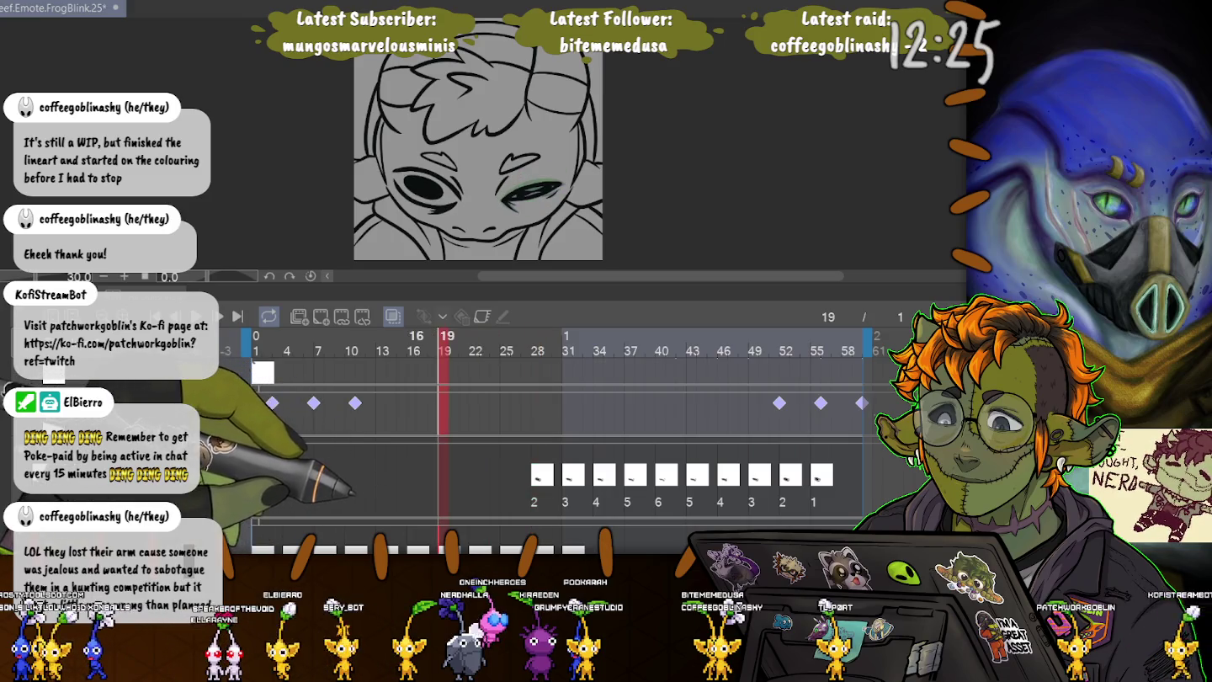
drag(438, 550, 608, 549)
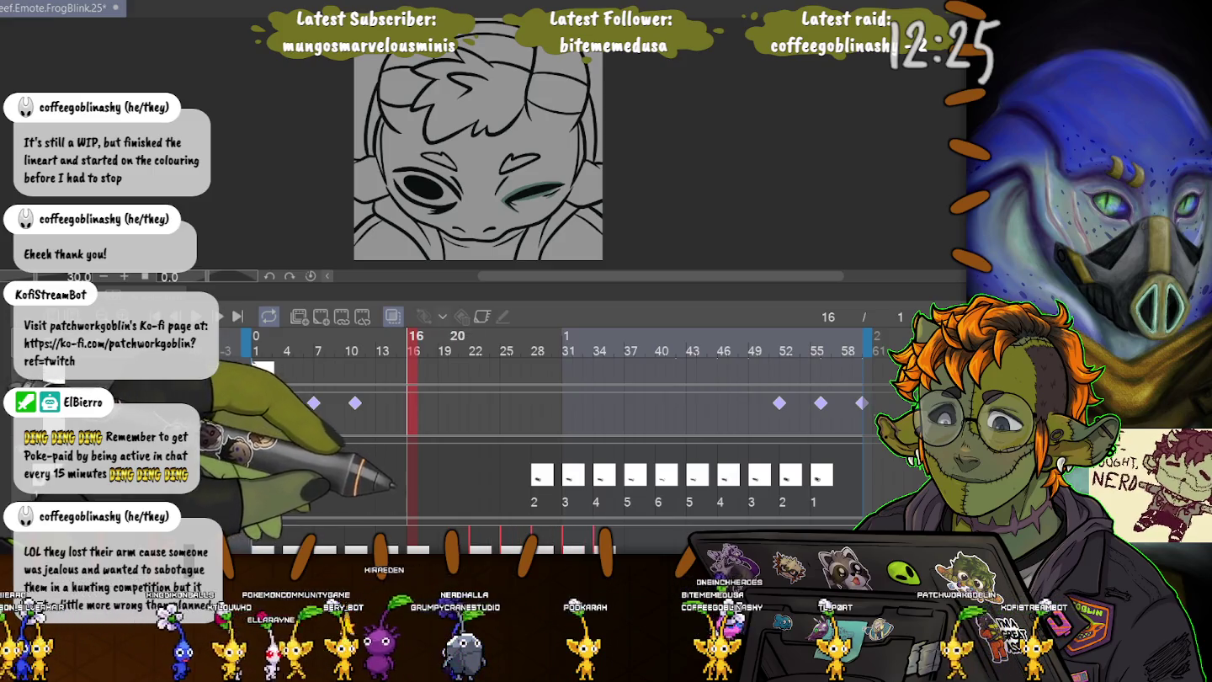
click(443, 345)
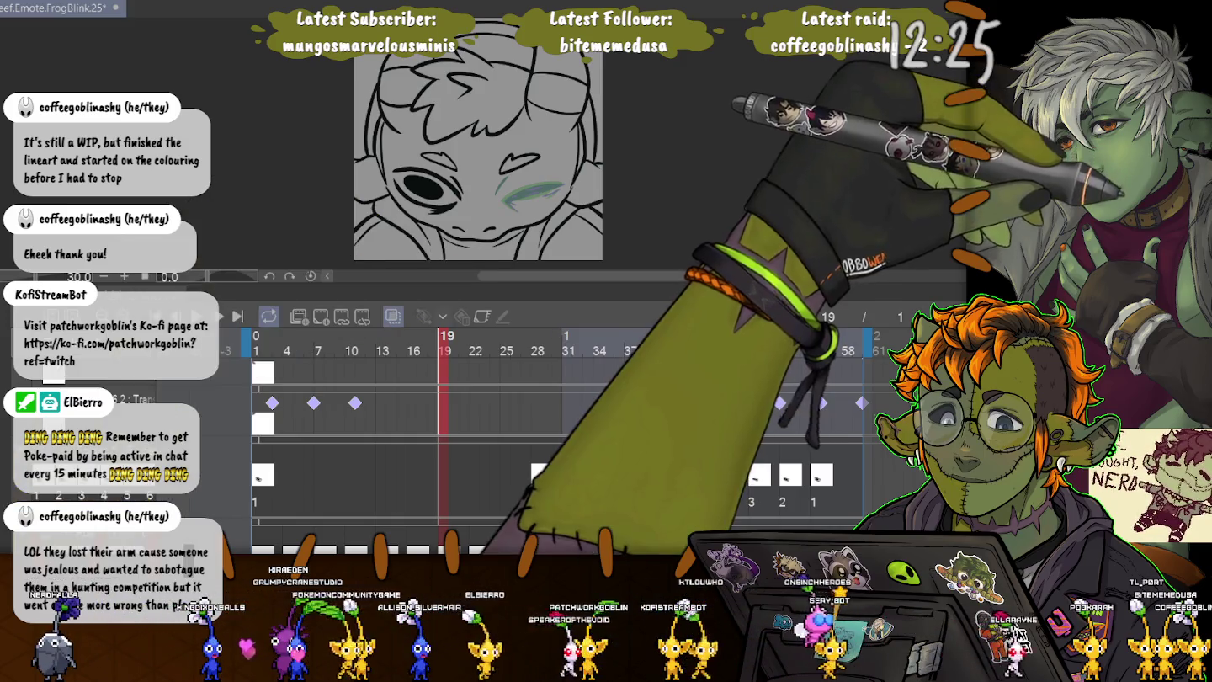
- Paint a dark closed-eye line across the green eye shape, redoing the stroke until it fits
key(ctrl+plus)
key(ctrl+plus)
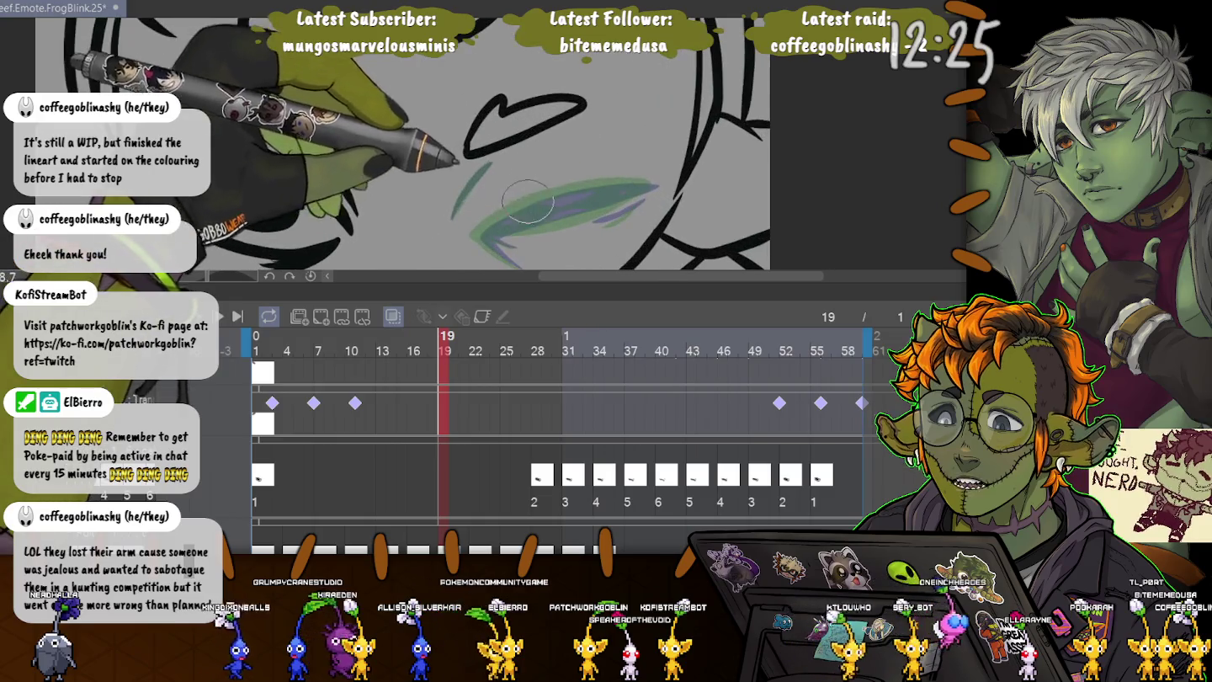
drag(484, 234, 657, 186)
key(ctrl+z)
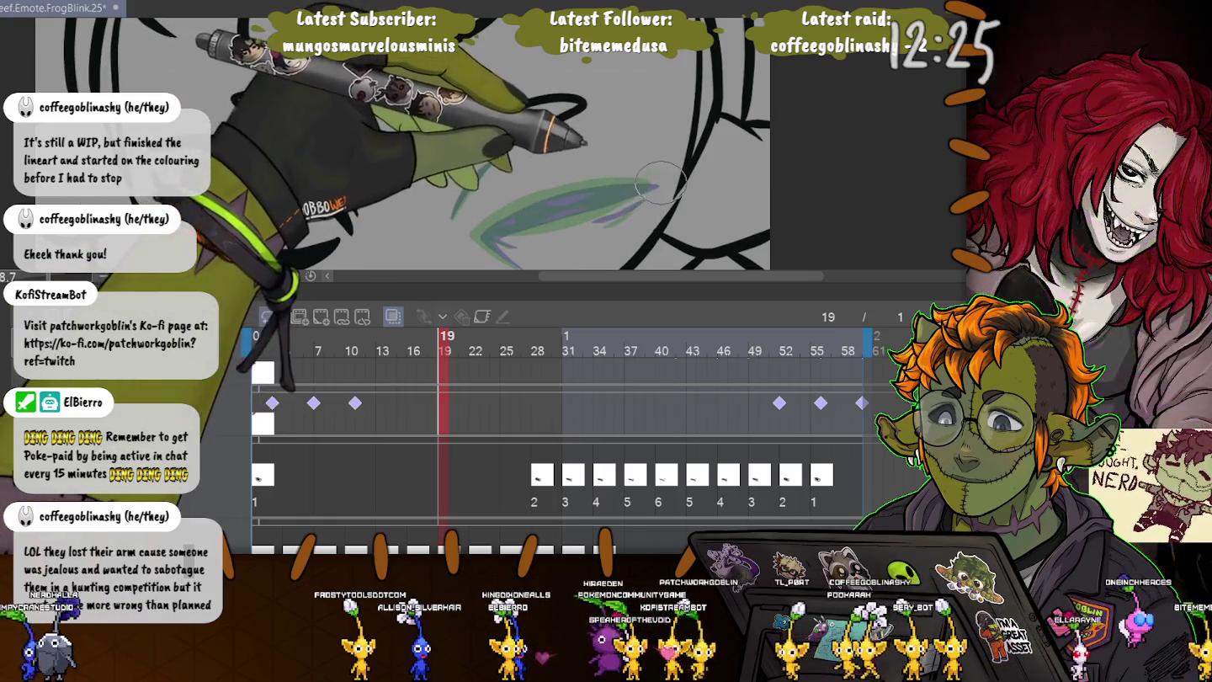
drag(484, 234, 656, 187)
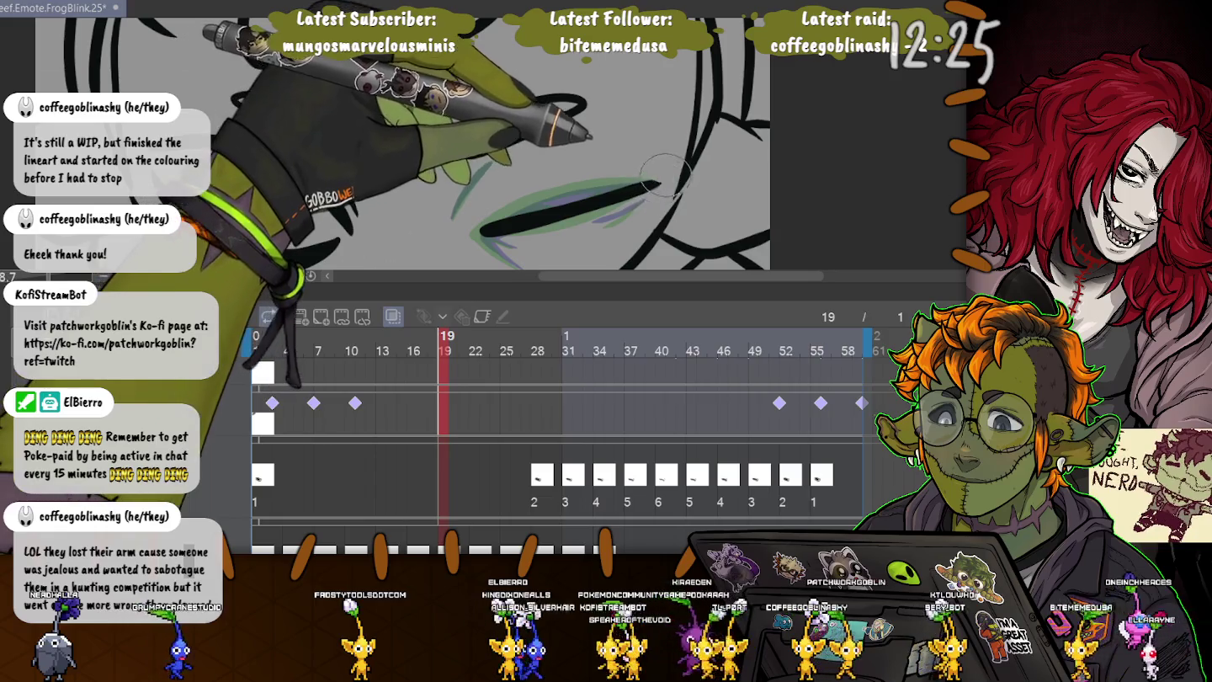
key(ctrl+z)
drag(652, 187, 484, 230)
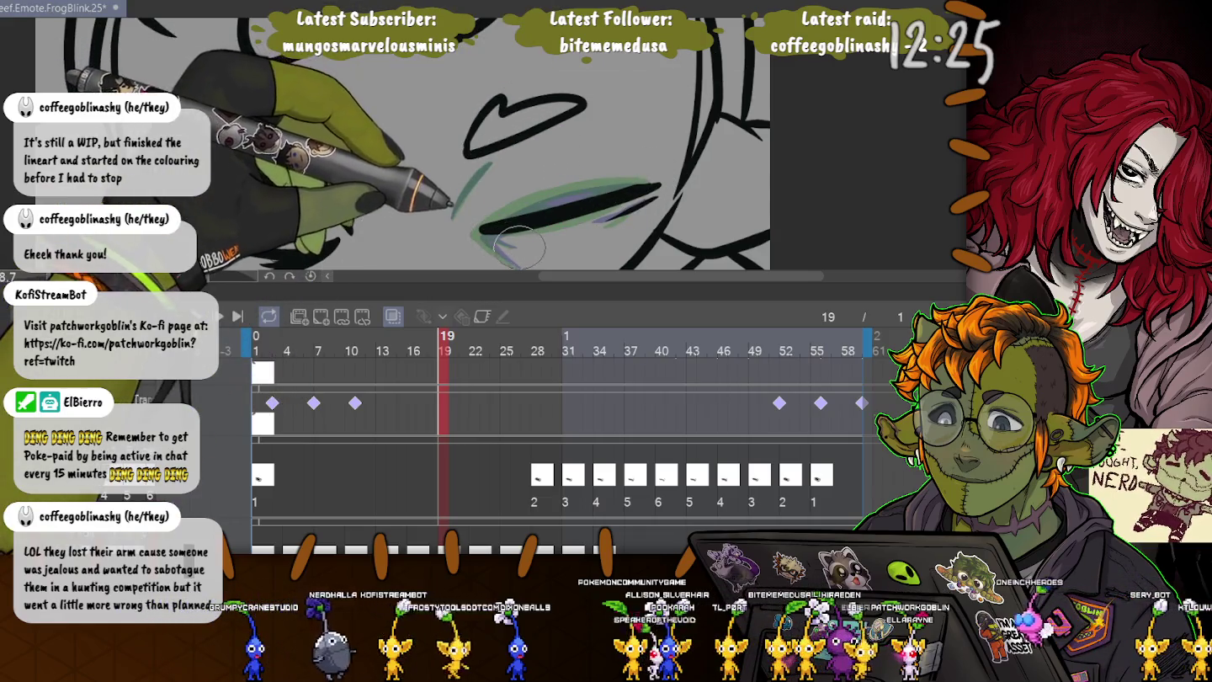
mouse_move(489, 195)
mouse_down()
mouse_move(464, 144)
mouse_move(446, 152)
mouse_up()
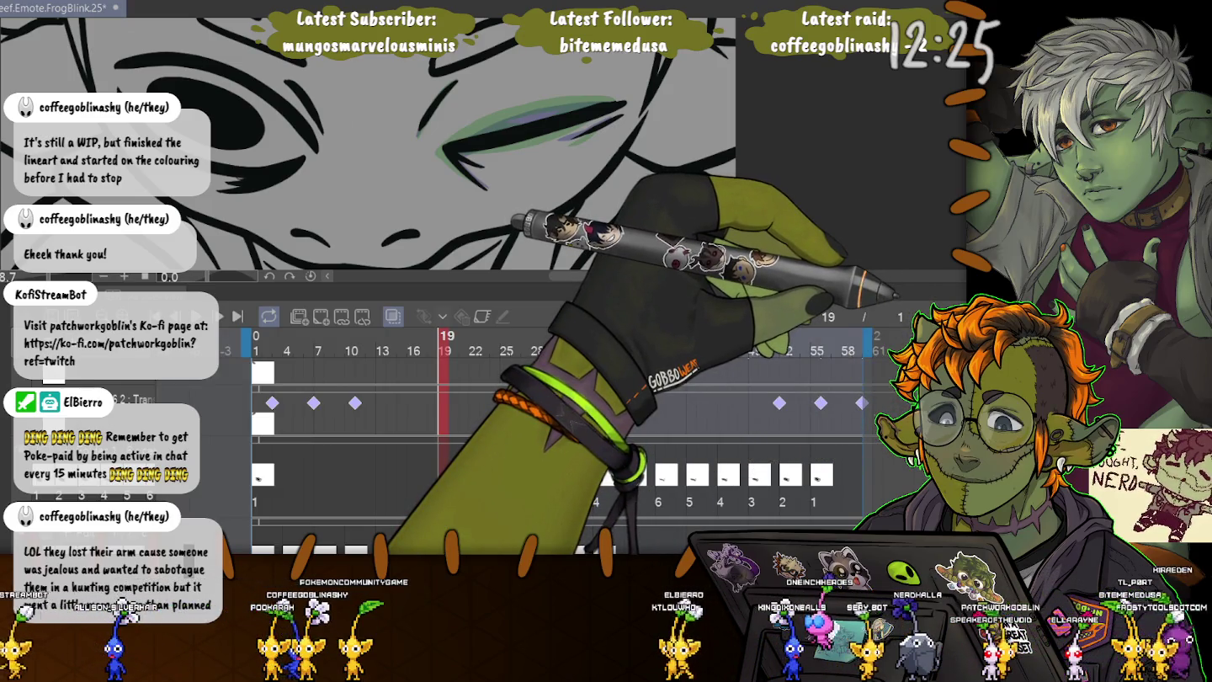
- Open a gap at frame 43 and place drawing 7 there
click(693, 336)
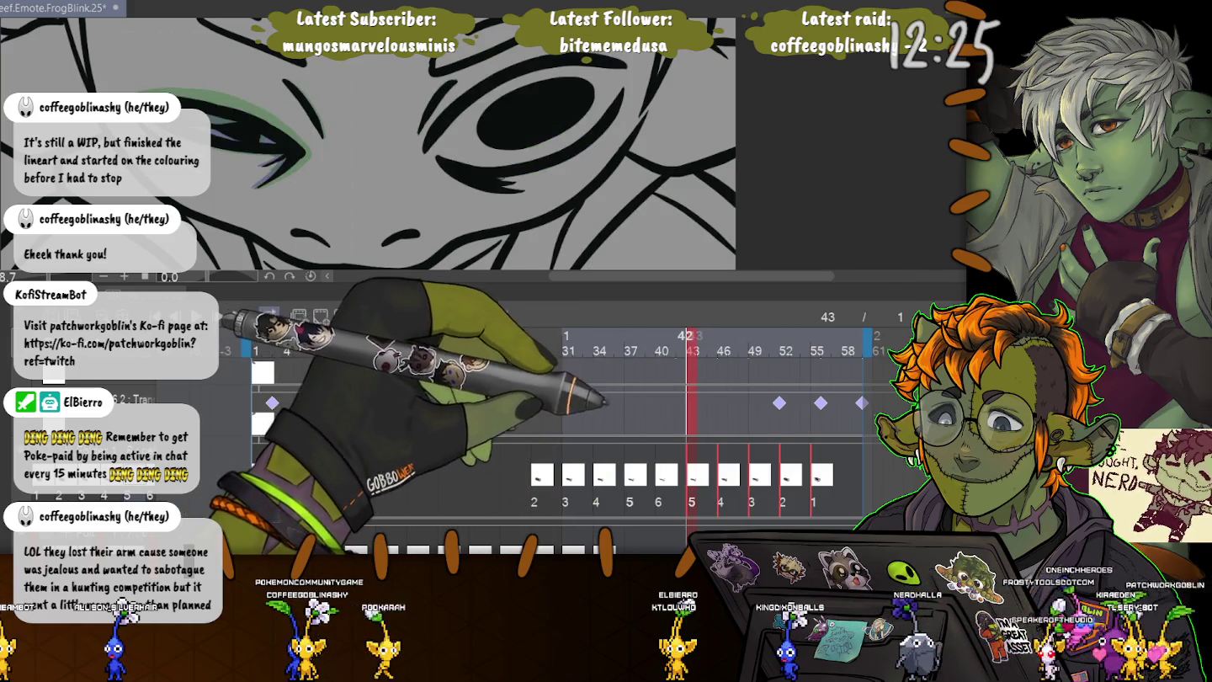
drag(697, 475, 728, 476)
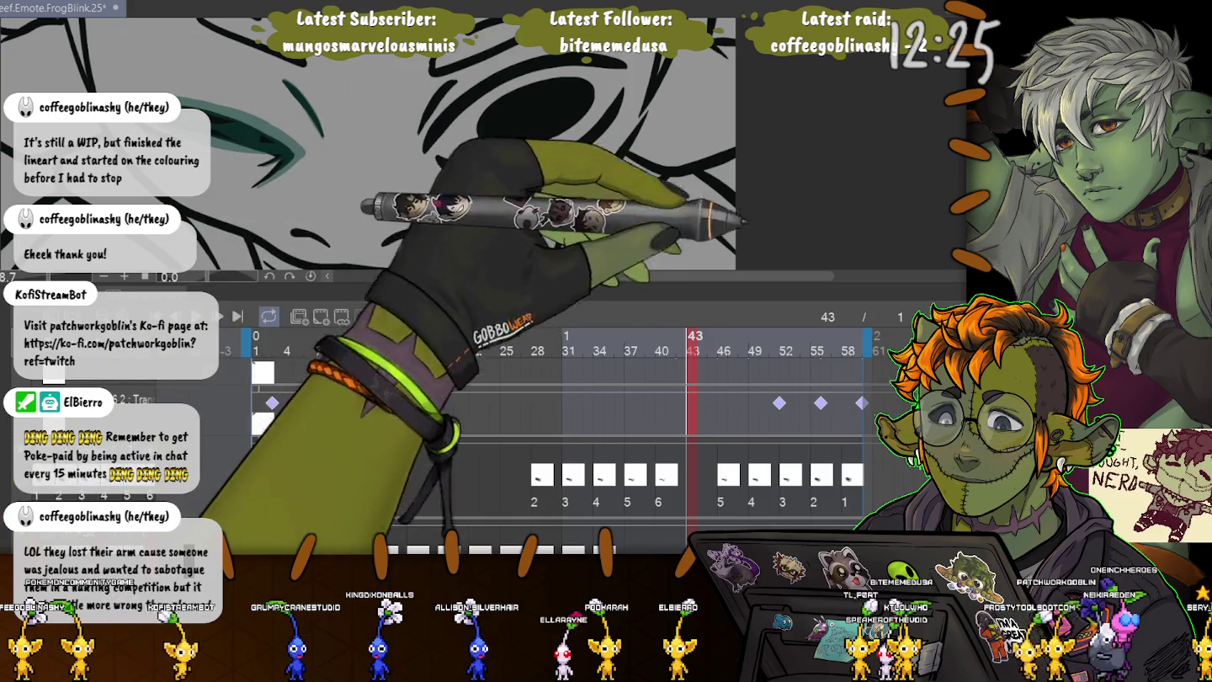
key(7)
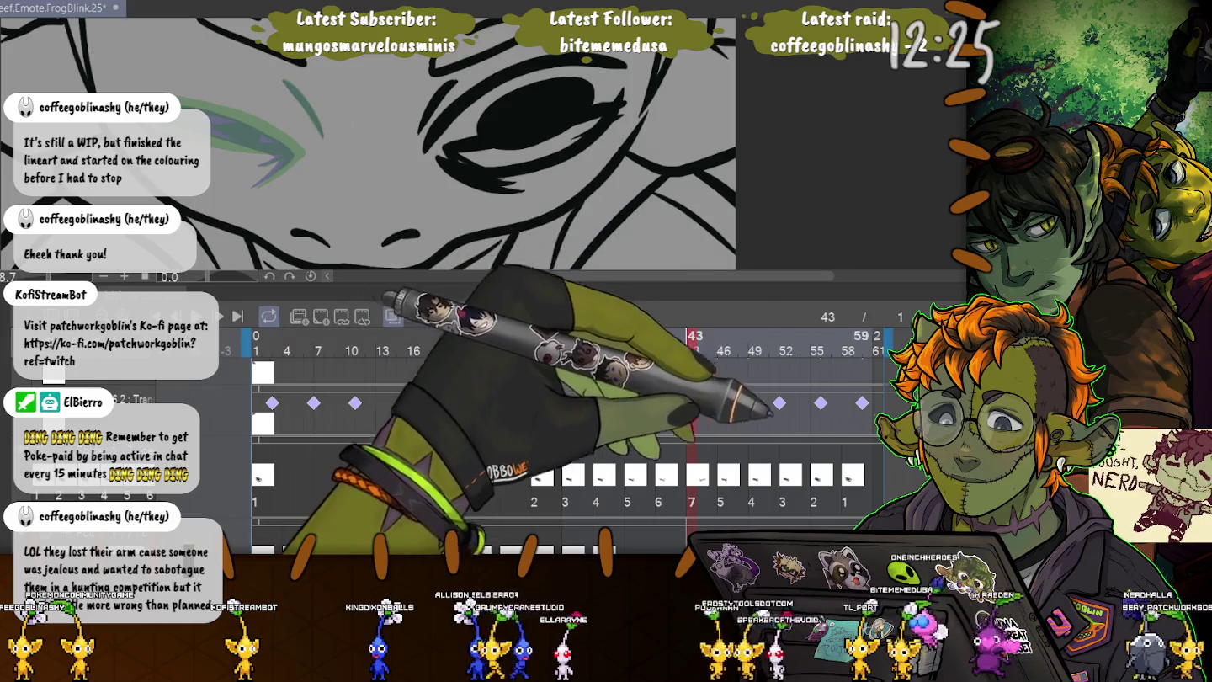
scroll(556, 420, right, 1)
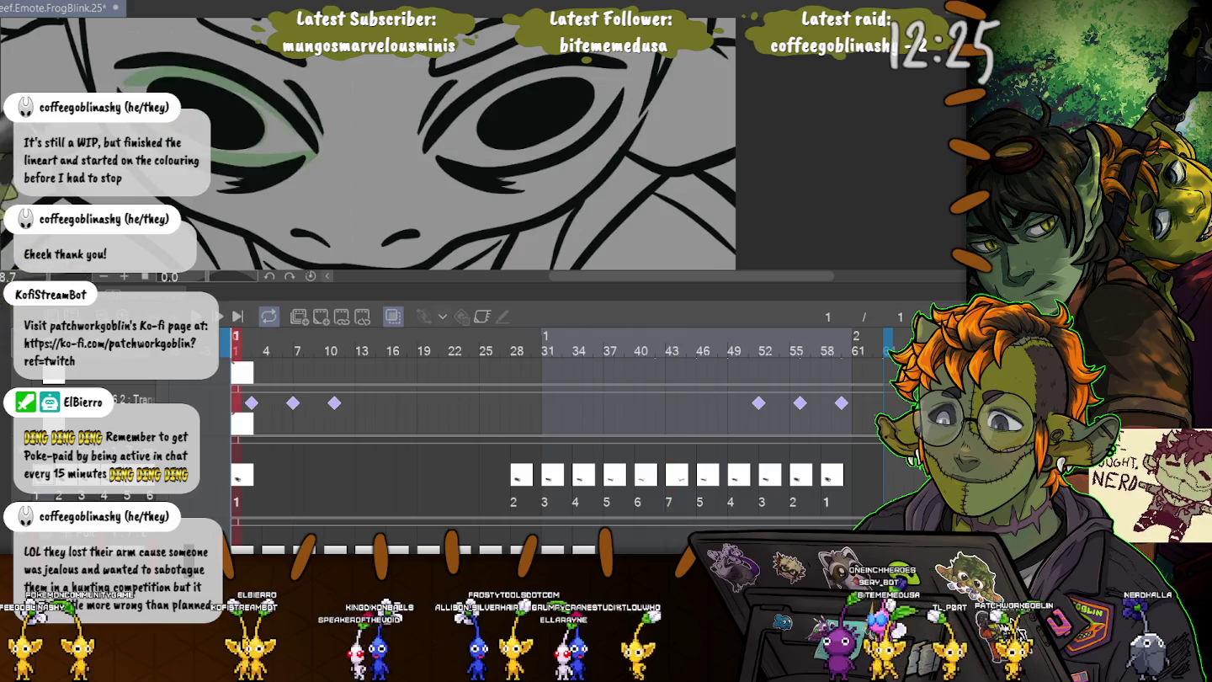
- On frame 43, lasso the closed eye with its eyeshadow and start transforming it
scroll(431, 151, down, 2)
scroll(430, 151, down, 2)
scroll(431, 152, down, 2)
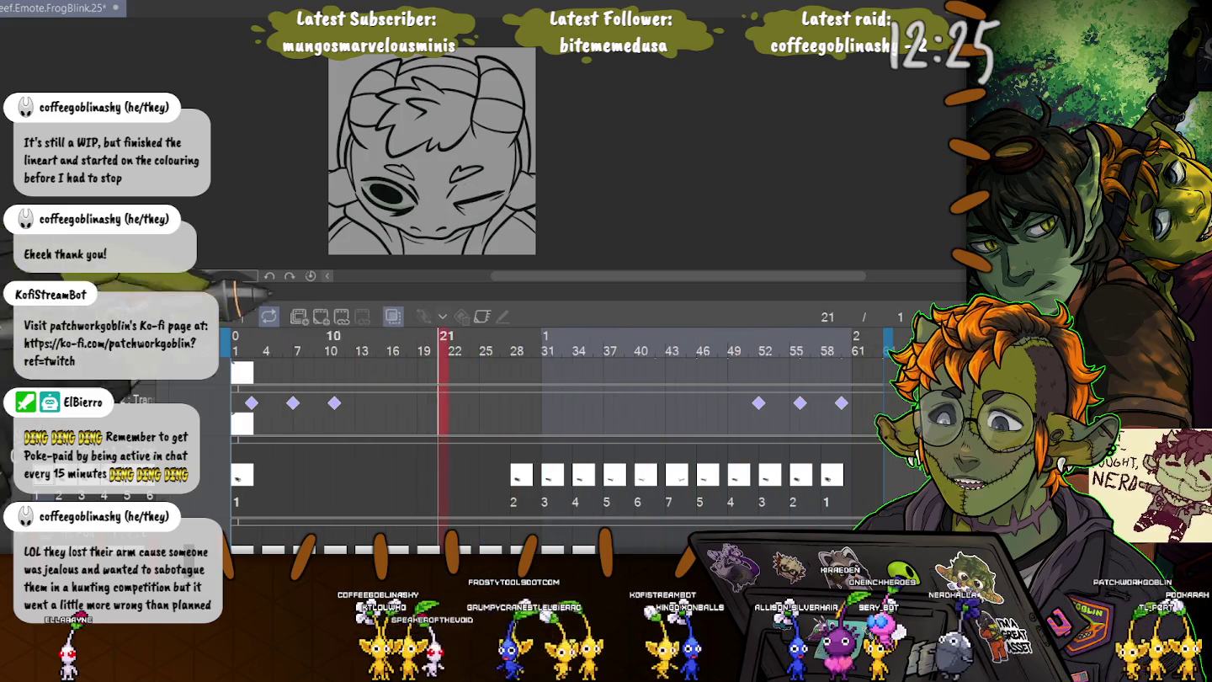
click(664, 475)
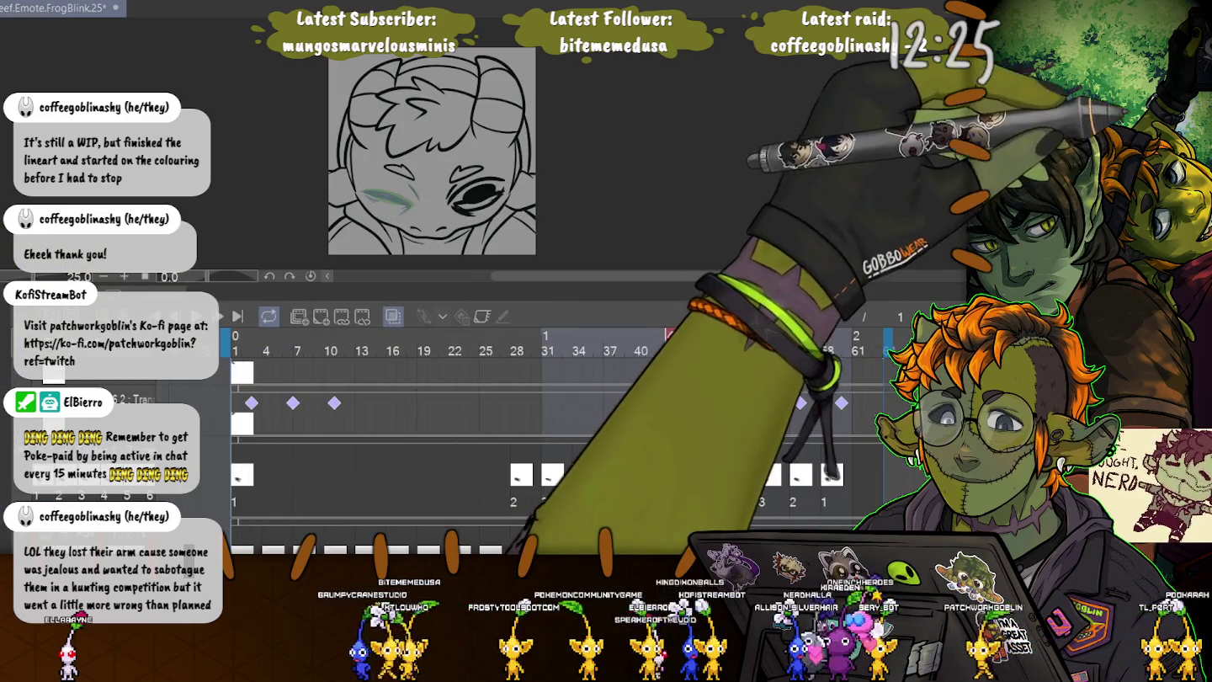
drag(421, 140, 418, 149)
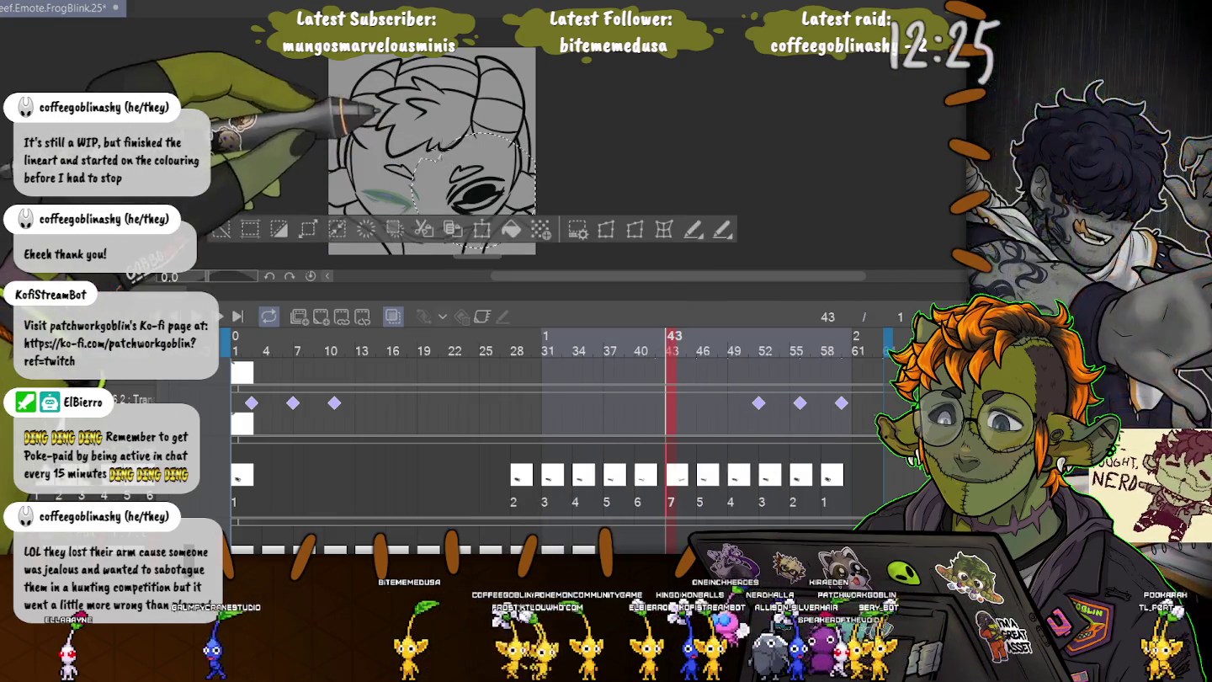
key(ctrl+t)
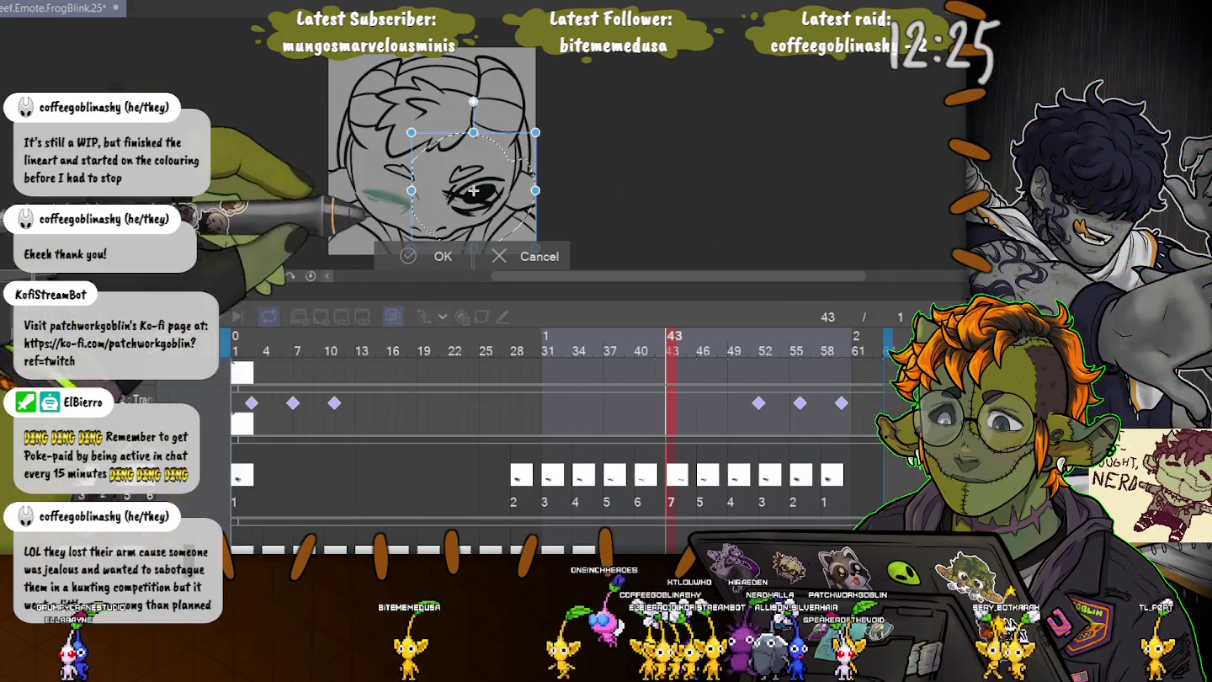
- Shift the selected eye area slightly left and commit the new position
drag(474, 191, 391, 191)
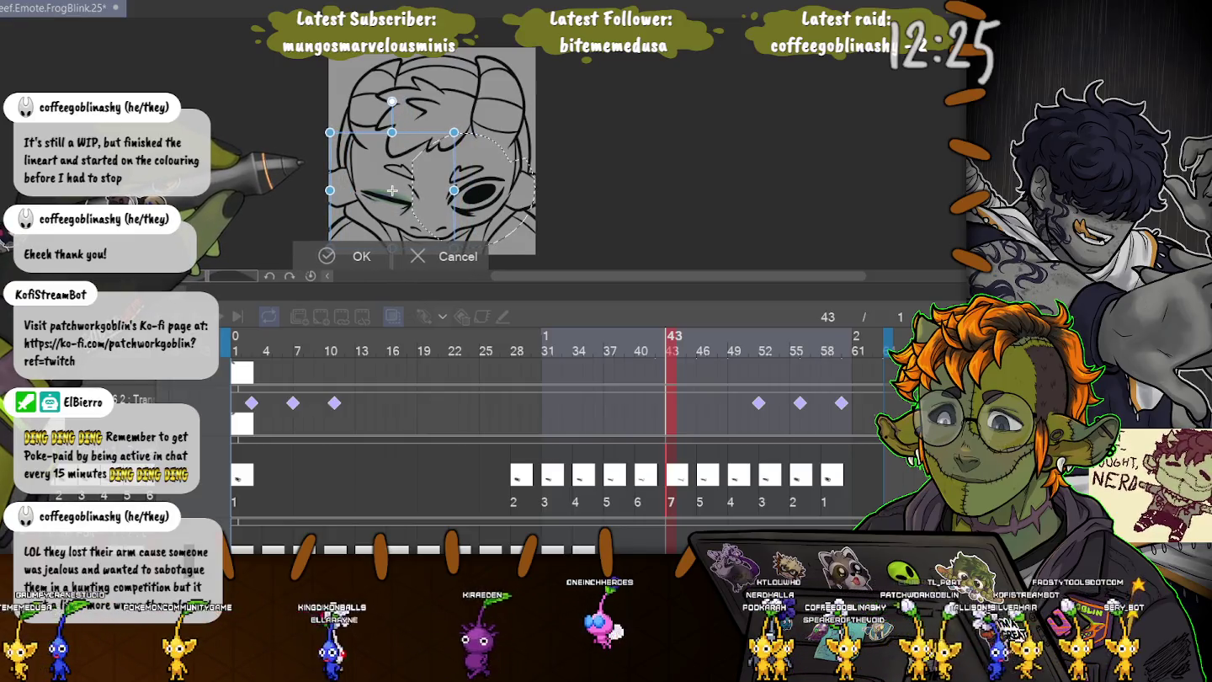
scroll(392, 190, up, 2)
scroll(397, 188, up, 3)
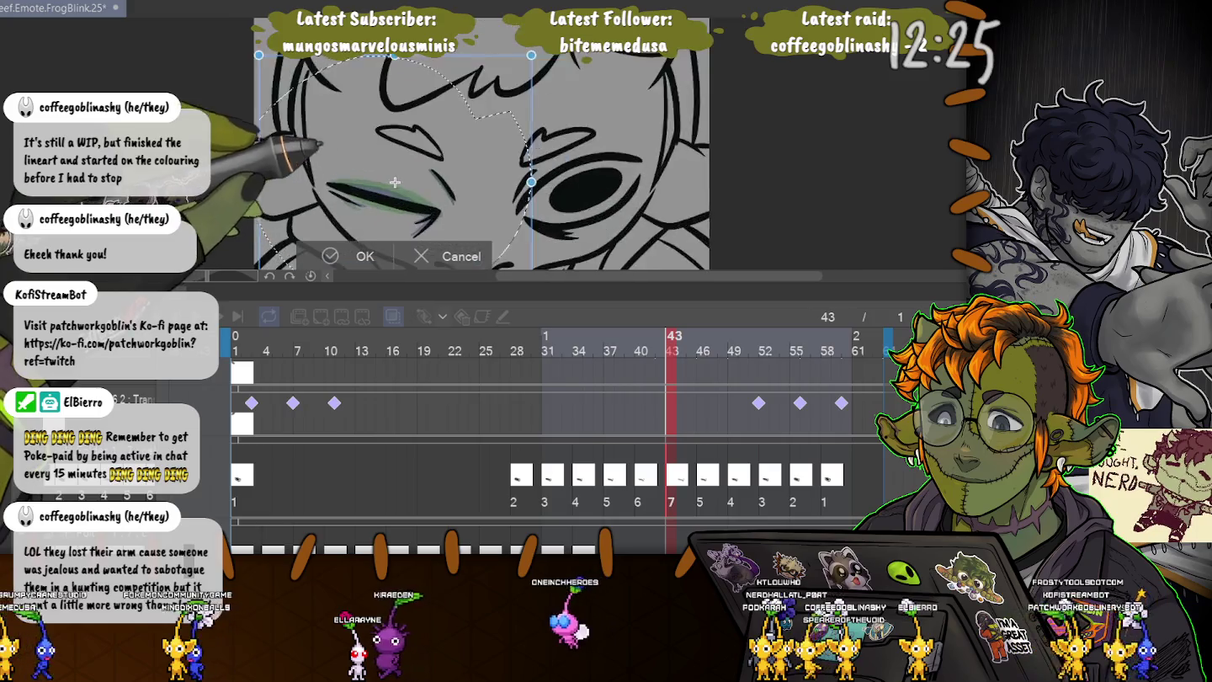
scroll(402, 186, up, 2)
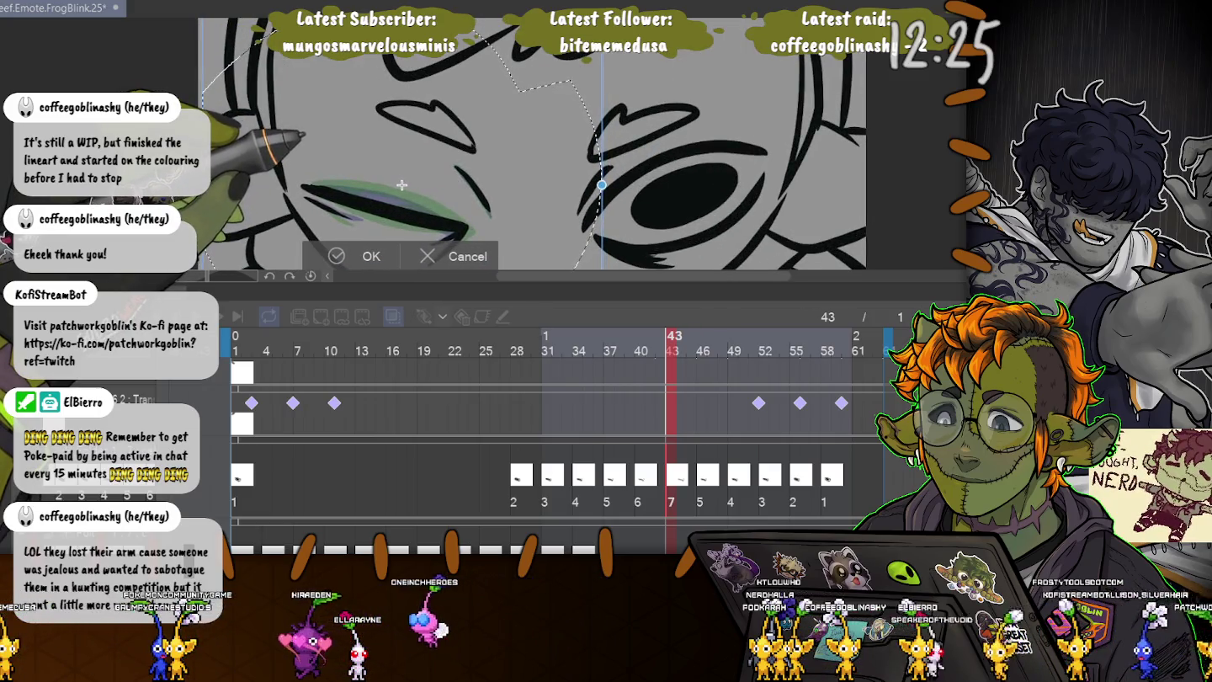
key(Return)
scroll(231, 202, down, 3)
scroll(349, 143, down, 2)
scroll(349, 143, down, 2)
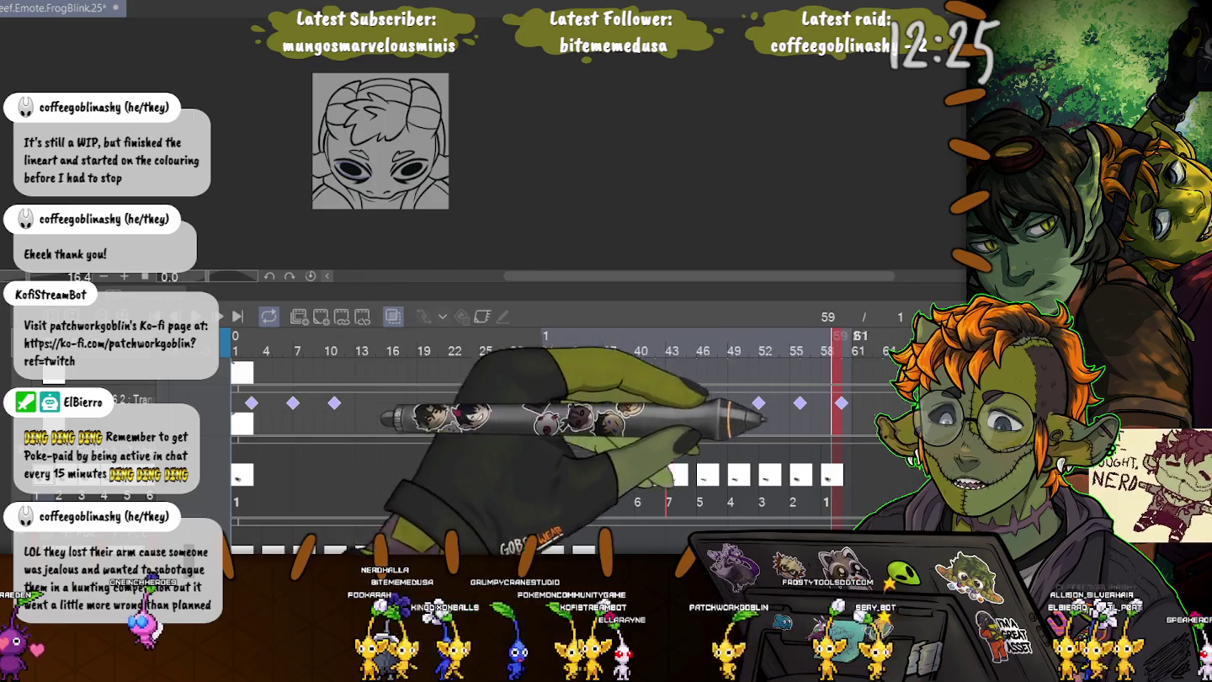
- Move cels 5 to 1 about five frames later and the bottom track's eye cels four frames later
drag(873, 480, 670, 479)
click(623, 420)
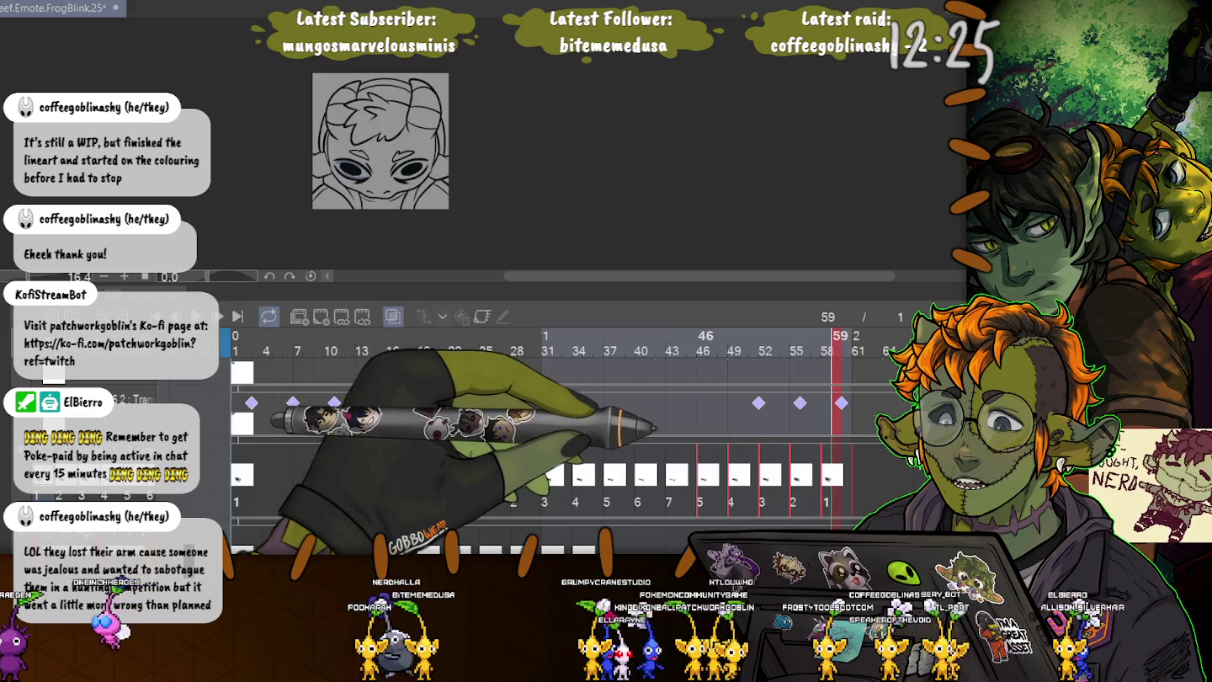
mouse_move(762, 477)
mouse_down()
mouse_move(814, 475)
mouse_move(505, 476)
mouse_up()
click(446, 427)
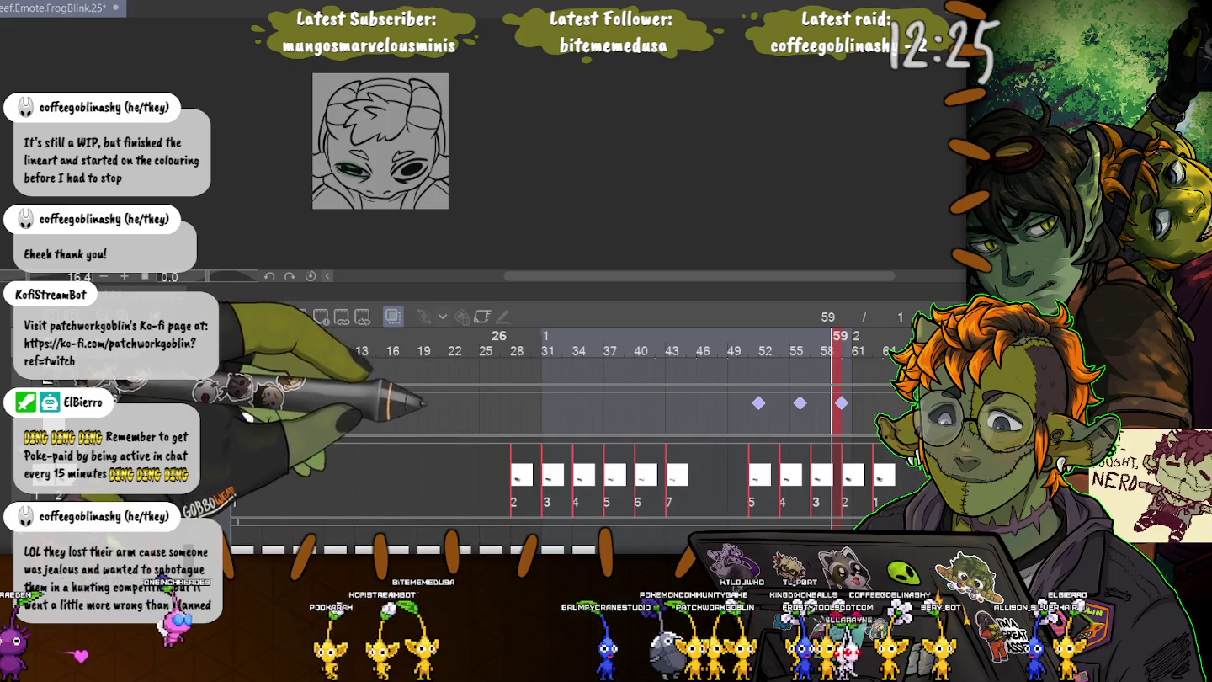
drag(521, 476, 563, 476)
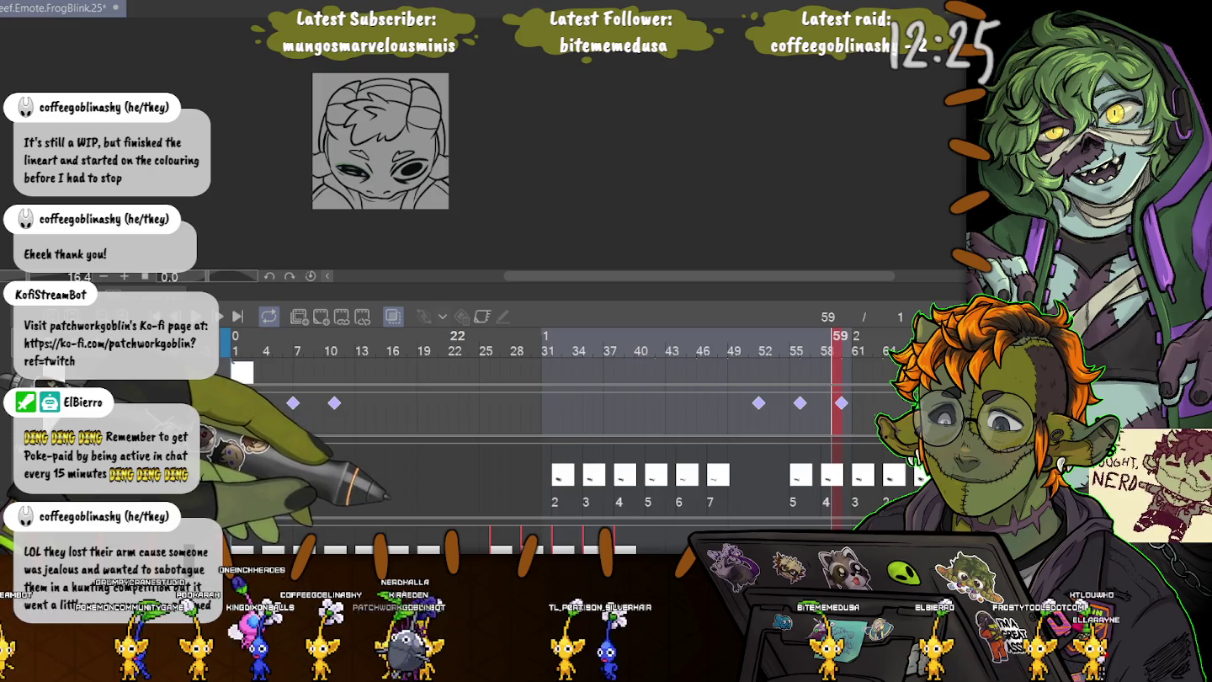
- Shift the middle track's cels from frame 31 one frame later and play the animation back
scroll(454, 421, up, 1)
scroll(455, 421, down, 2)
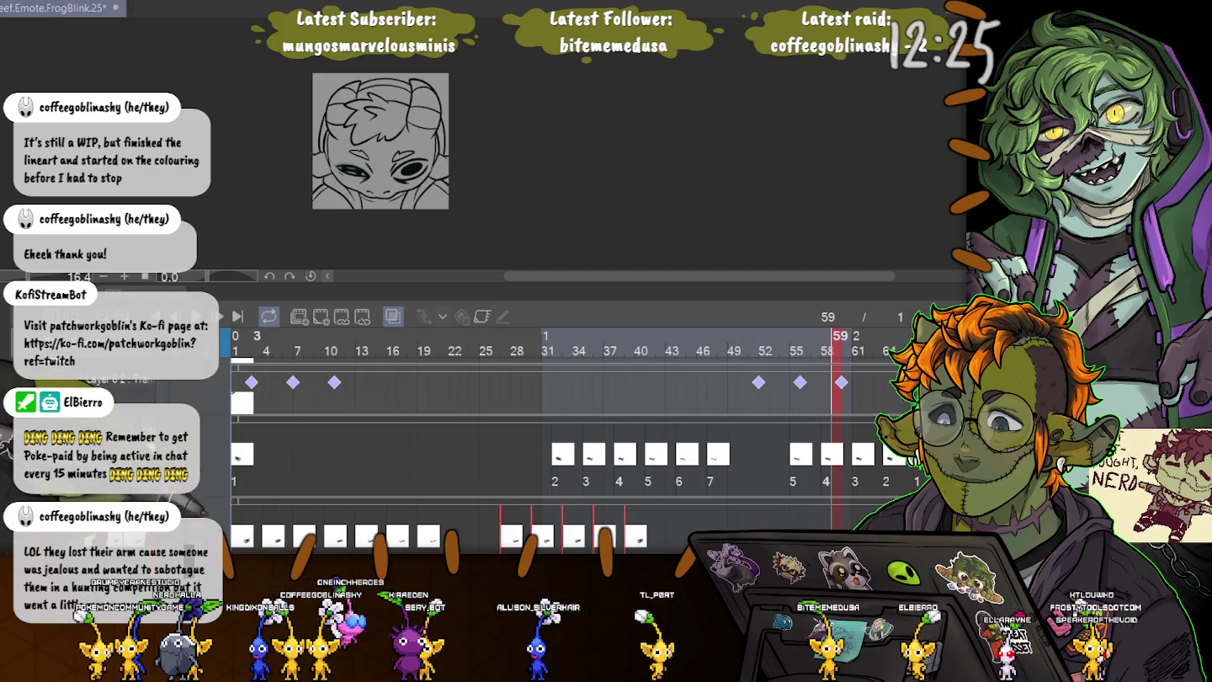
drag(551, 455, 883, 455)
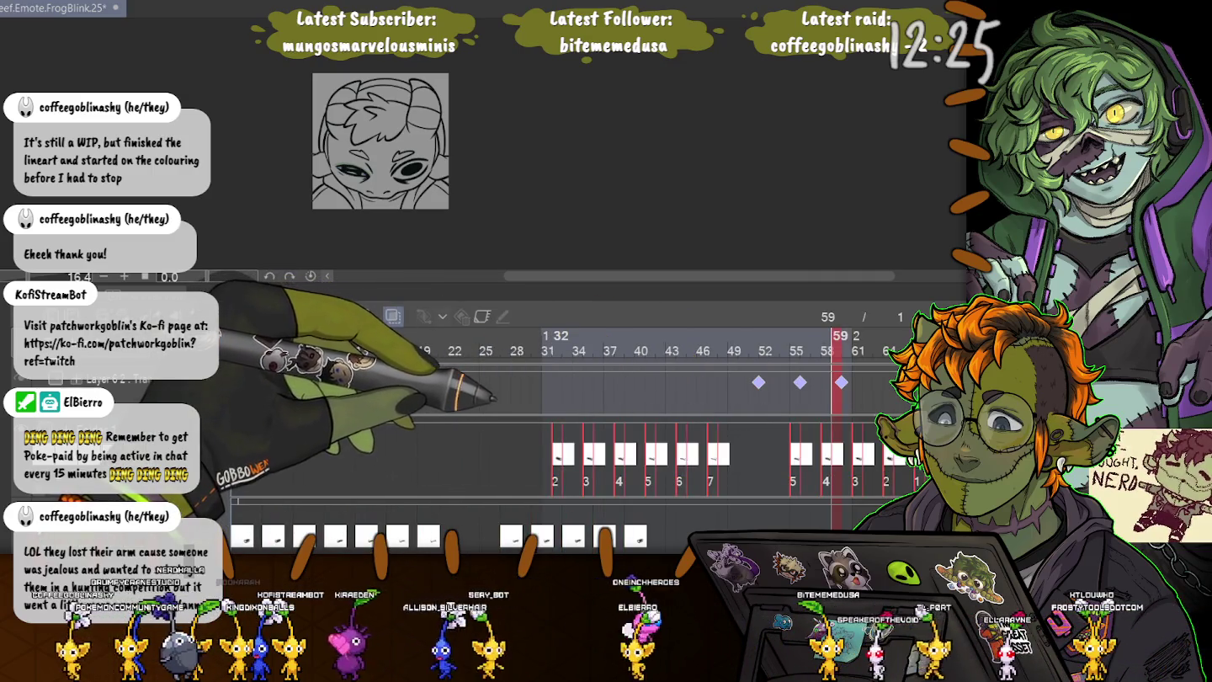
drag(596, 454, 604, 454)
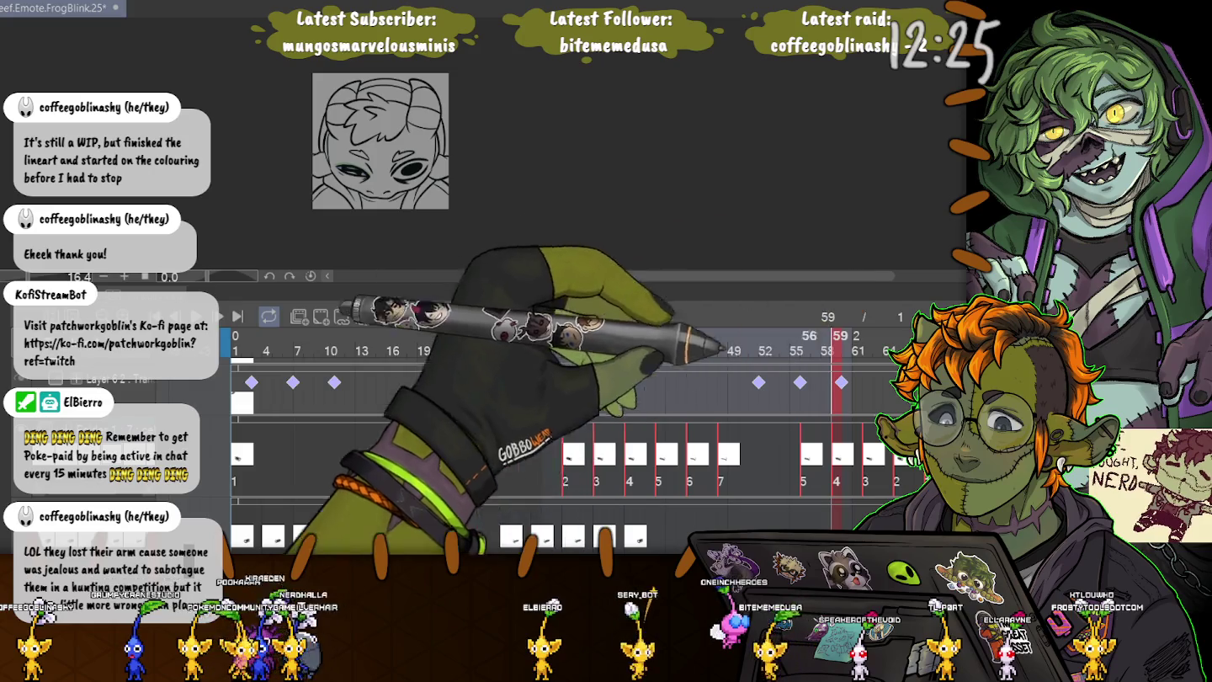
scroll(565, 420, right, 3)
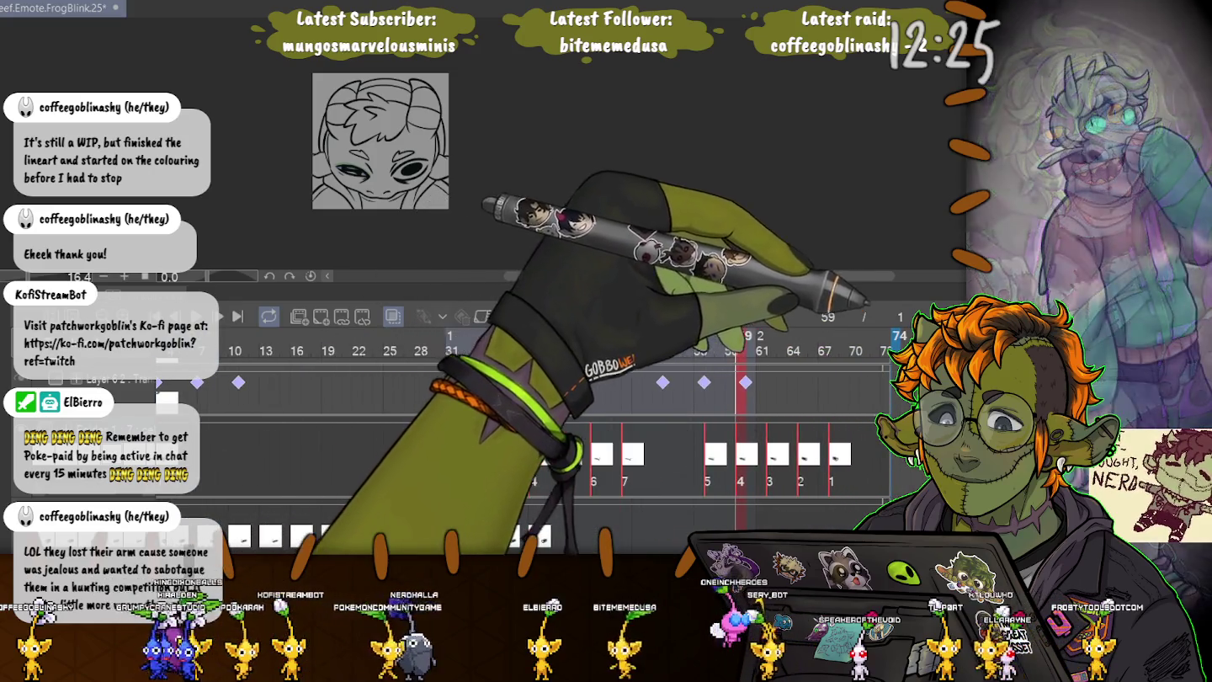
scroll(563, 421, right, 1)
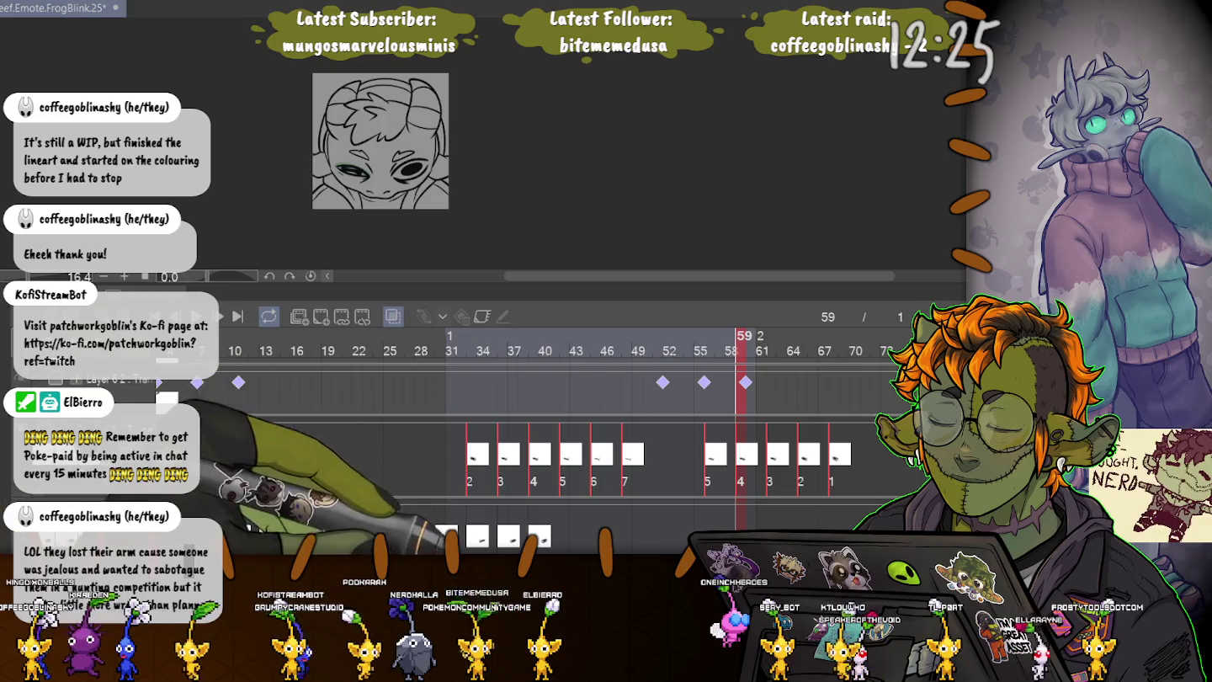
scroll(564, 421, left, 3)
scroll(565, 420, left, 3)
scroll(564, 420, right, 2)
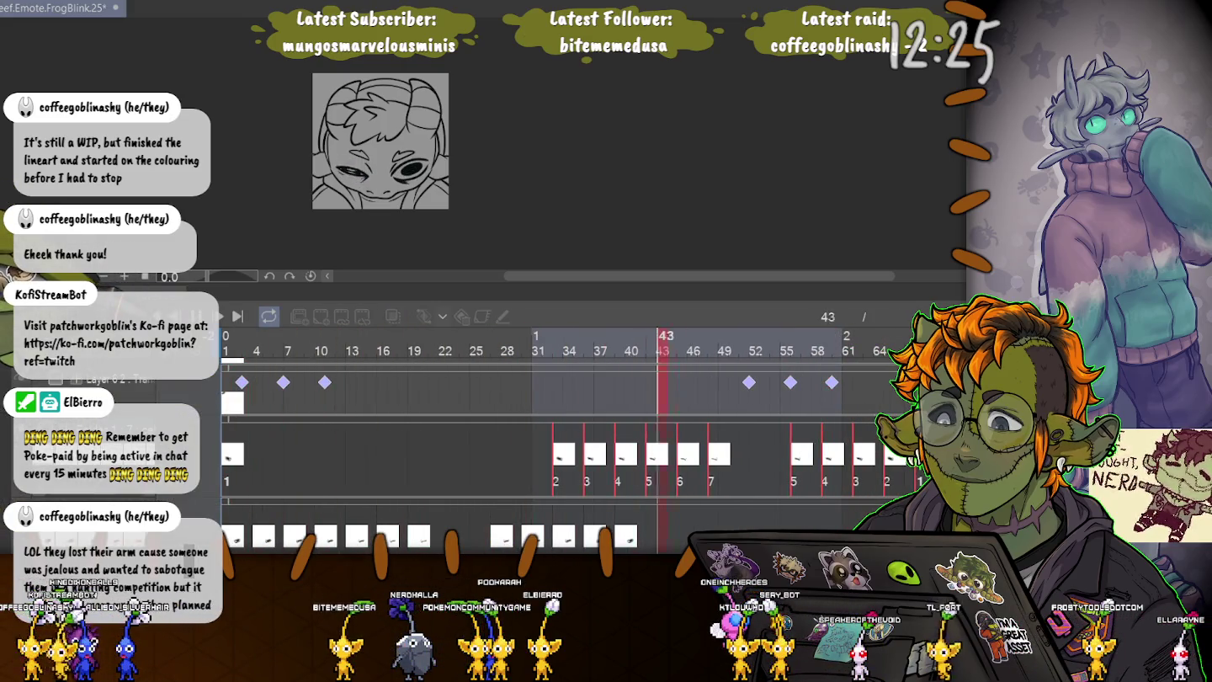
scroll(564, 420, right, 2)
key(space)
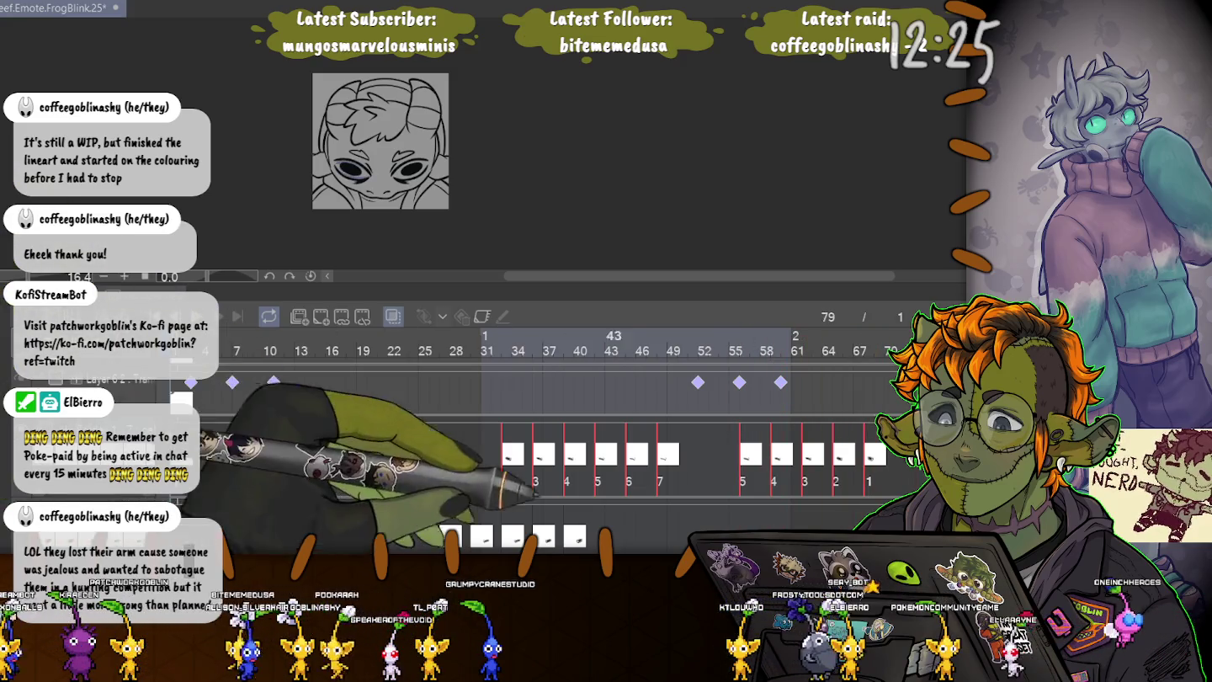
- Move the bottom track's eye cels and the middle track's cels 5 to 1 two frames earlier
click(449, 536)
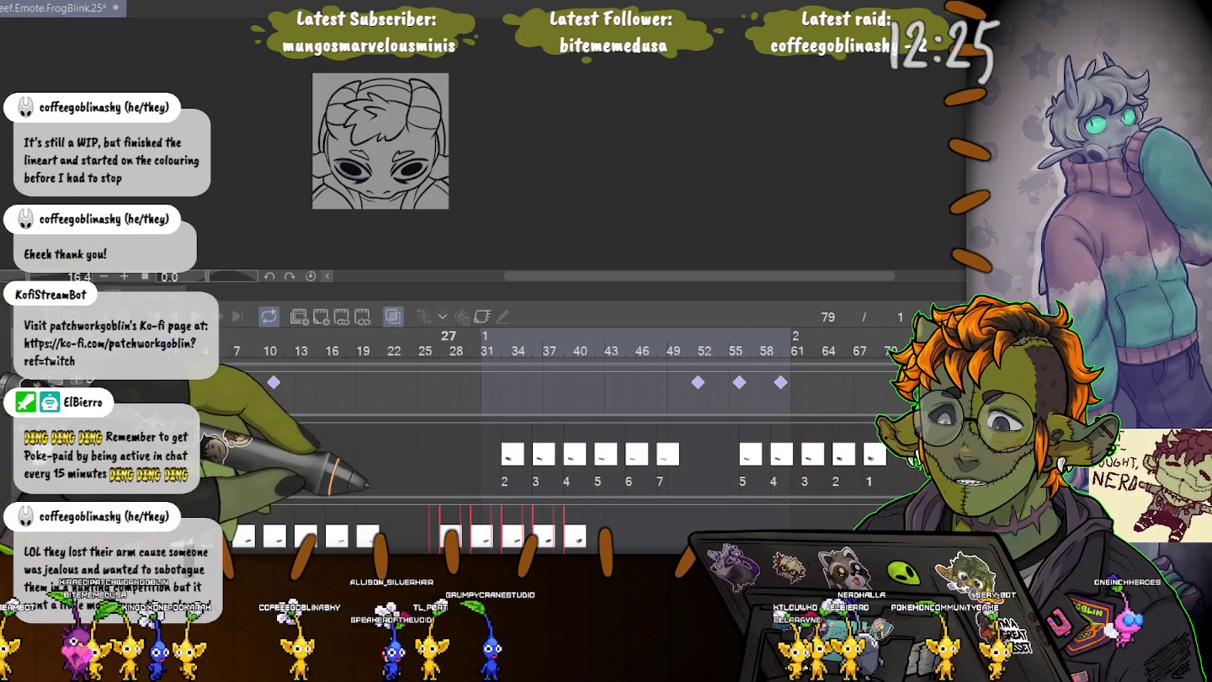
drag(455, 536, 433, 537)
drag(843, 455, 823, 456)
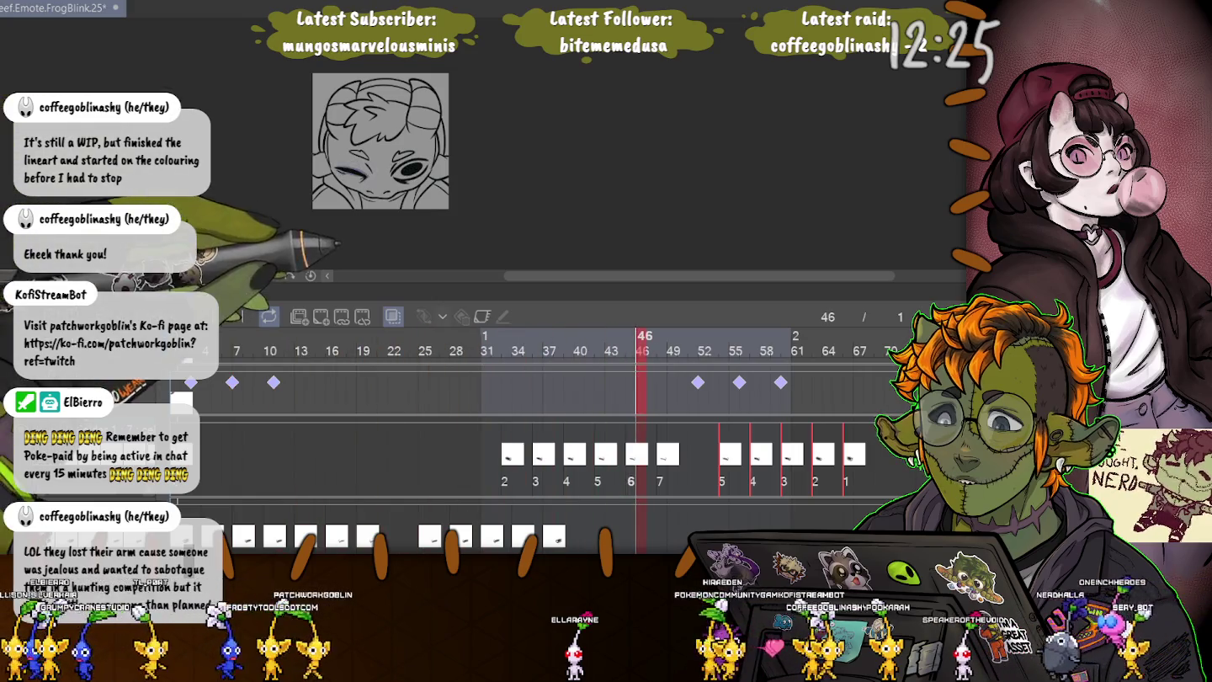
- Shrink the timeline panel and zoom the canvas to give the drawing more room
scroll(589, 142, left, 5)
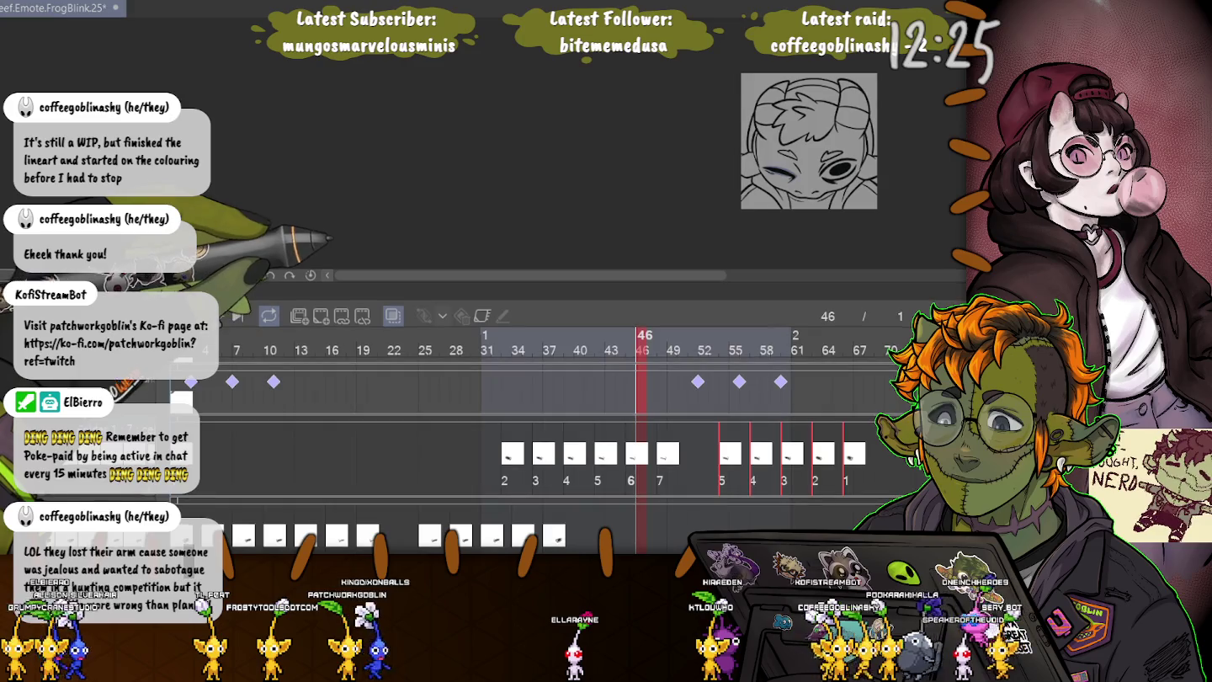
drag(329, 292, 330, 496)
scroll(328, 318, up, 3)
scroll(329, 318, up, 3)
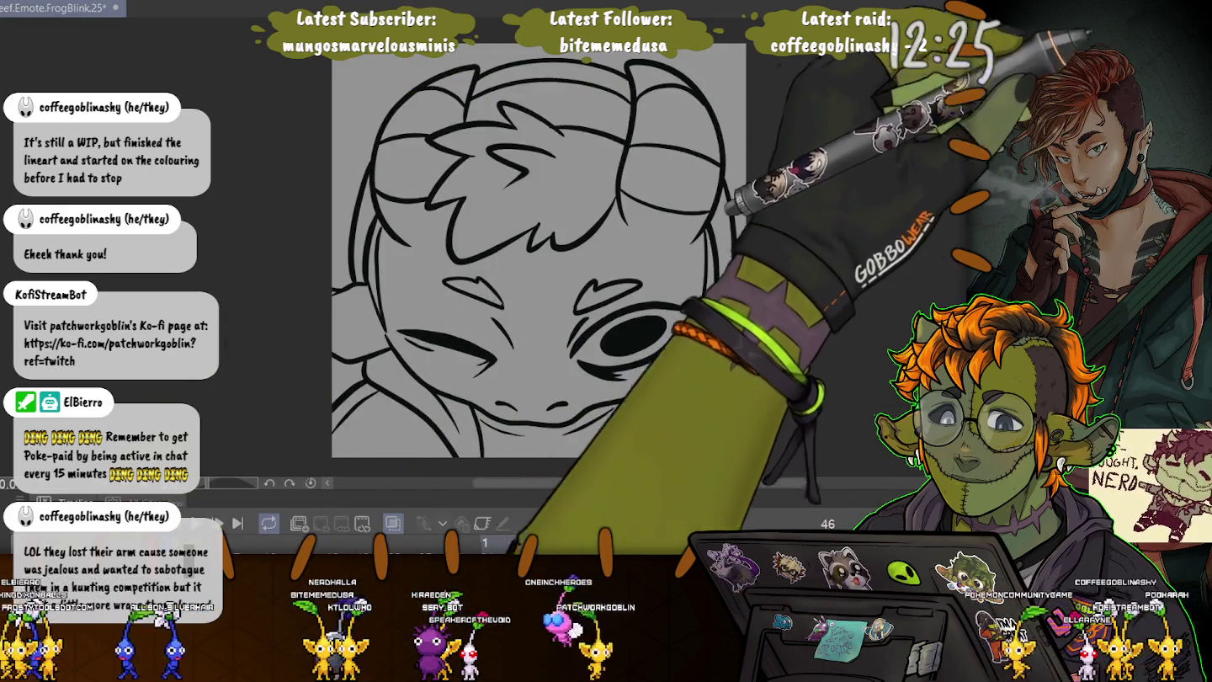
- Delete the top-right ear stroke and select the left ear's outline with its inner curve
drag(627, 225, 691, 245)
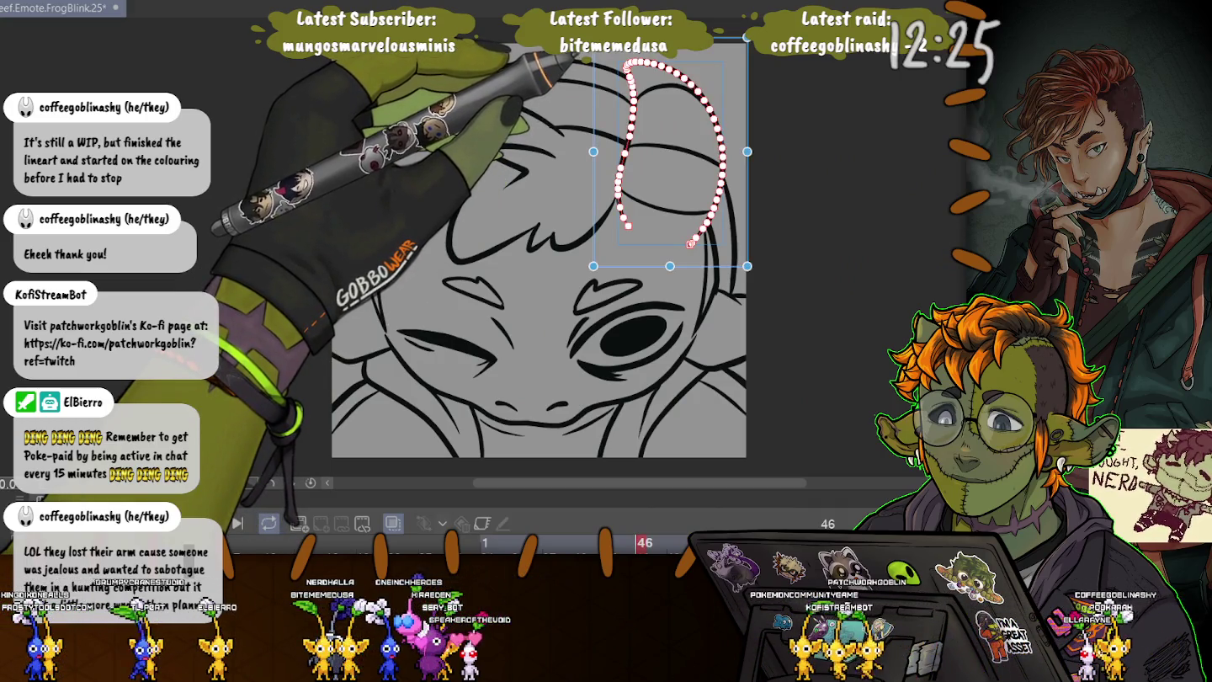
key(Delete)
drag(476, 70, 410, 247)
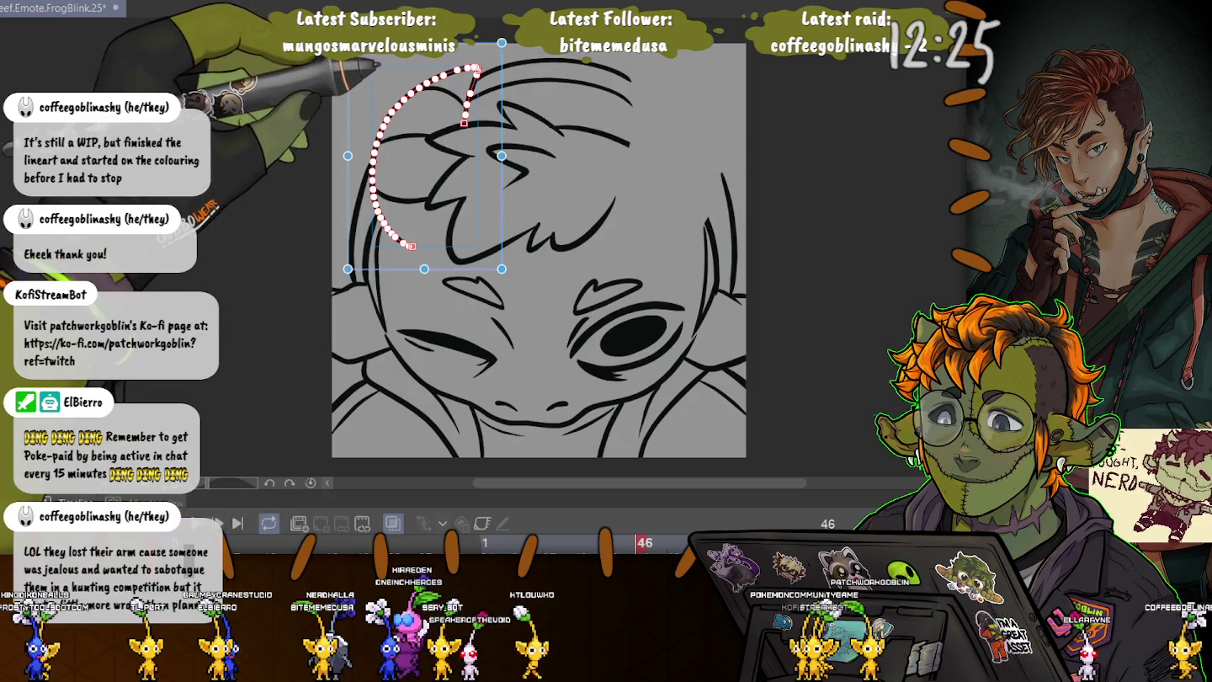
drag(376, 141, 436, 136)
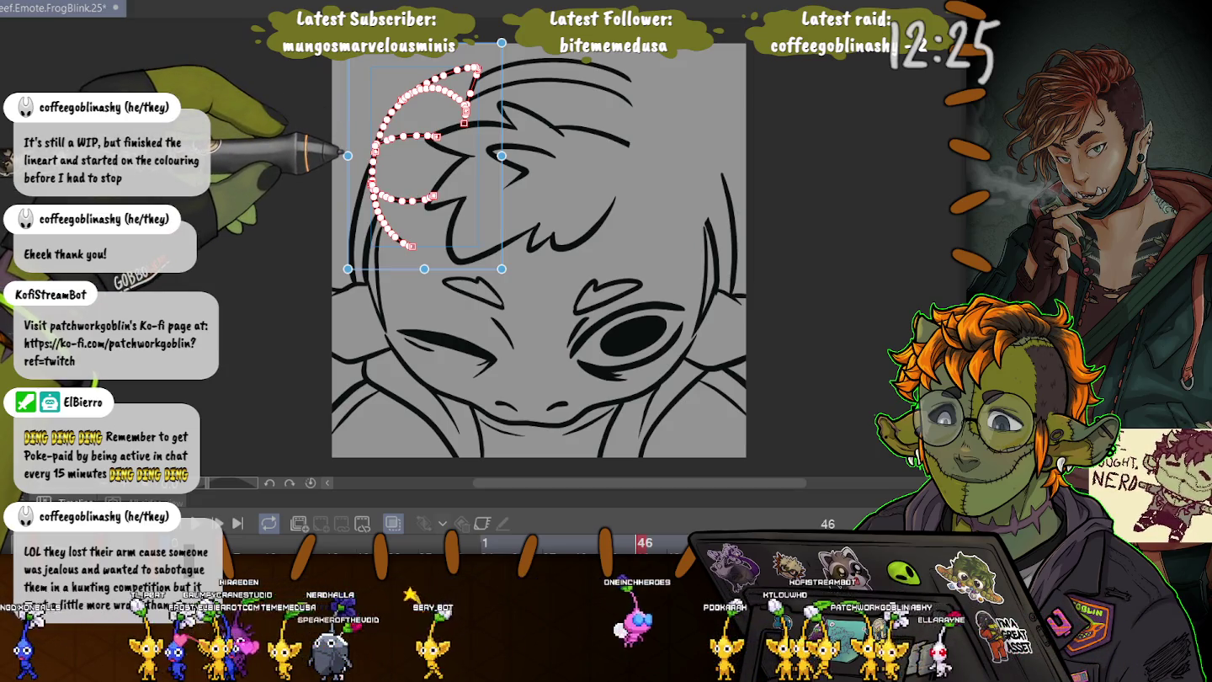
- Place a mirrored copy of the left ear on the head's right side, saving the file
drag(387, 155, 687, 156)
key(ctrl+s)
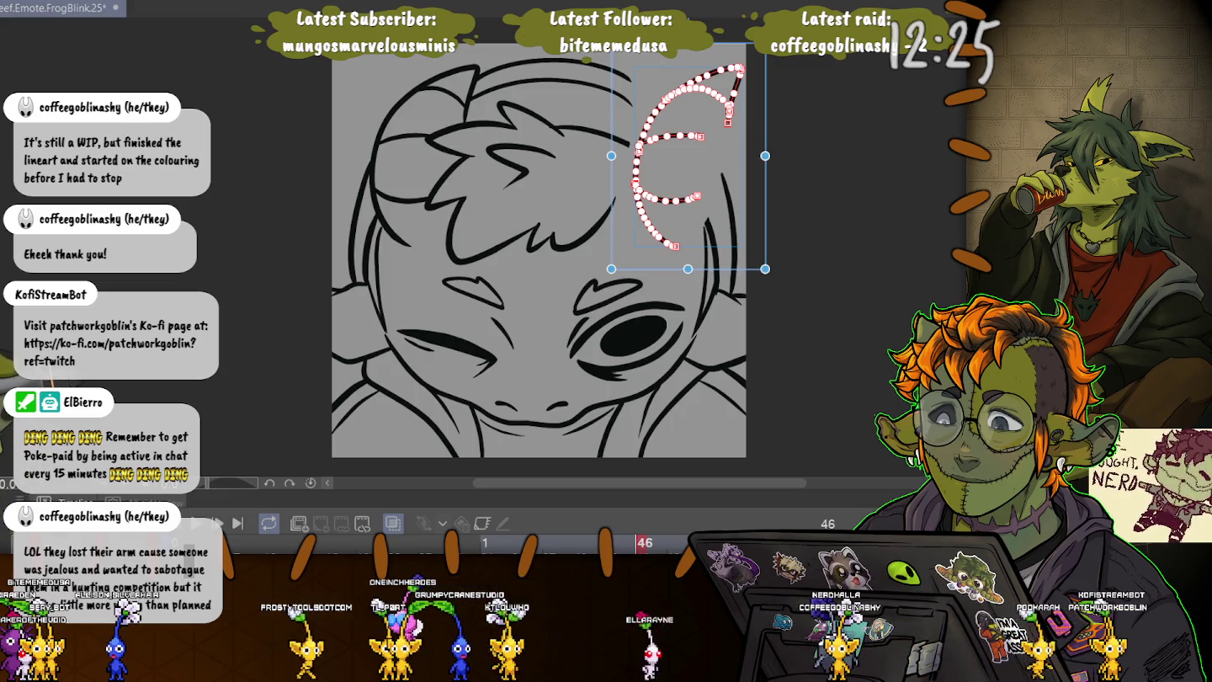
key(ctrl+t)
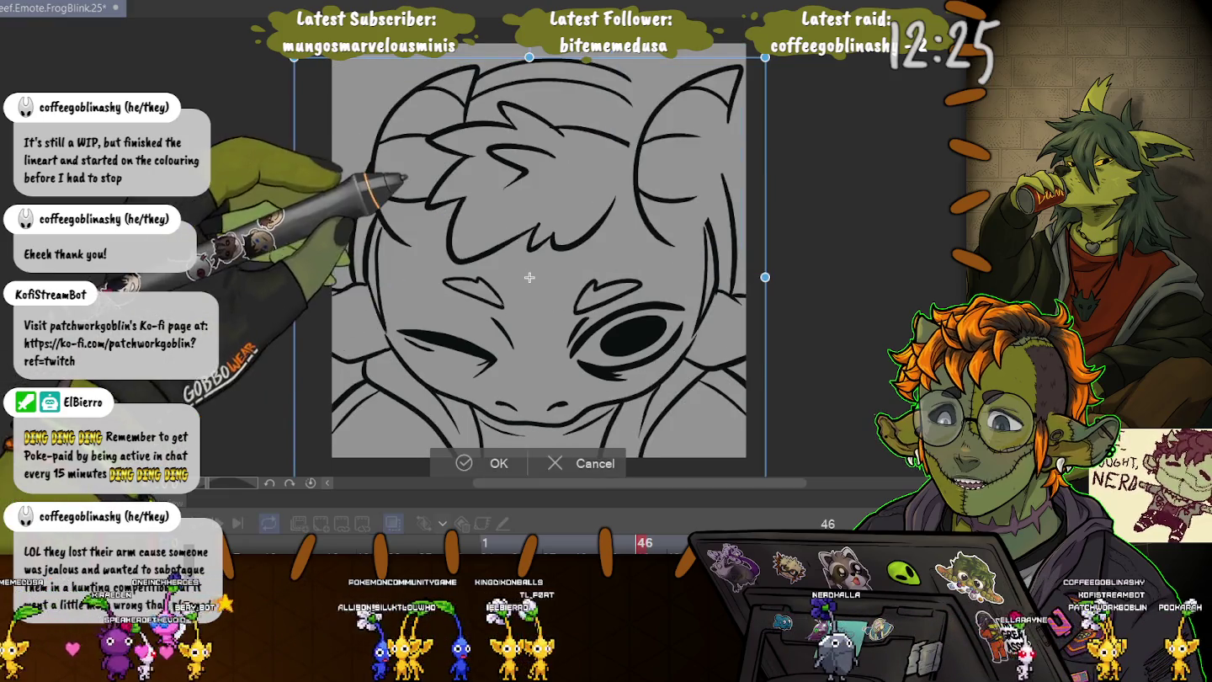
key(Return)
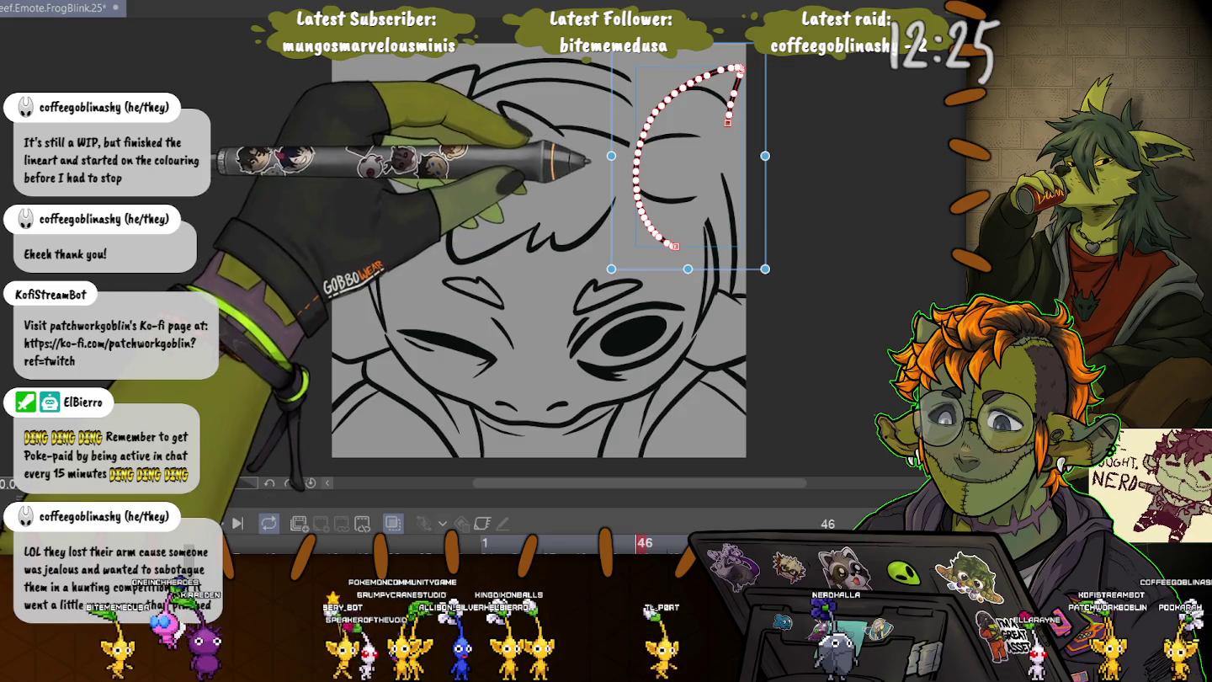
drag(640, 148, 700, 137)
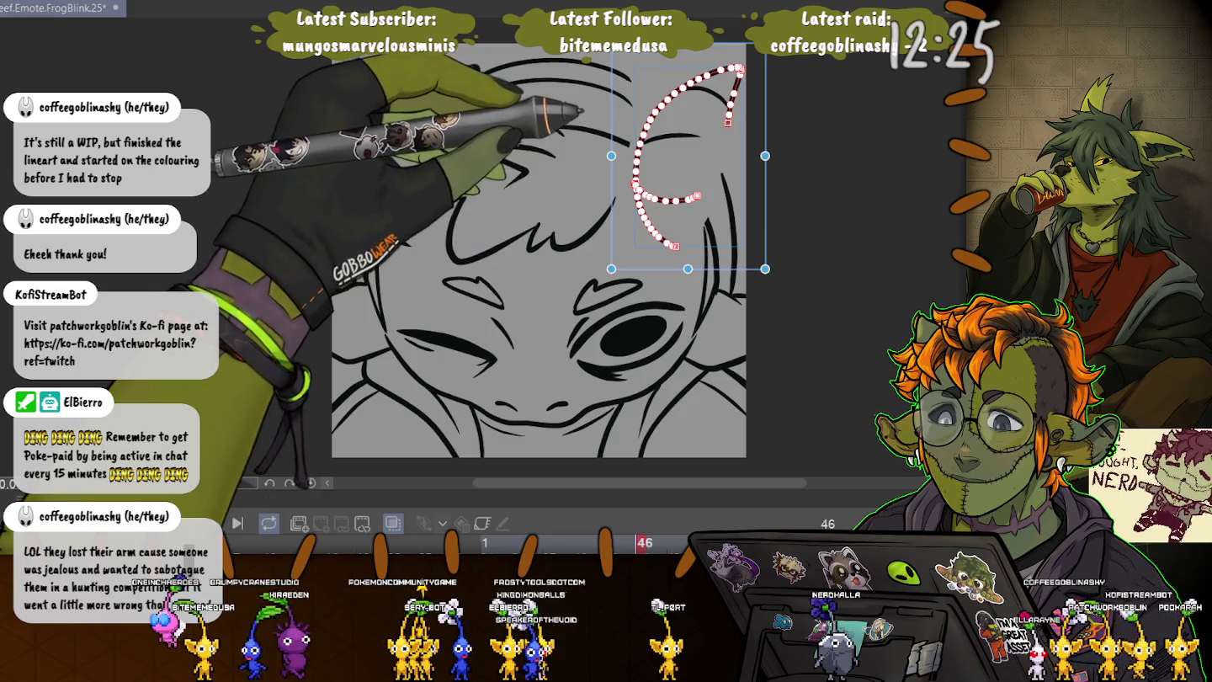
drag(638, 192, 697, 197)
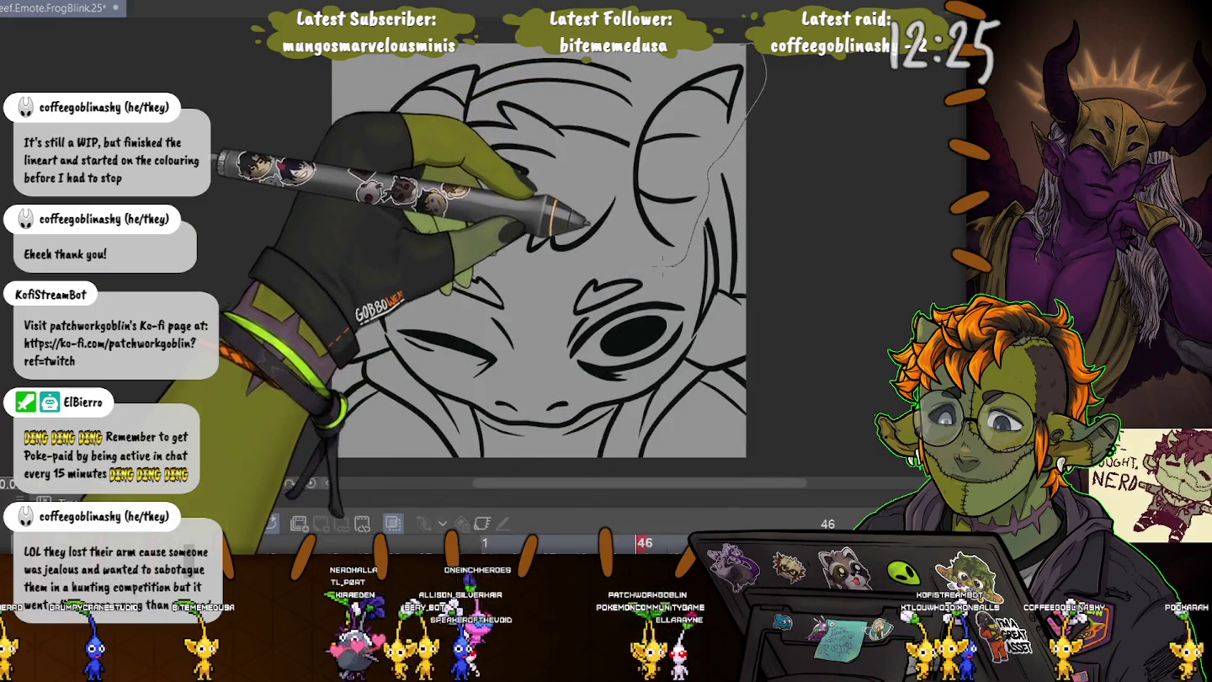
- Lasso the mirrored right ear and transform it slightly left toward the head
drag(752, 49, 672, 263)
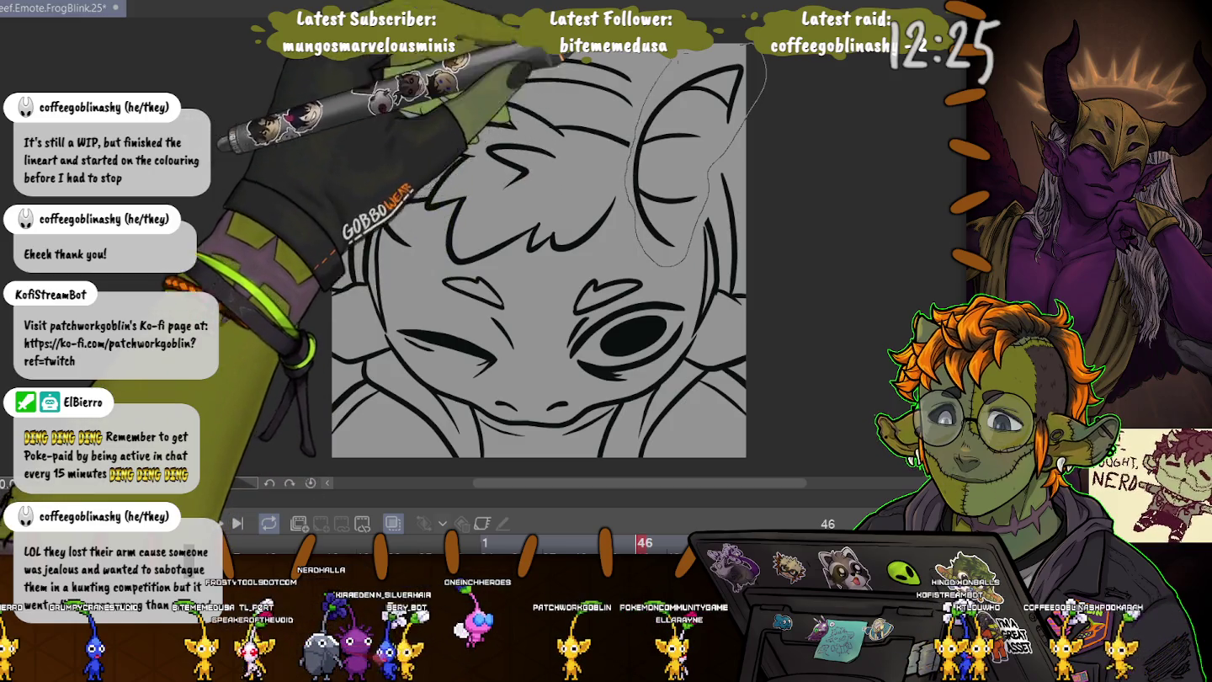
drag(632, 148, 635, 140)
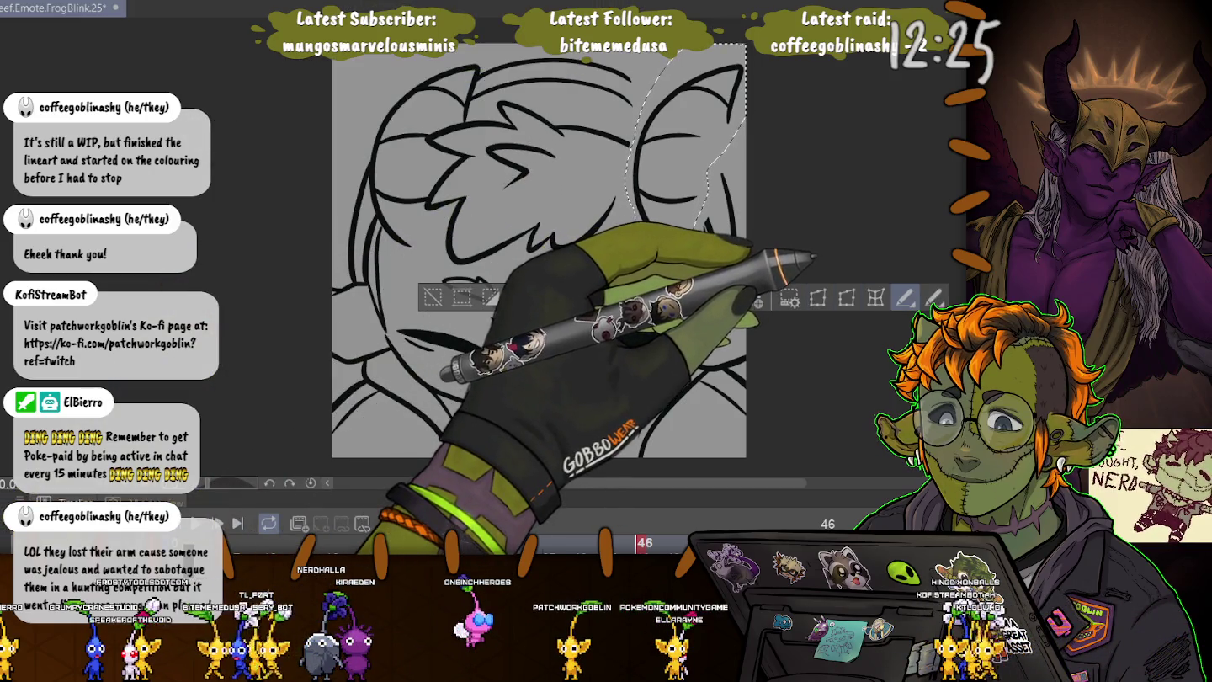
click(876, 297)
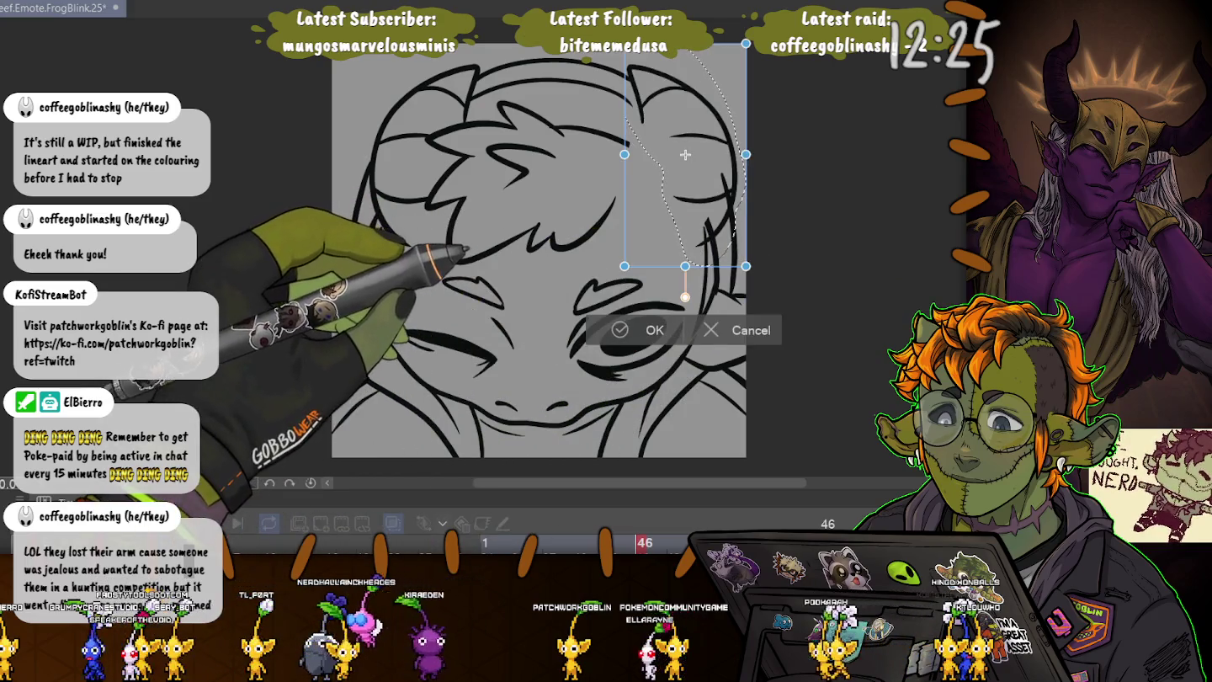
drag(685, 154, 664, 155)
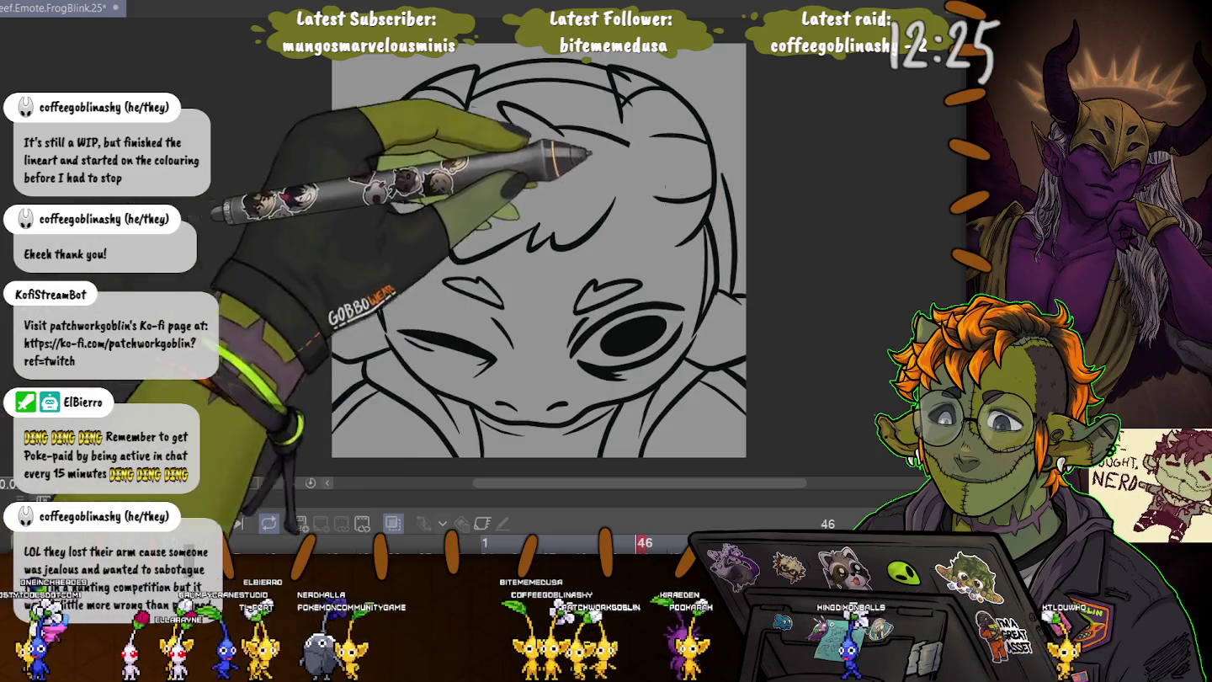
- Extend the ear edge line's top end up-left and reshape its curve
mouse_move(731, 294)
mouse_down()
mouse_move(722, 174)
mouse_move(514, 21)
mouse_up()
key(ctrl+plus)
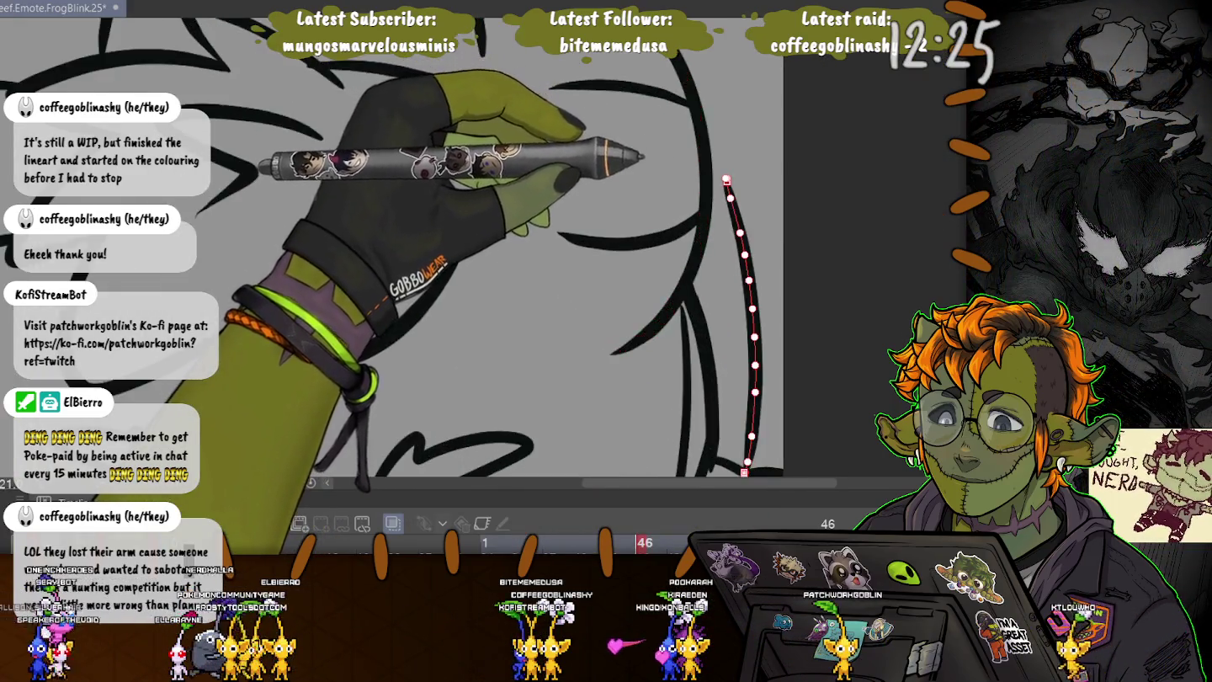
drag(627, 321, 590, 353)
click(754, 336)
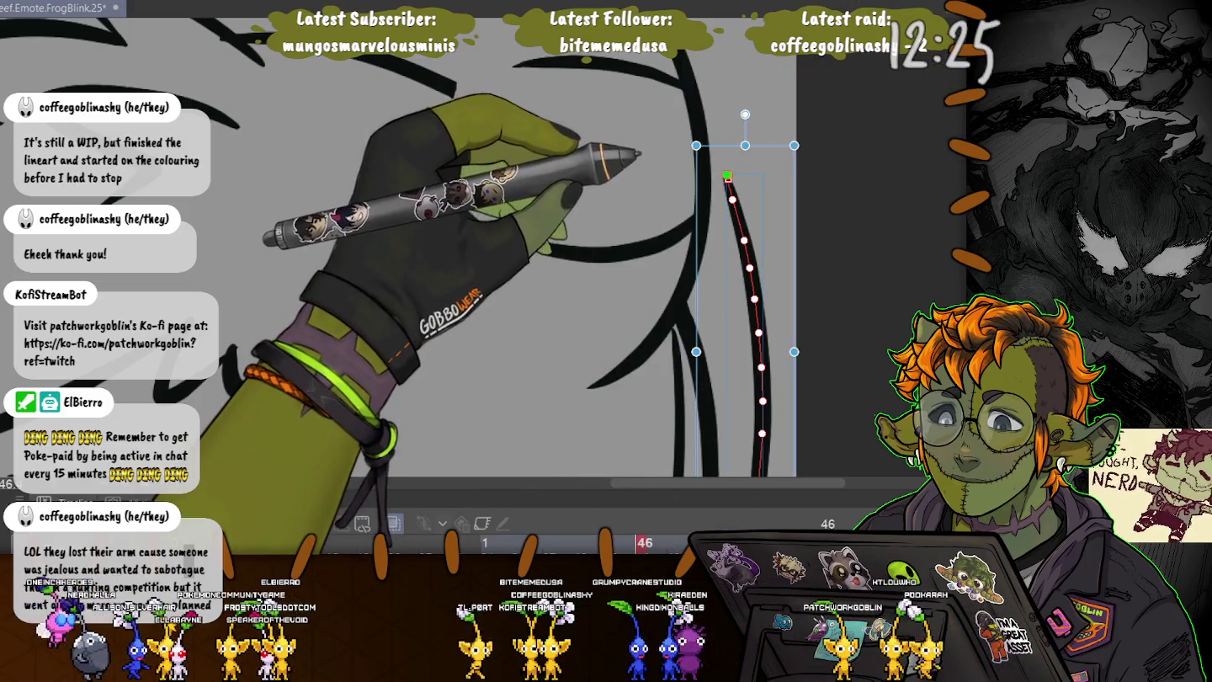
drag(727, 177, 708, 145)
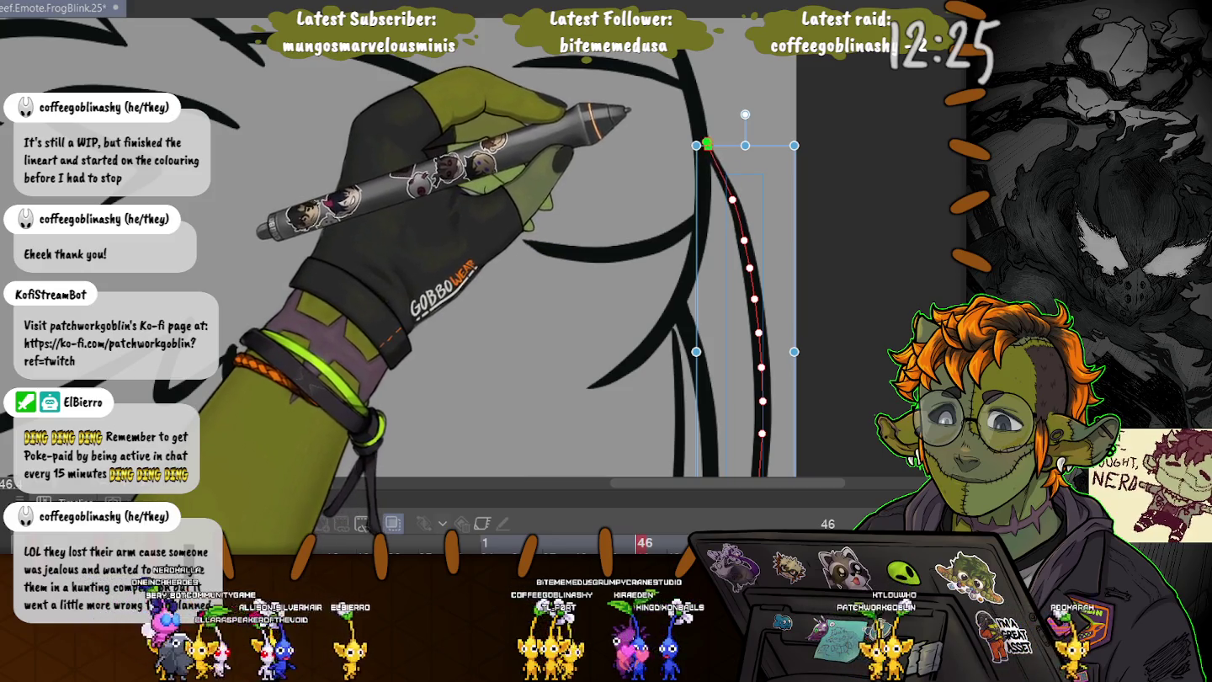
drag(733, 199, 728, 185)
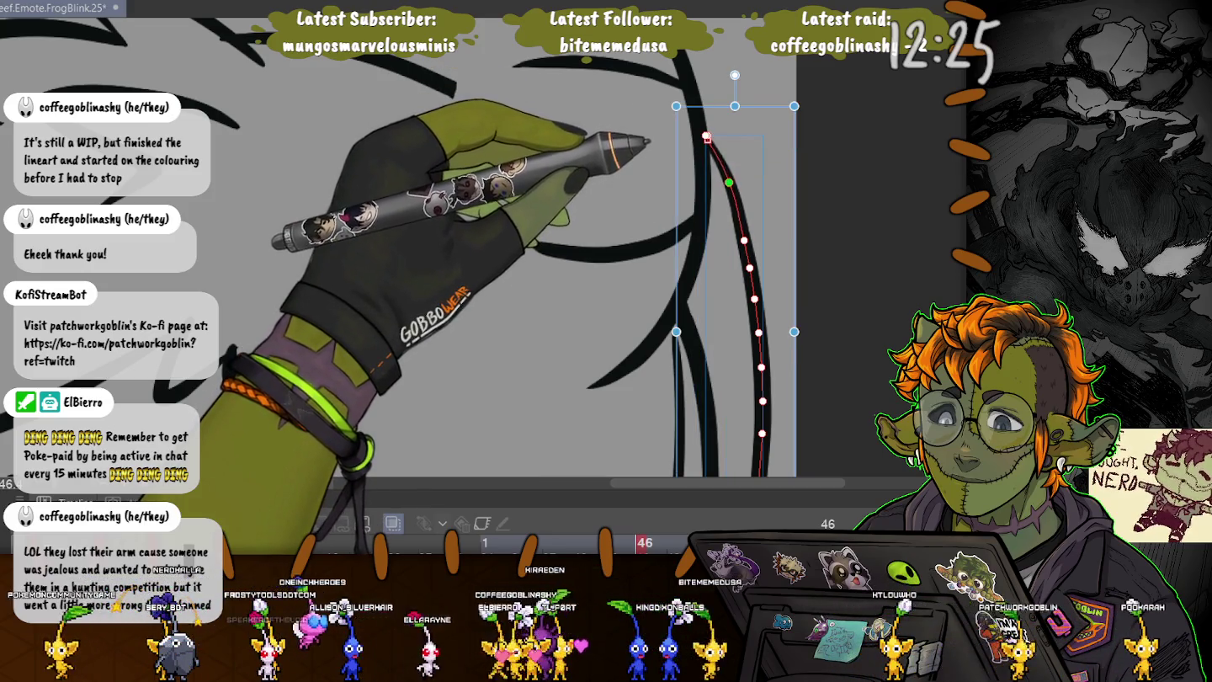
- Remove the last control point of the head's top arc and lengthen the line downward
scroll(480, 254, down, 5)
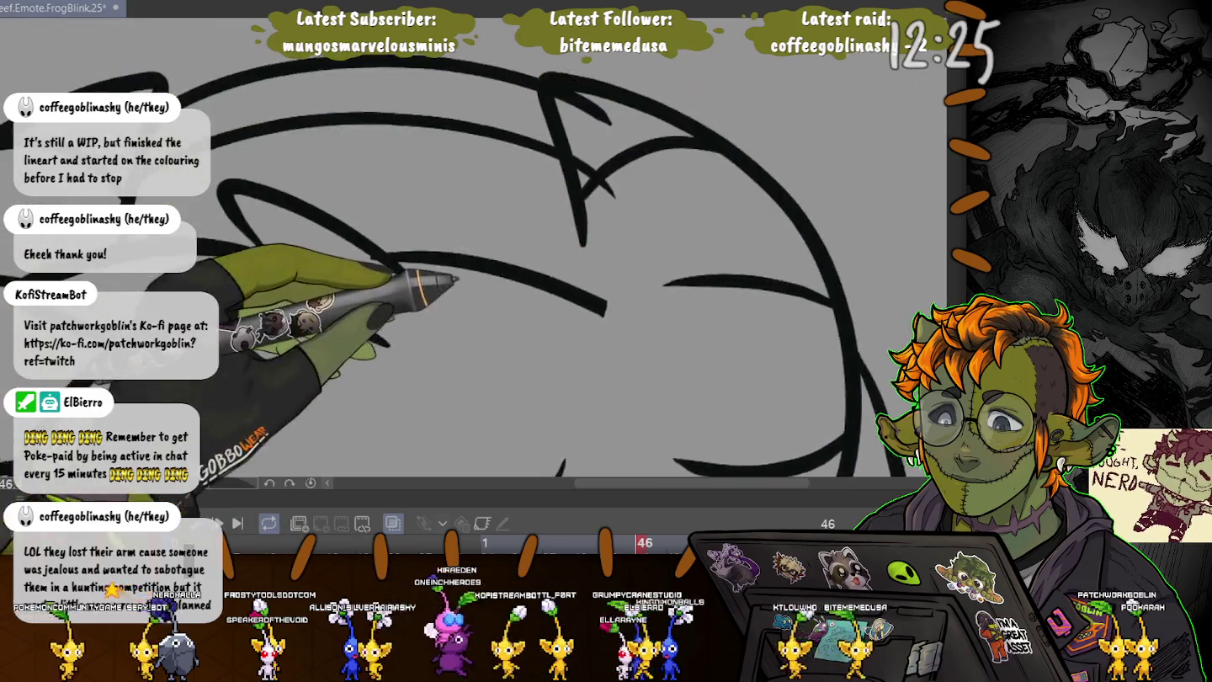
click(569, 173)
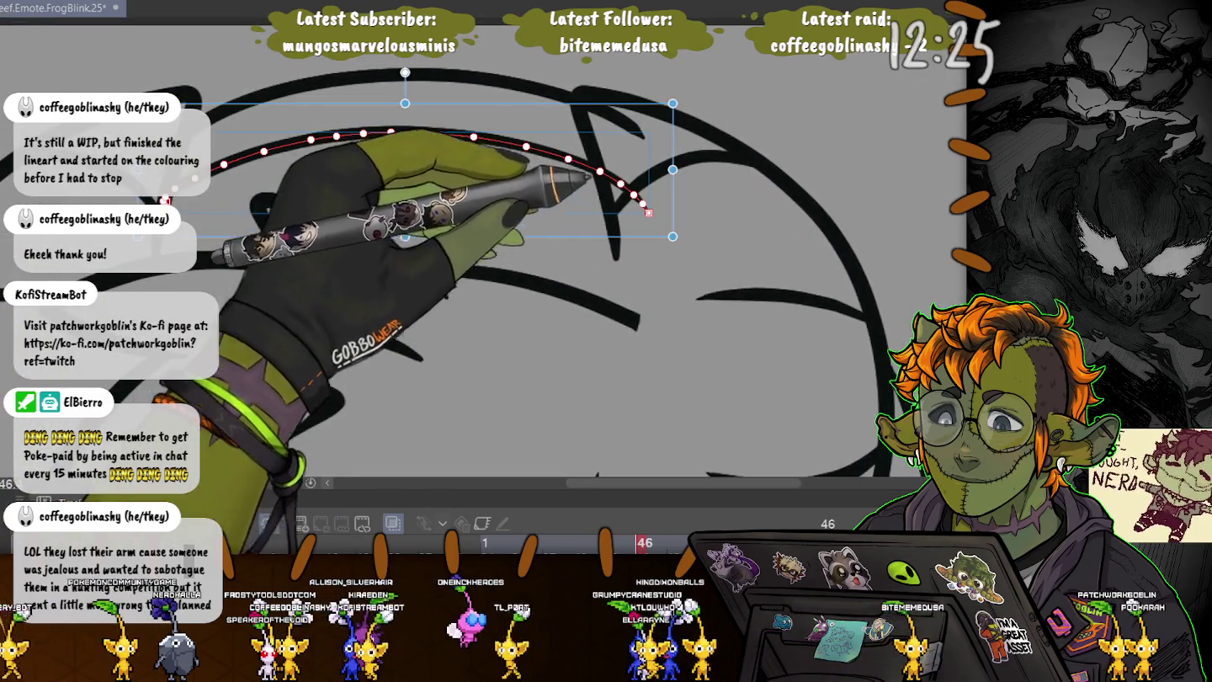
key(y)
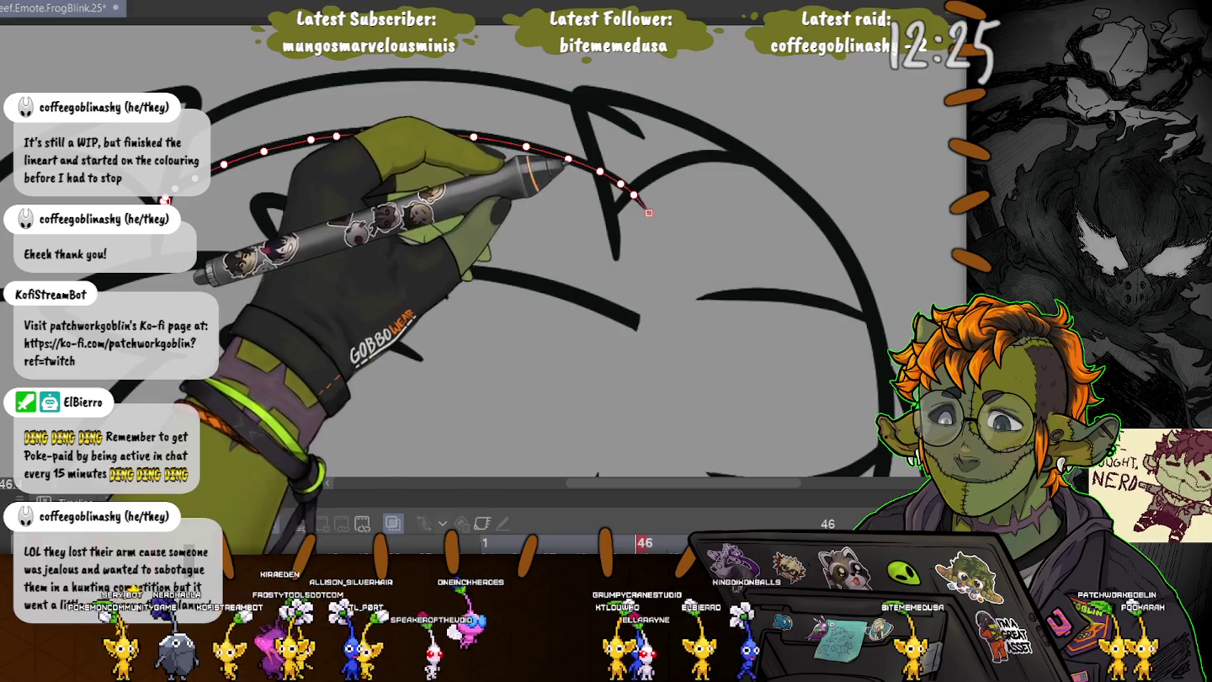
key(Delete)
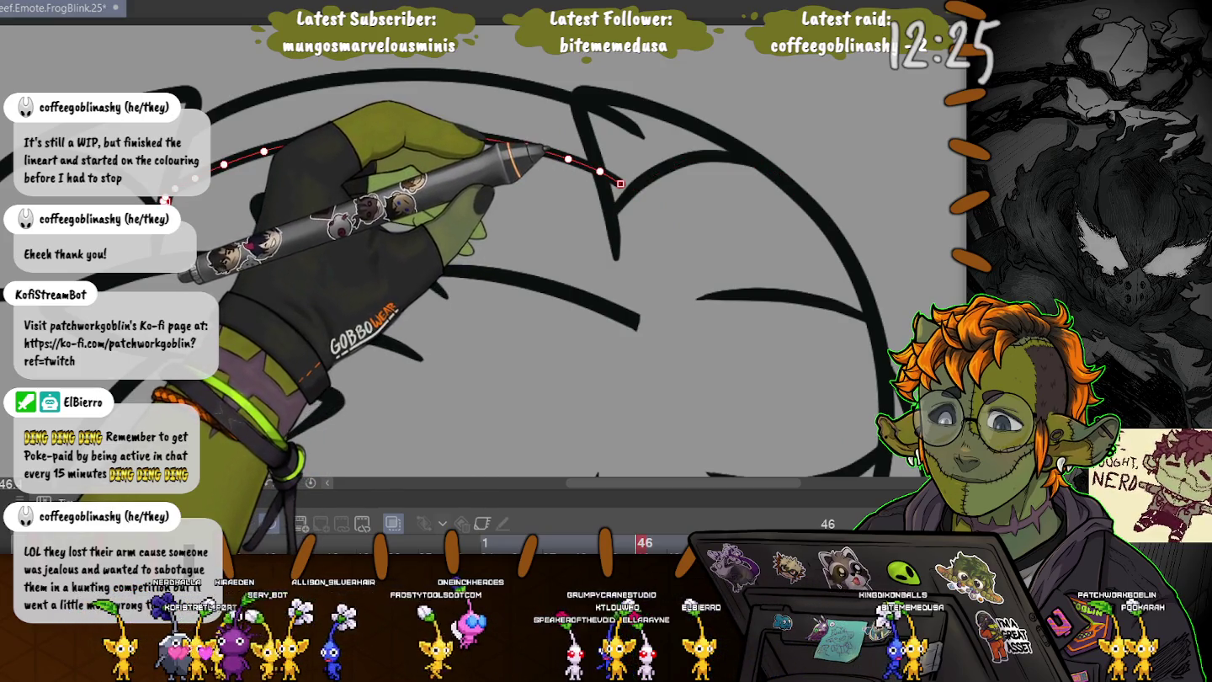
key(p)
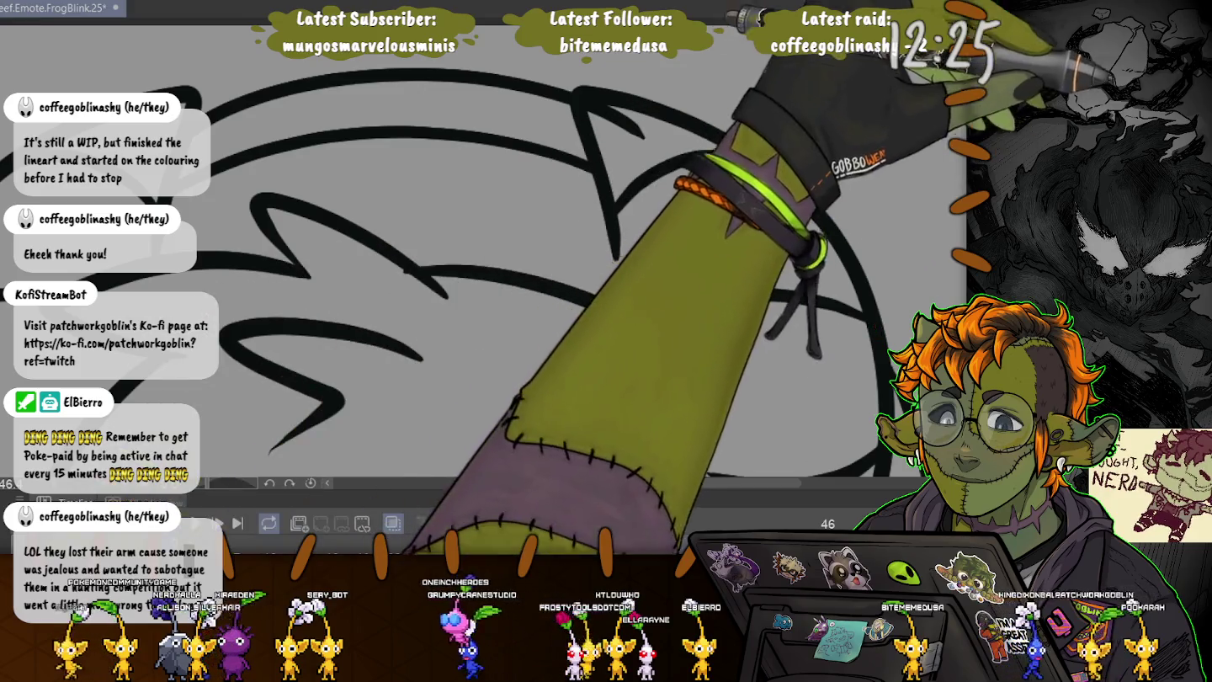
key(o)
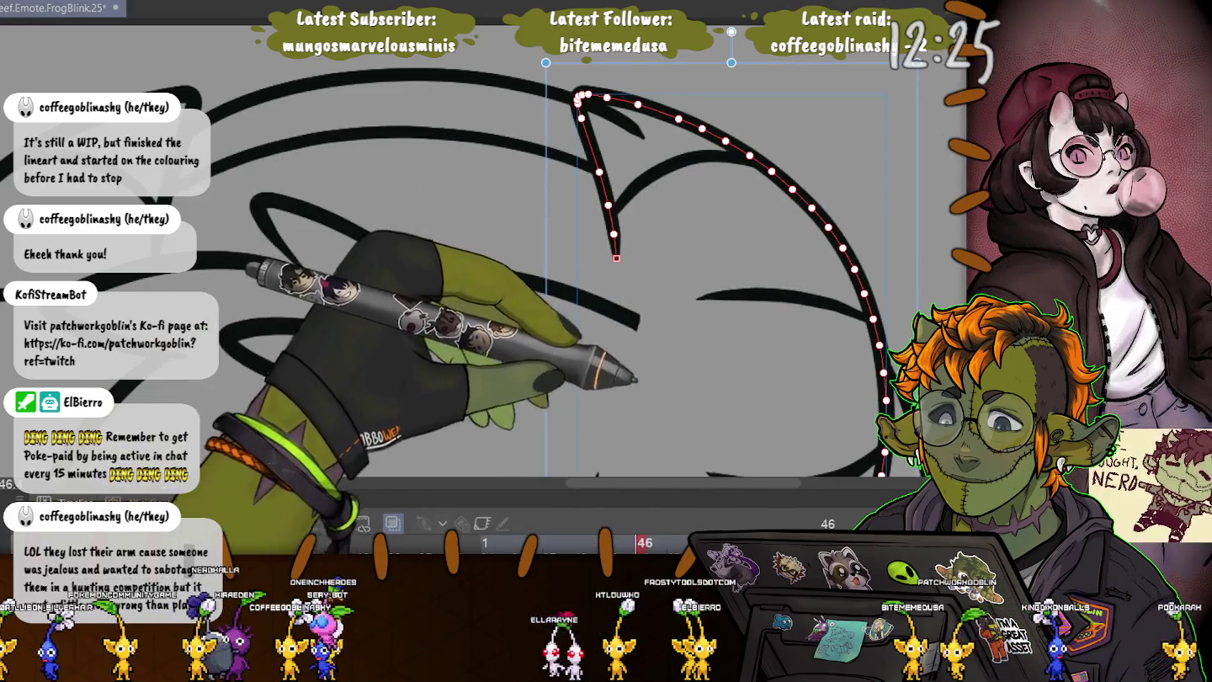
drag(617, 258, 621, 312)
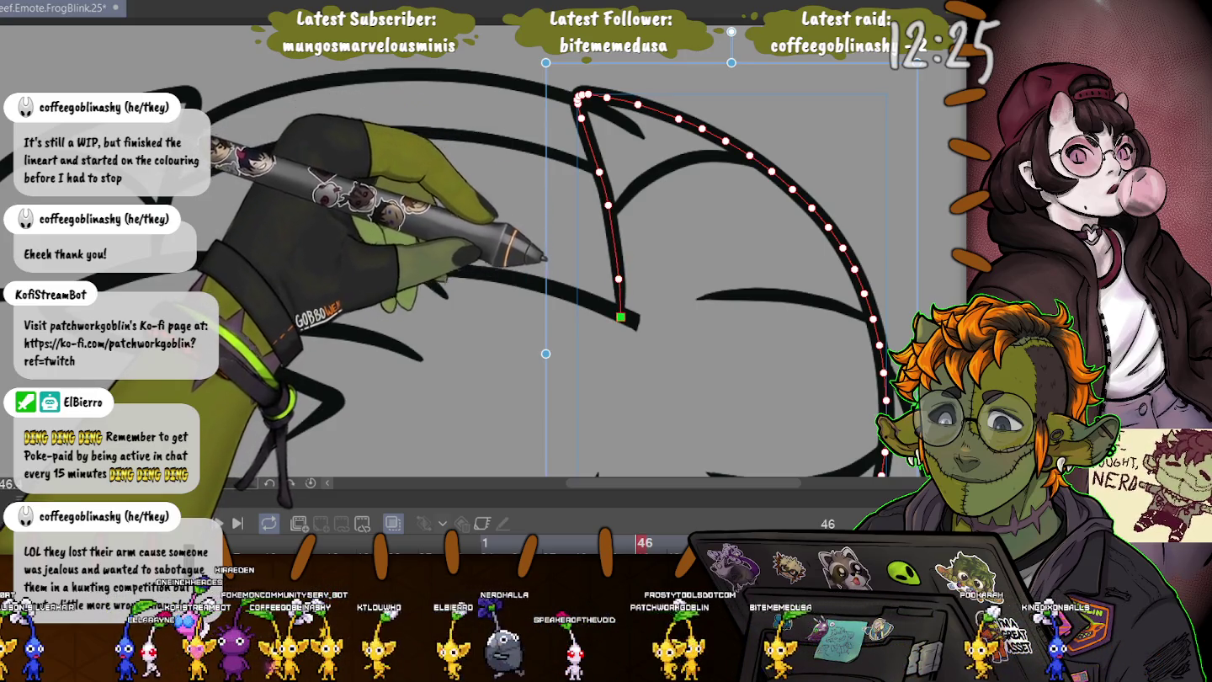
- Pull the long curved ear line's lower end further down, then view the whole head
click(595, 303)
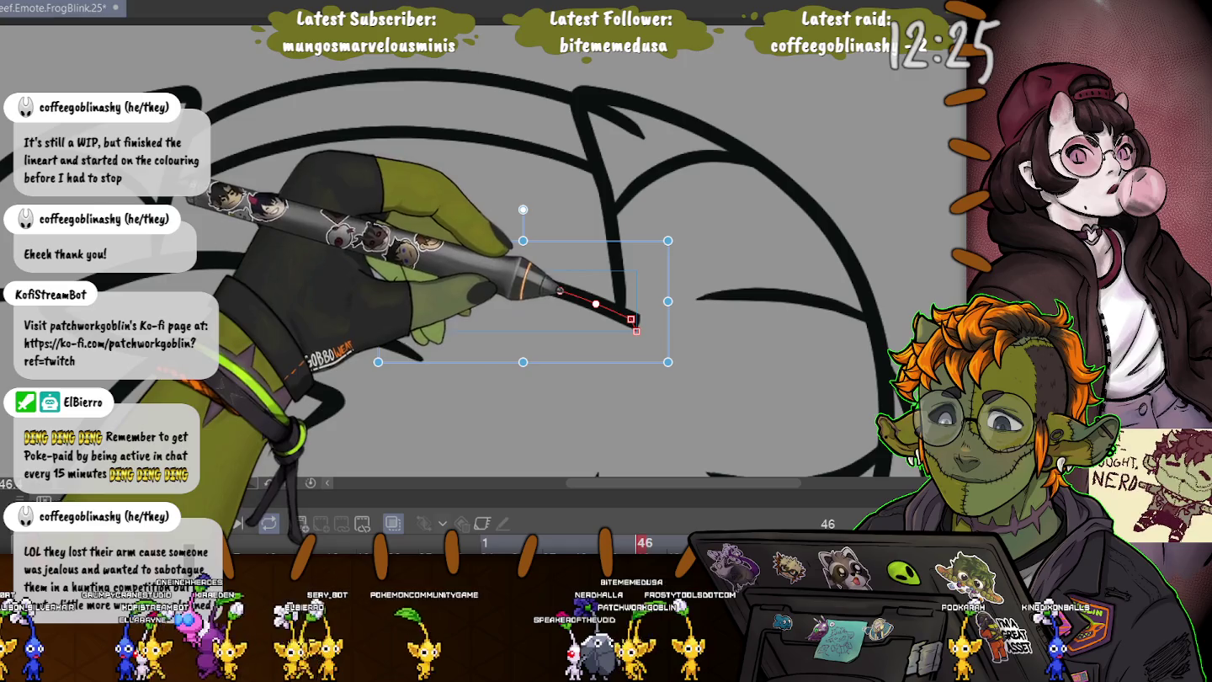
click(505, 277)
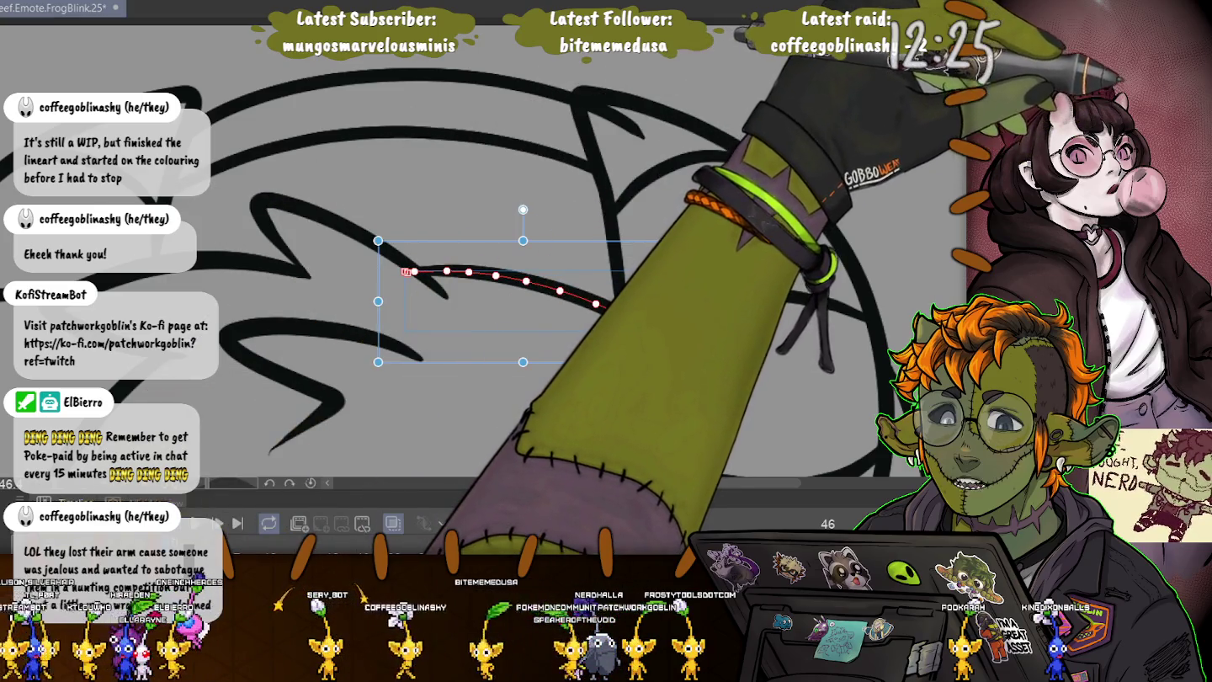
click(559, 291)
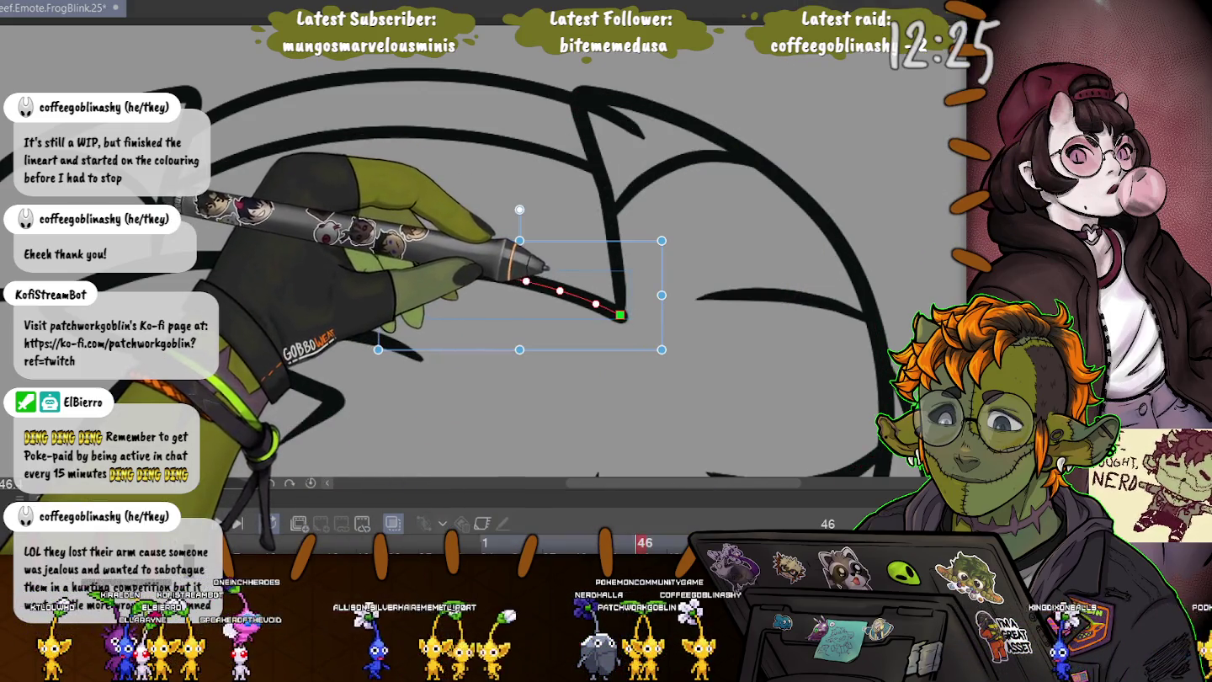
click(607, 211)
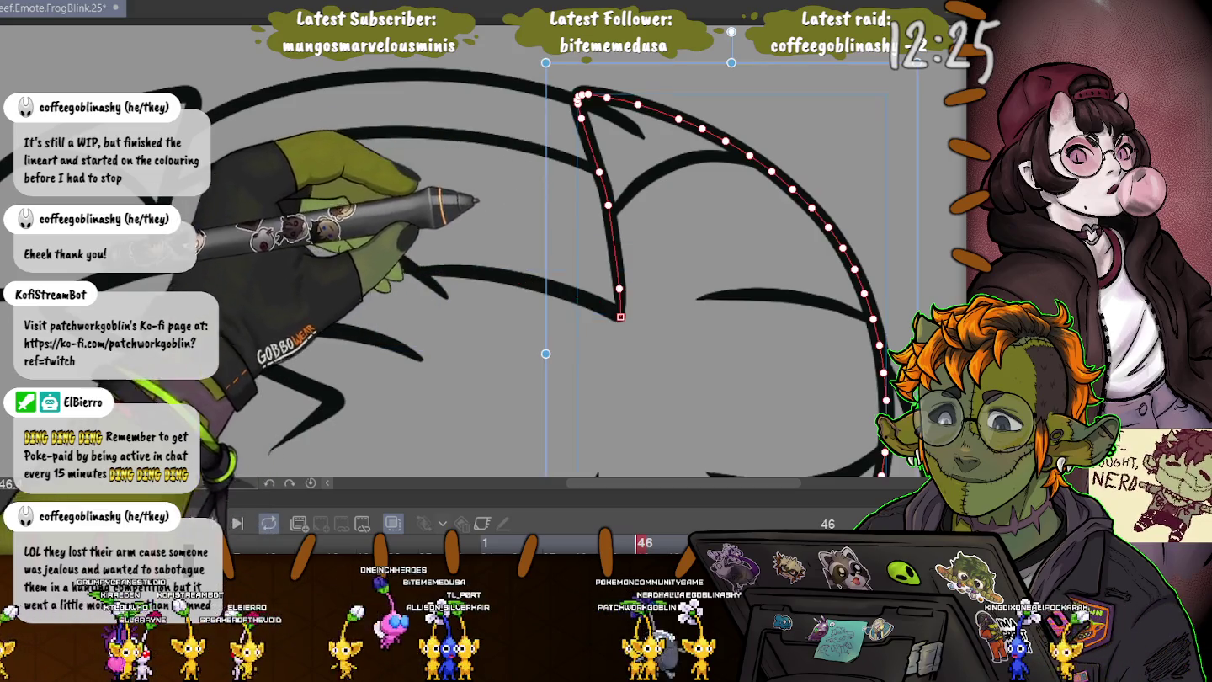
drag(621, 317, 617, 431)
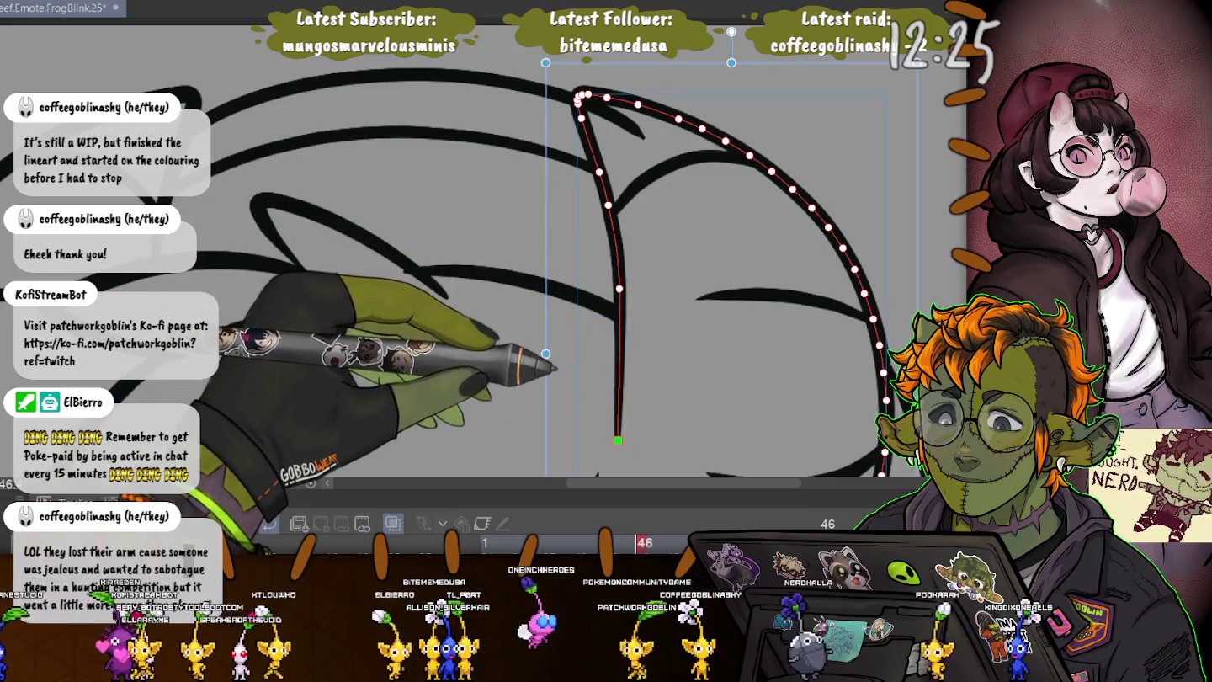
key(ctrl+minus)
drag(338, 338, 472, 224)
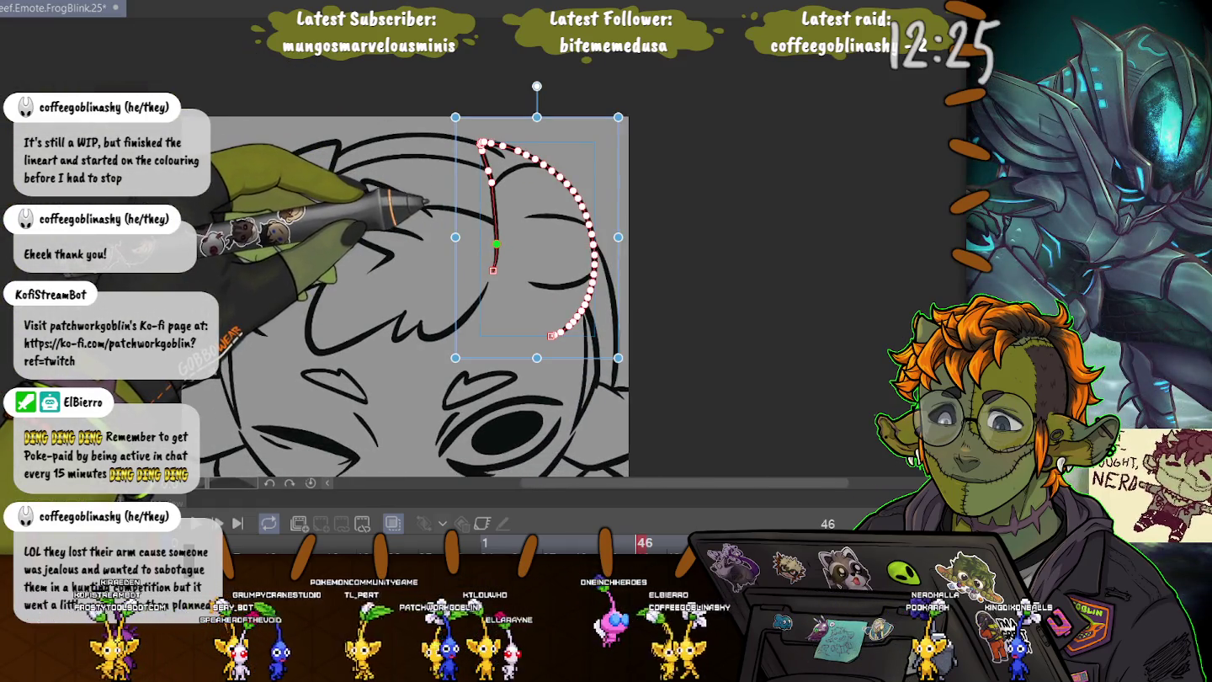
key(ctrl+z)
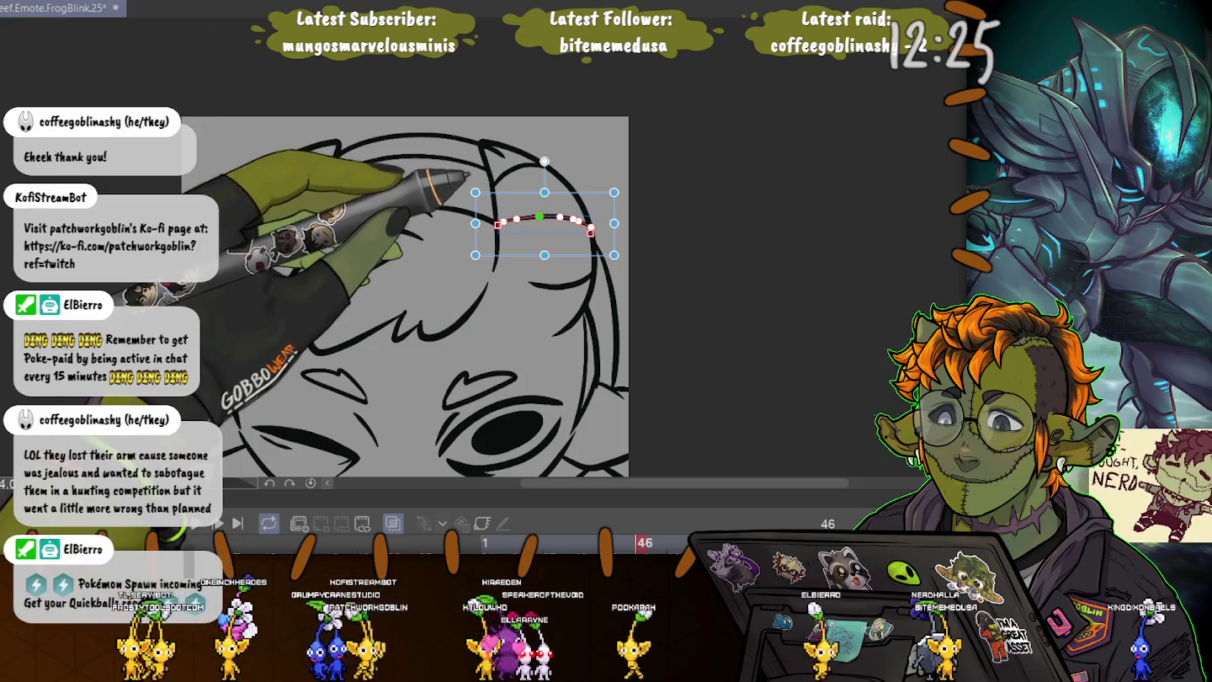
- Extend the curved line above the eye further left and adjust its curve
click(560, 284)
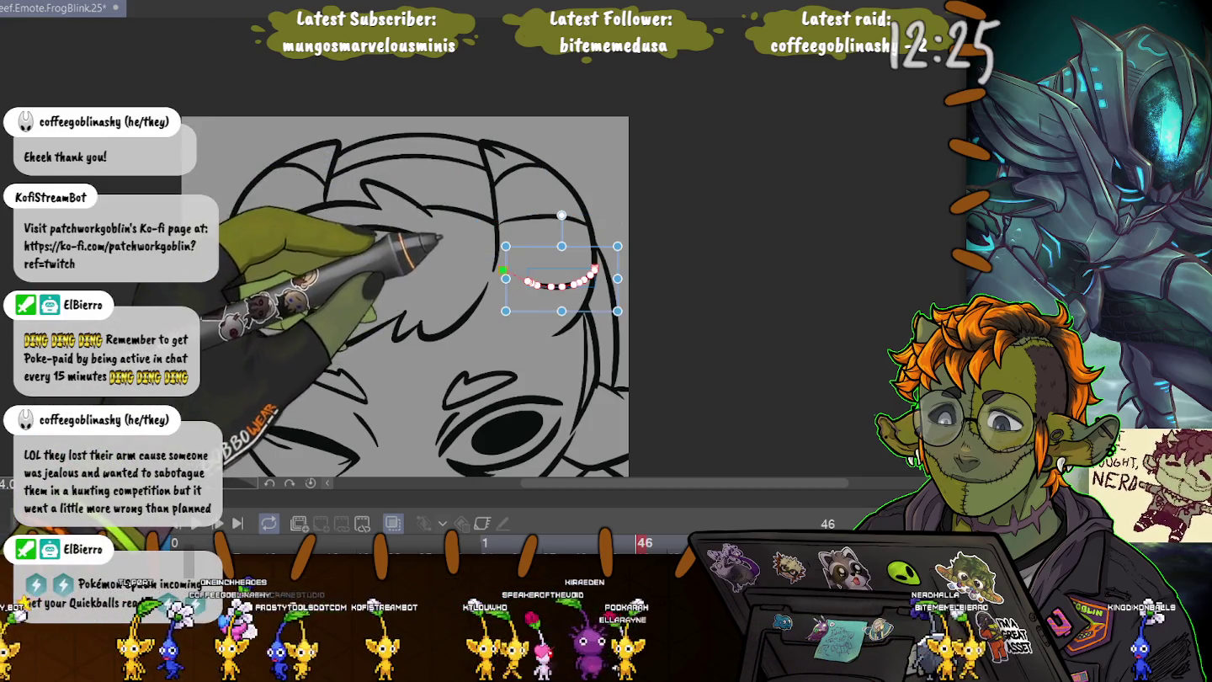
drag(506, 272, 499, 263)
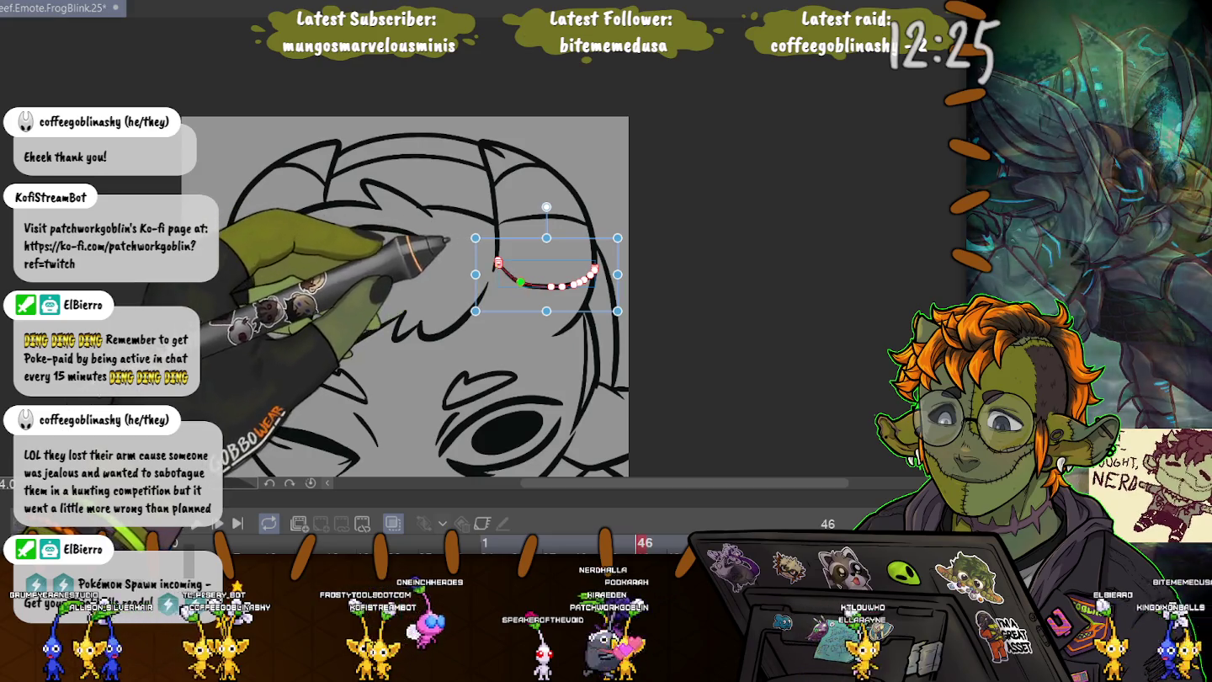
drag(536, 286, 497, 265)
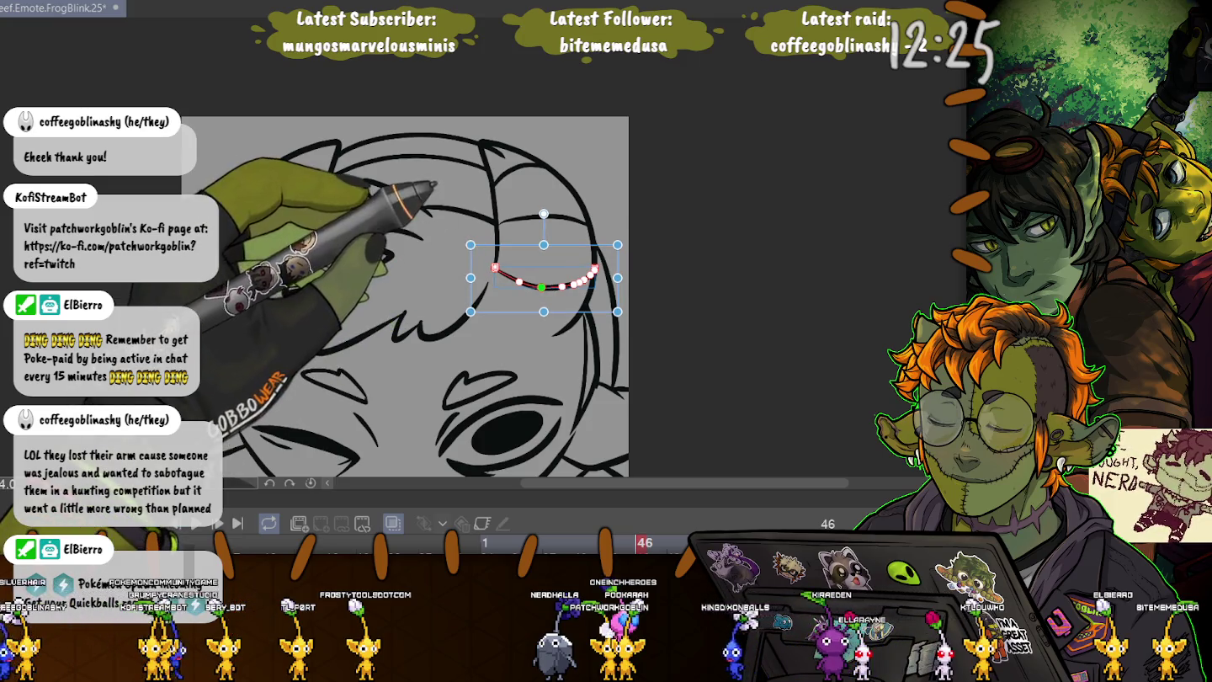
key(Return)
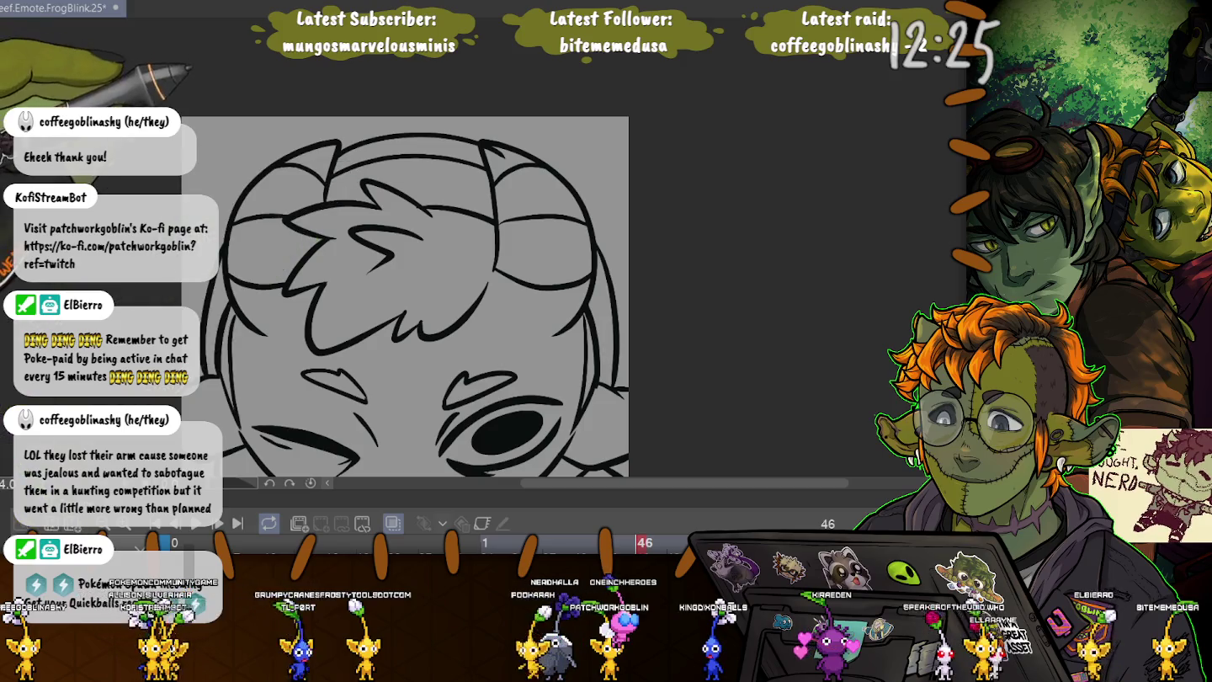
- Draw a new line along the head's top arc, then zoom out to fit the frog drawing
key(ctrl+plus)
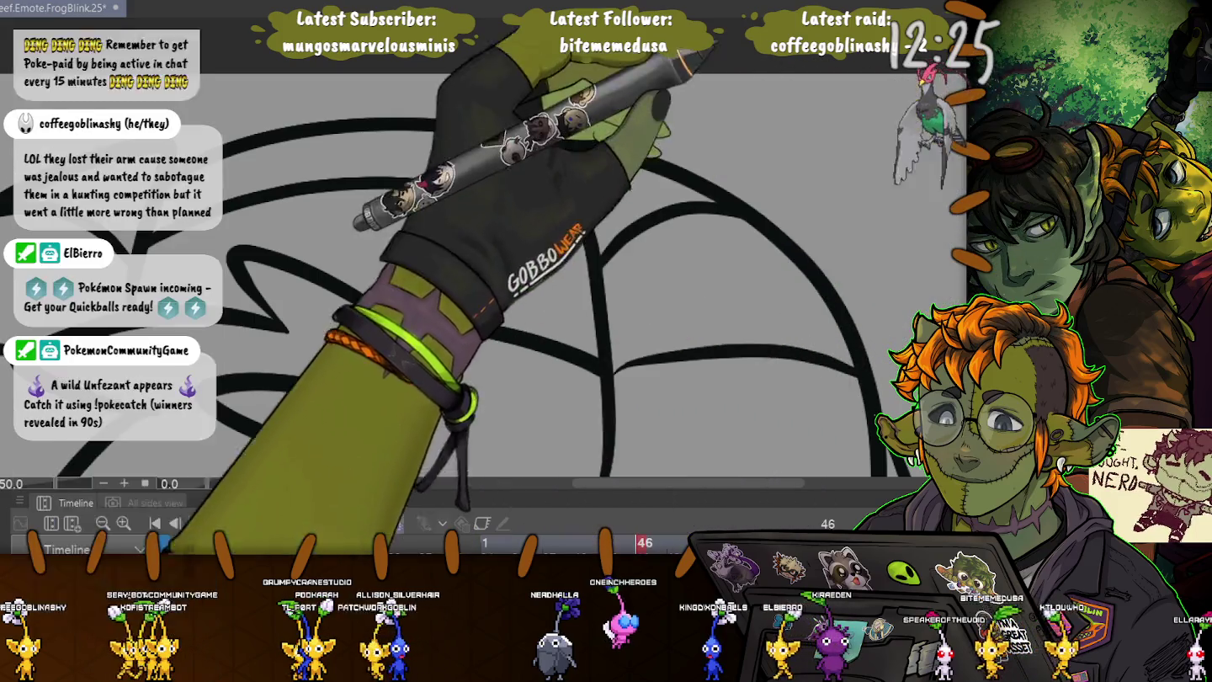
drag(238, 147, 630, 189)
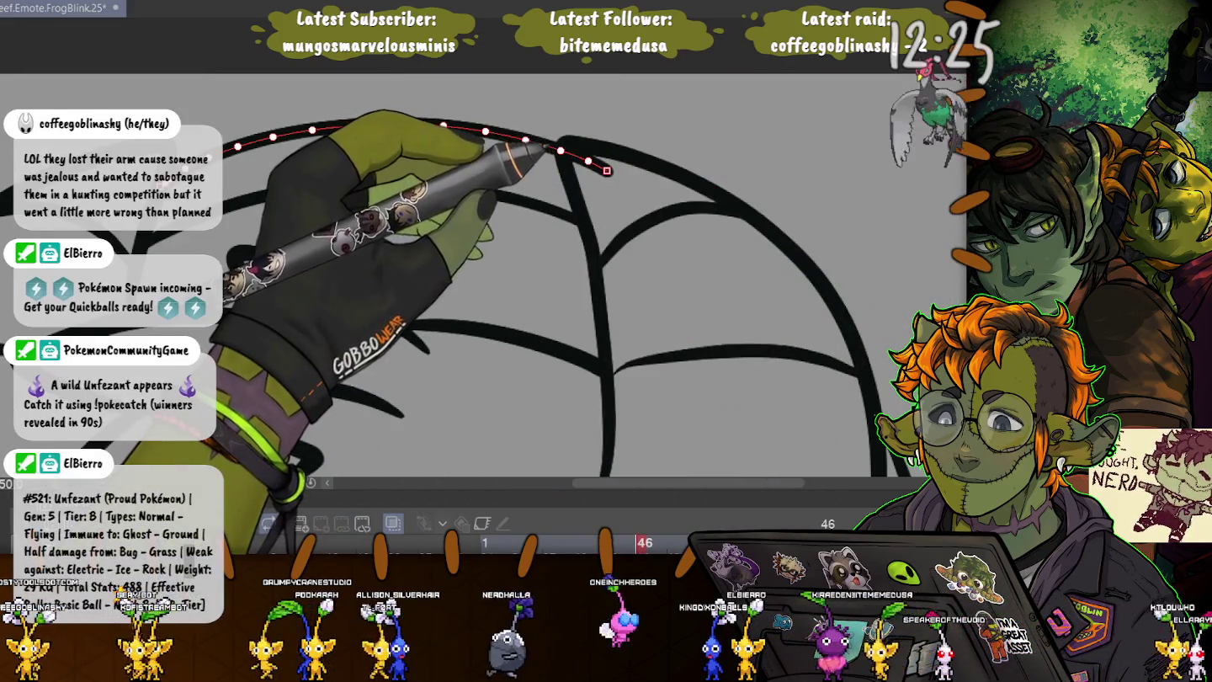
click(563, 149)
key(ctrl+minus)
key(ctrl+minus)
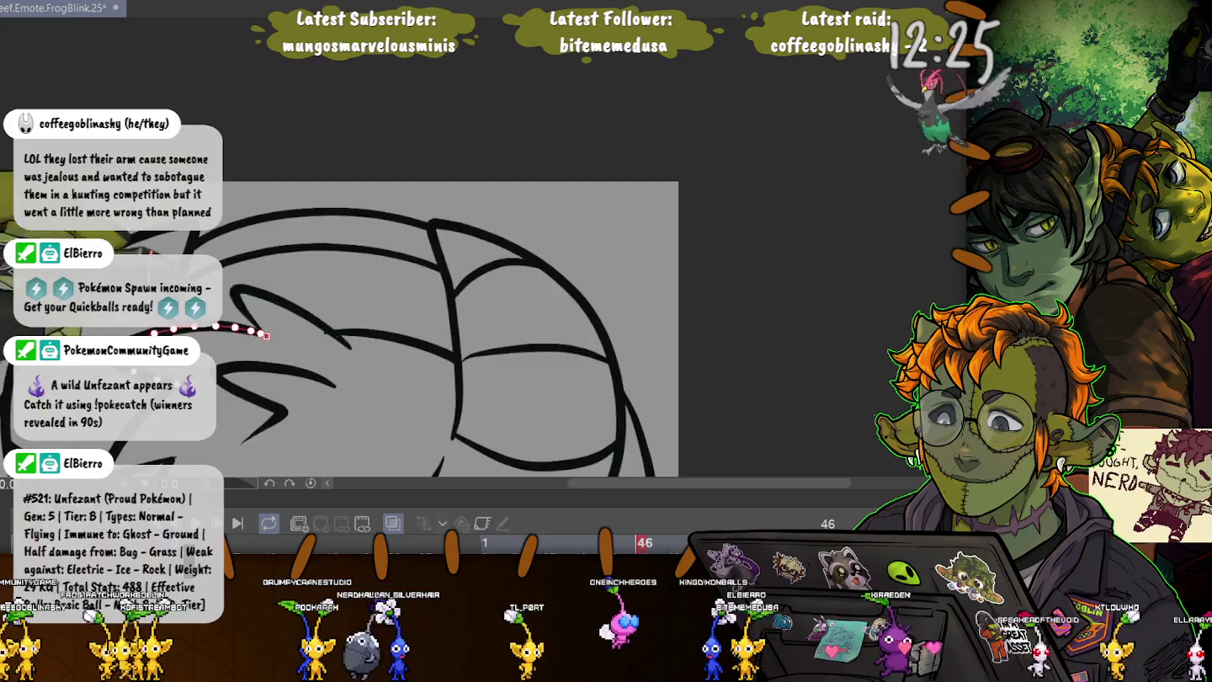
key(ctrl+minus)
key(ctrl+minus)
drag(463, 247, 473, 262)
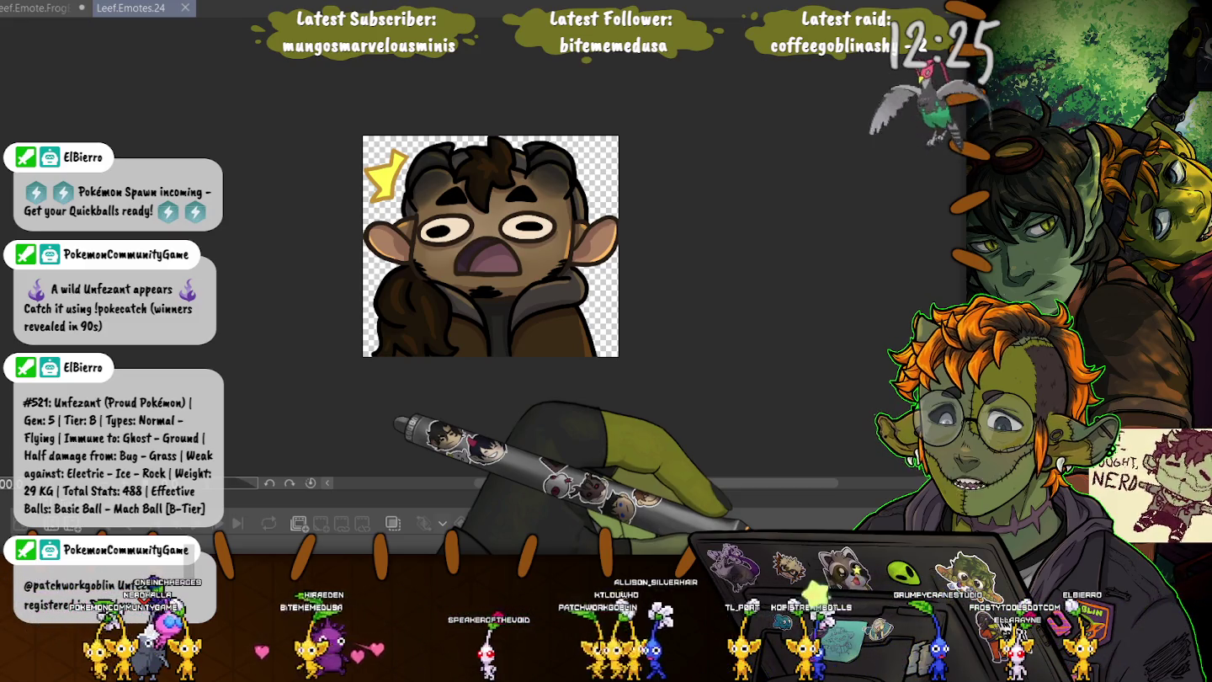
key(Delete)
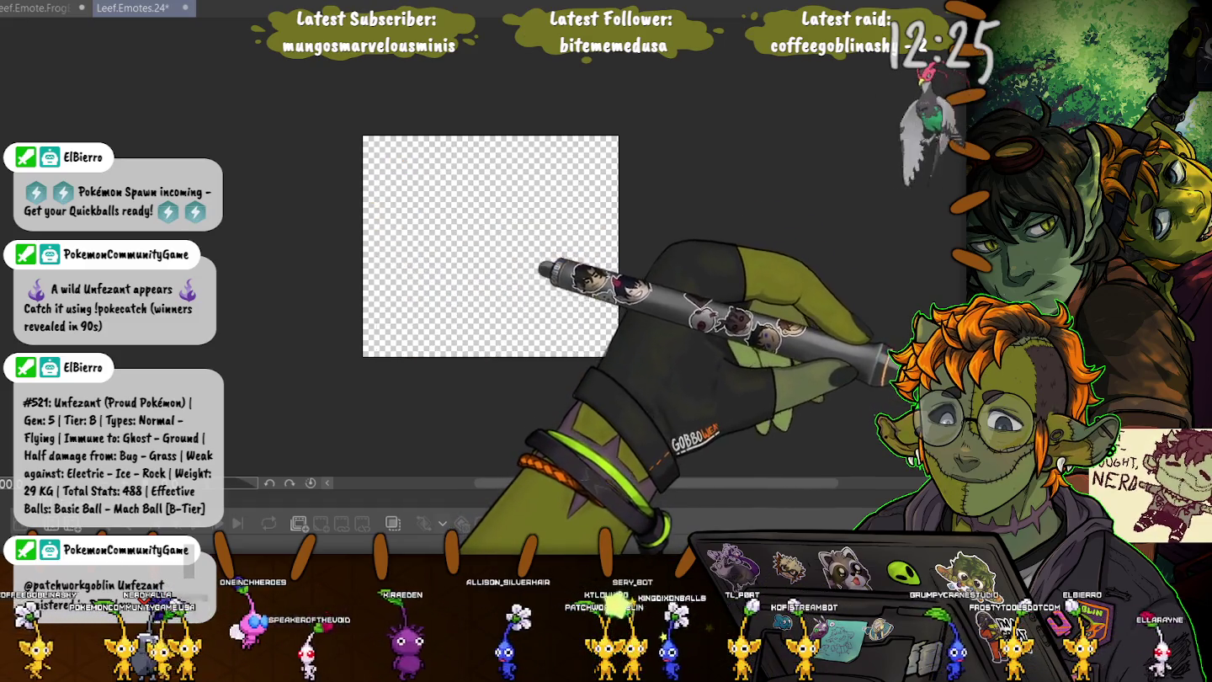
key(ctrl+z)
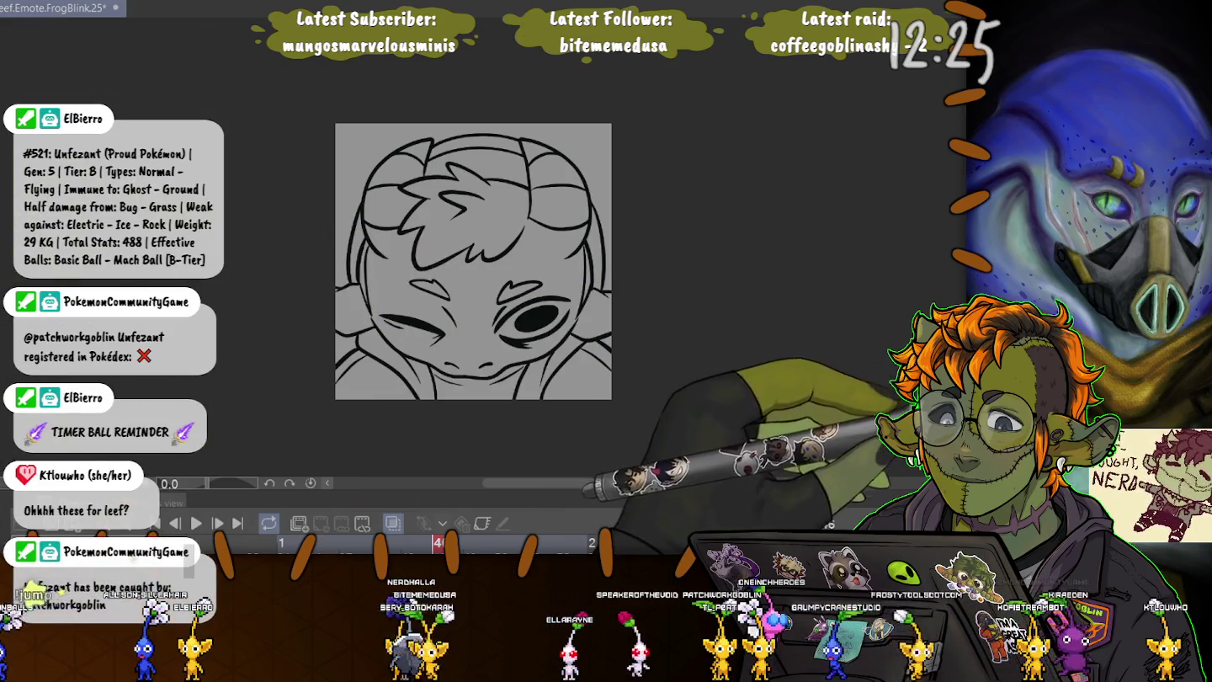
key(ctrl+Tab)
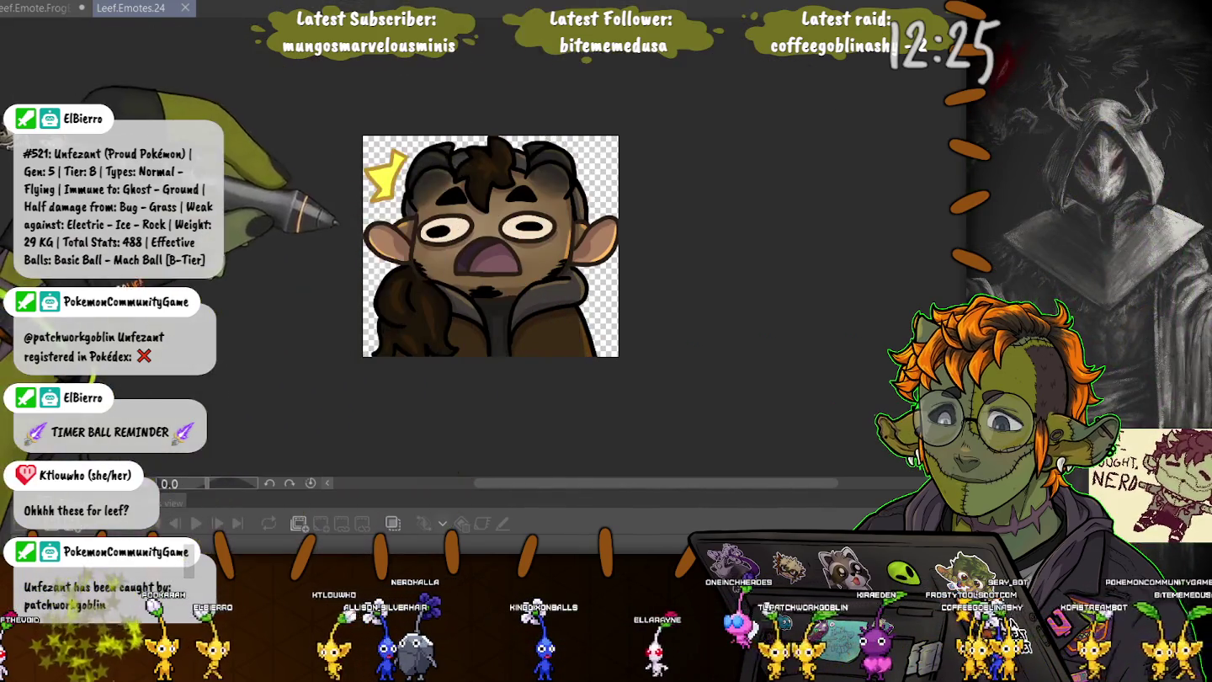
scroll(408, 186, up, 2)
scroll(408, 187, up, 2)
scroll(408, 186, up, 2)
scroll(598, 253, up, 1)
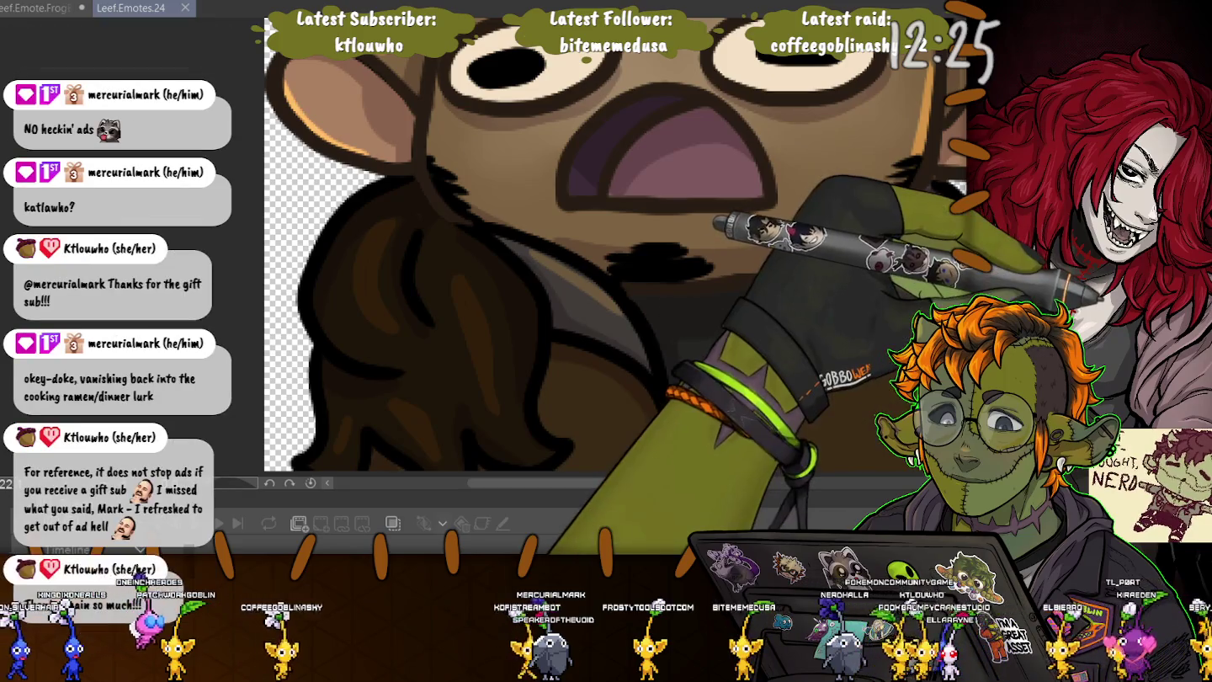
key(ctrl+Tab)
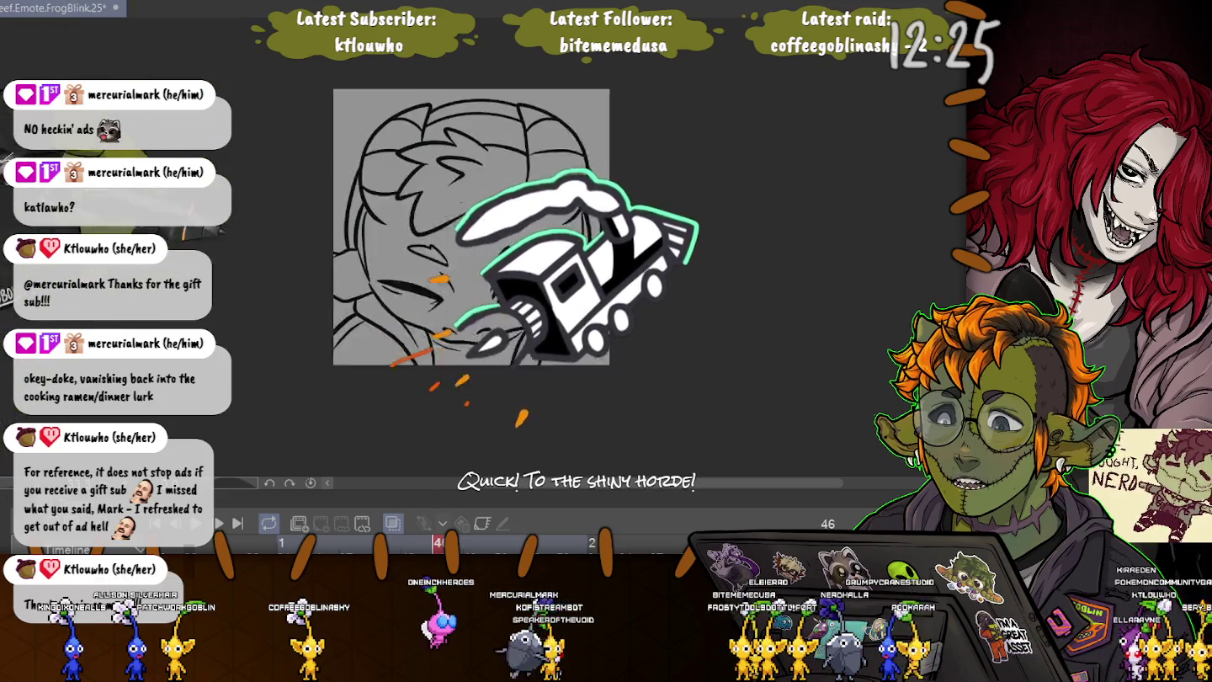
scroll(615, 224, up, 3)
scroll(615, 244, down, 2)
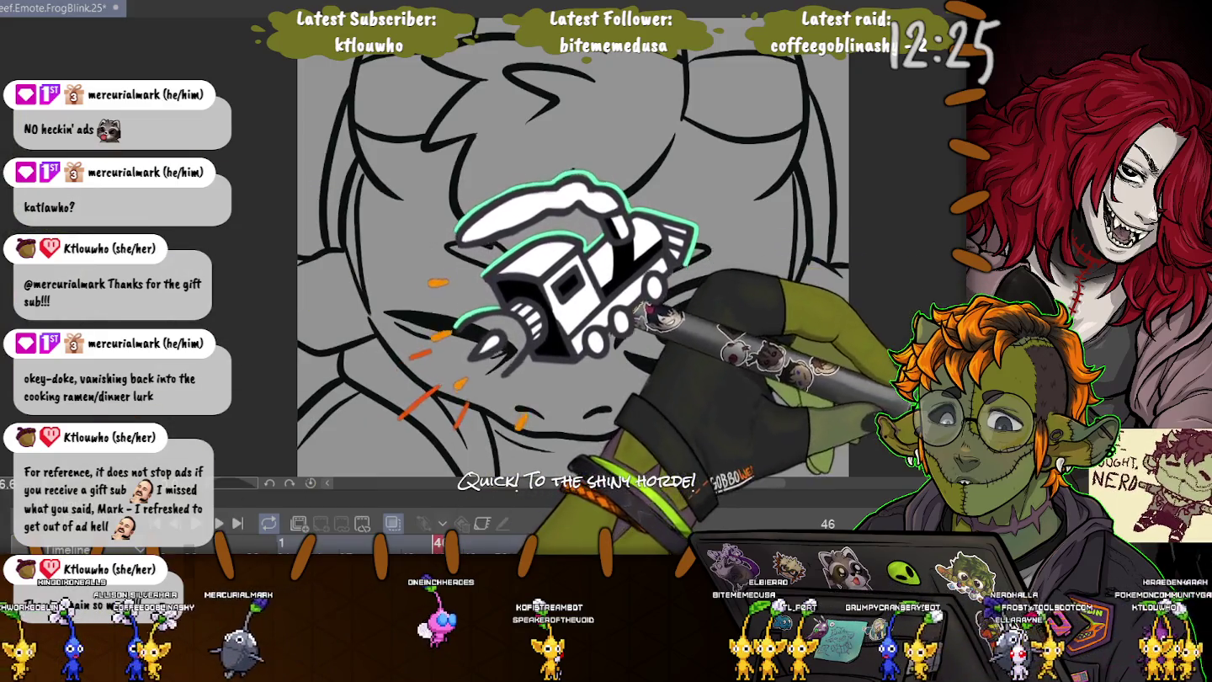
scroll(614, 201, down, 1)
scroll(548, 210, down, 1)
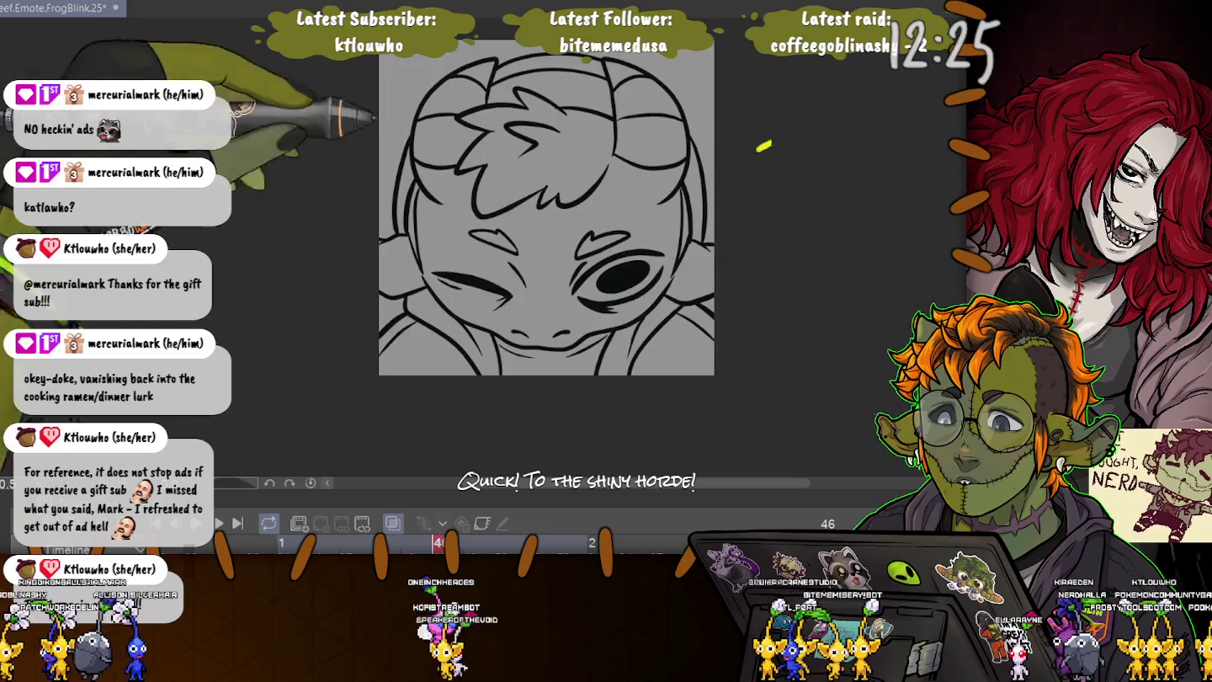
click(396, 59)
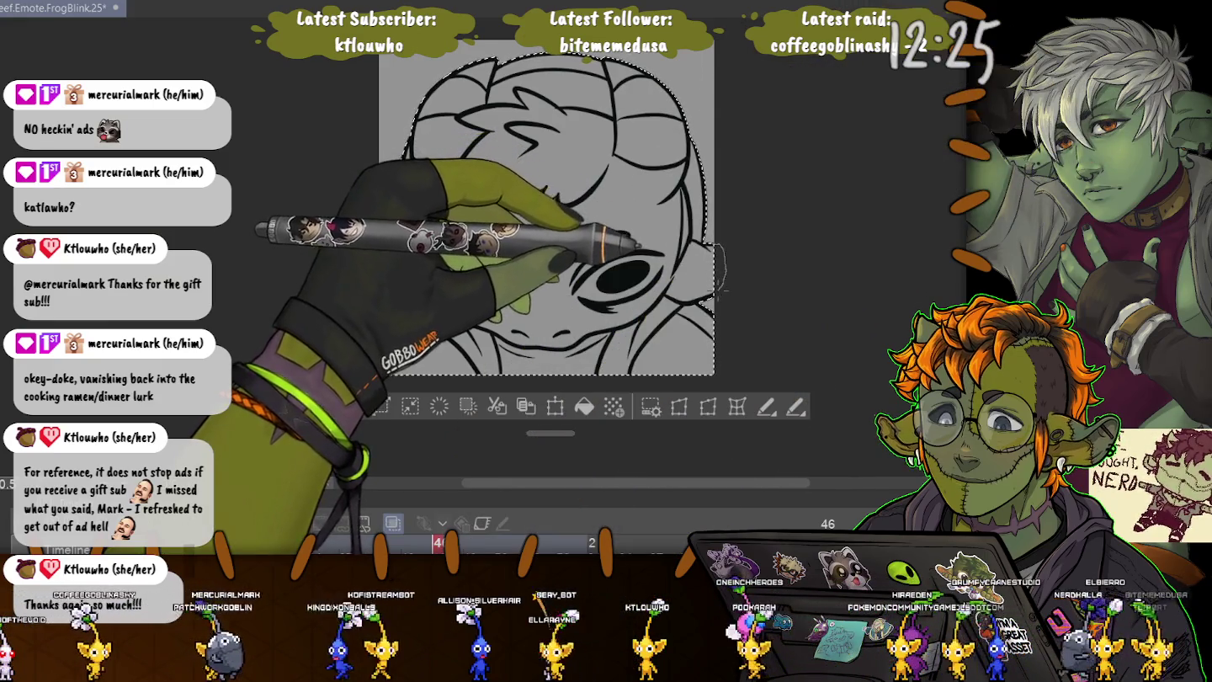
- Lasso the lower body into the selection, fill the frog brown, deselect, and switch to Leef.Emotes.24
drag(722, 316, 358, 377)
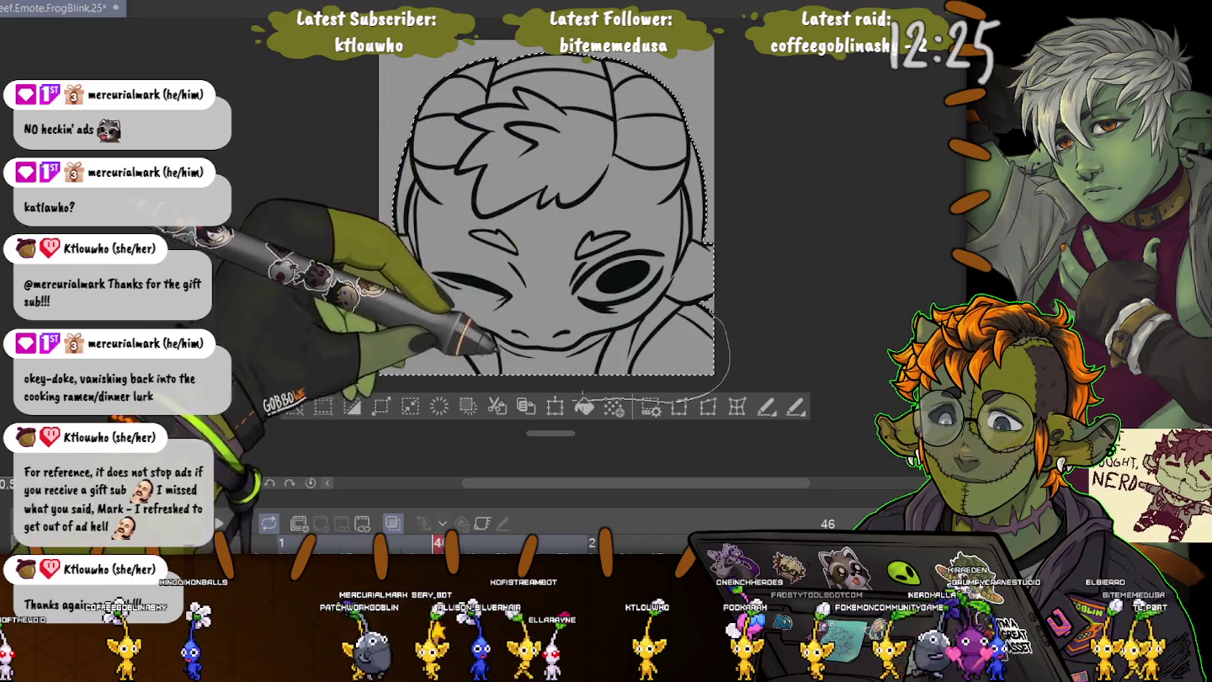
drag(404, 317, 370, 257)
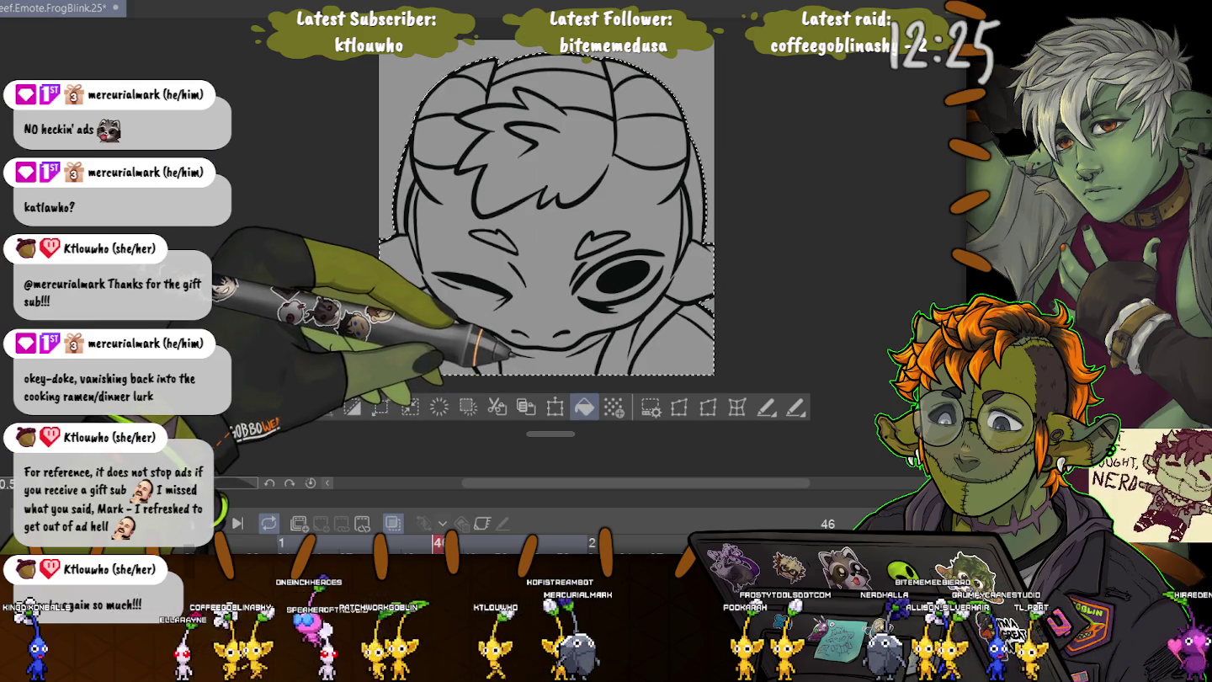
click(584, 407)
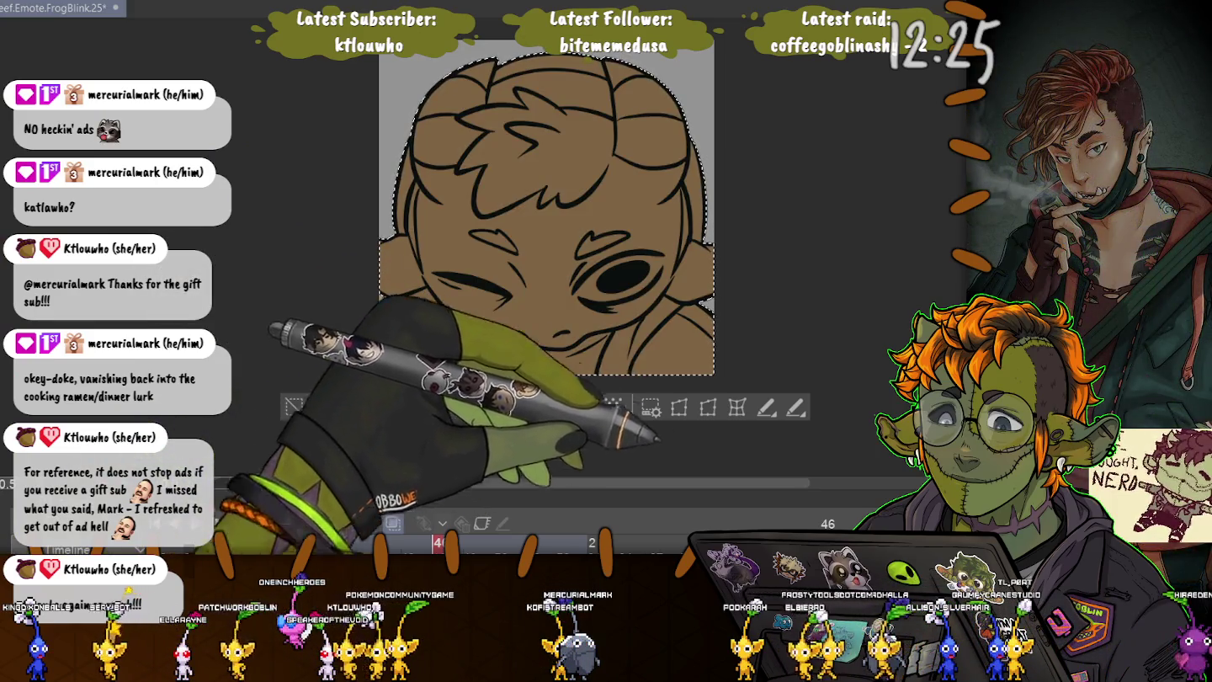
key(ctrl+d)
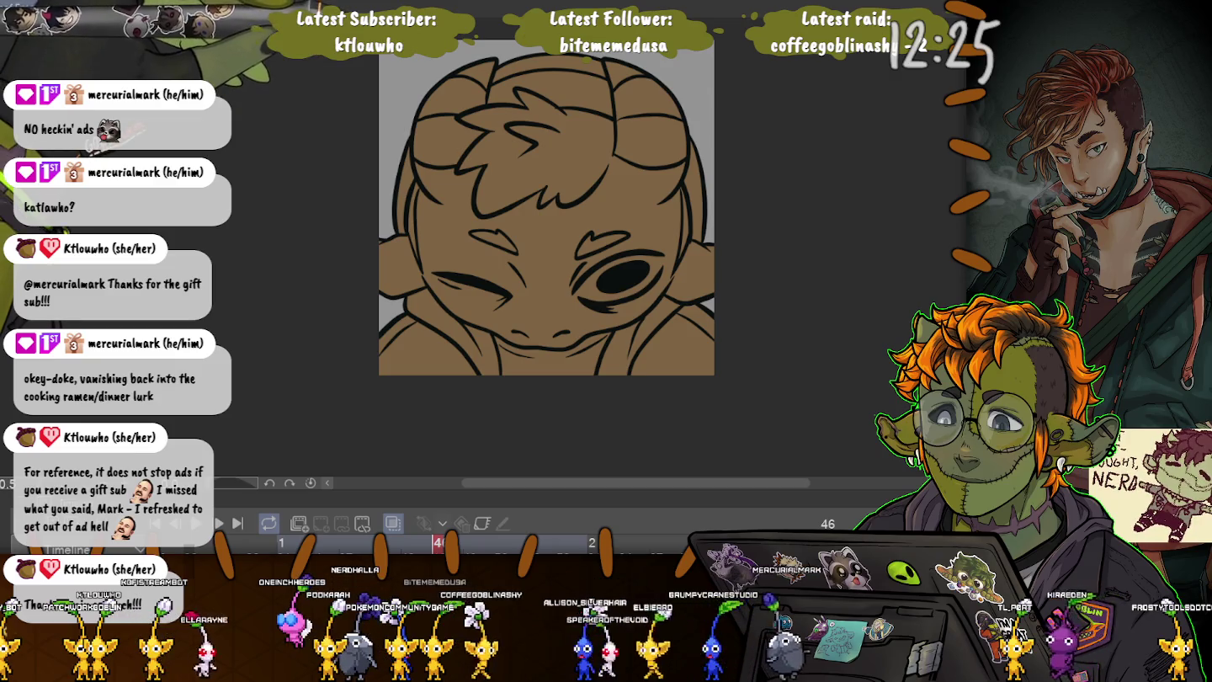
key(ctrl+Tab)
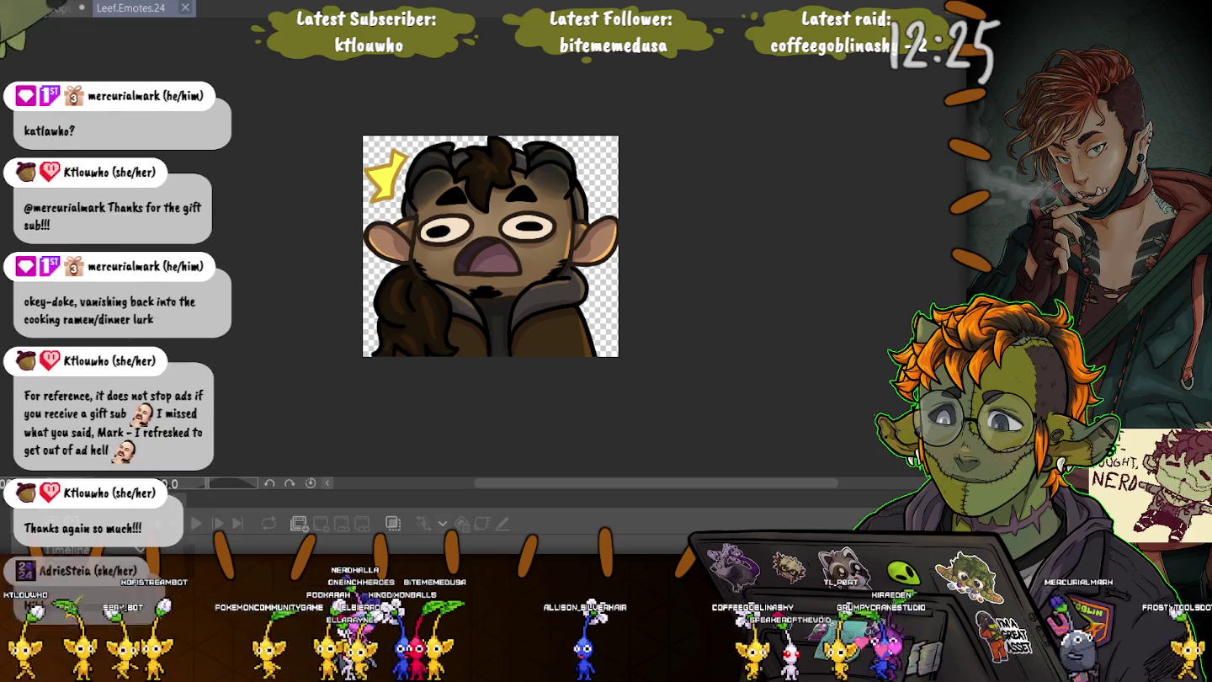
- Close Leef.Emotes.24, fill the hair opaque dark brown, and select the right horn lobe
key(ctrl+w)
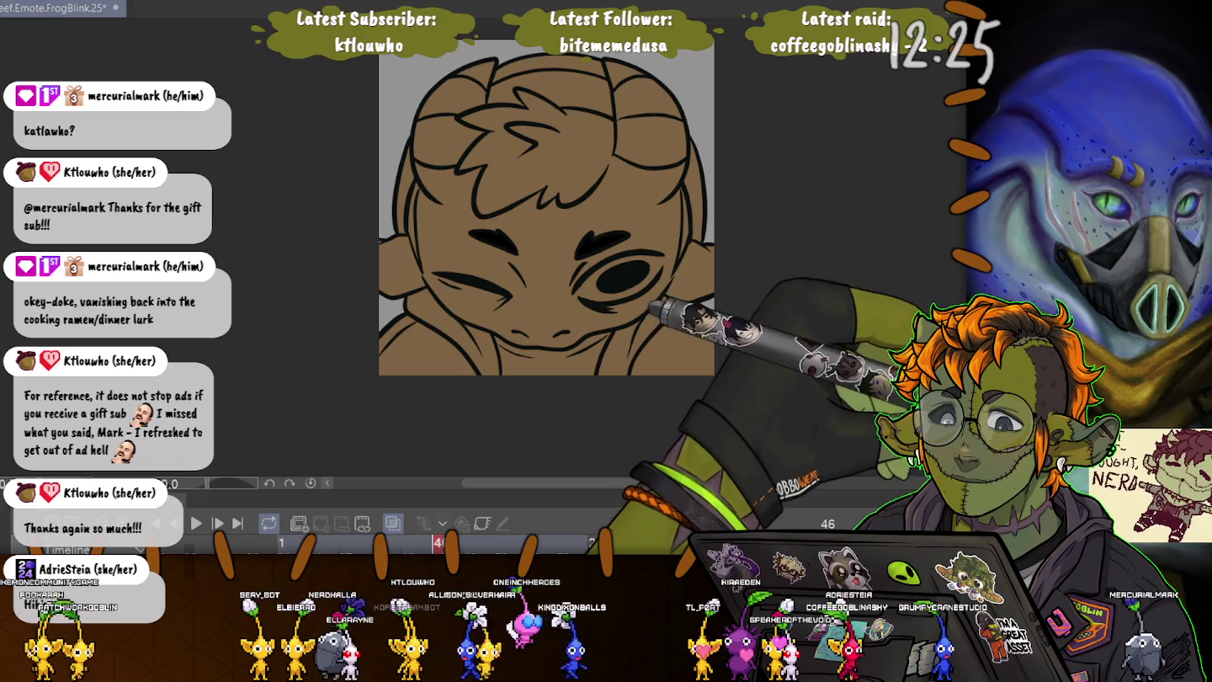
drag(547, 219, 494, 118)
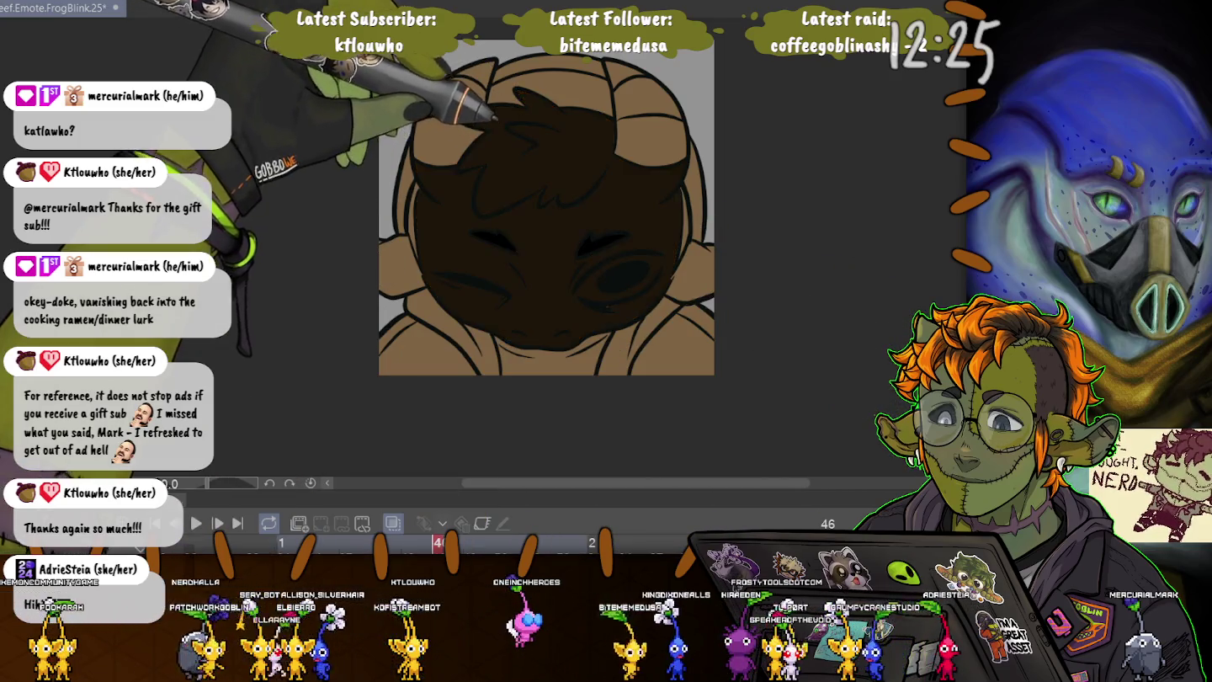
key(ctrl+z)
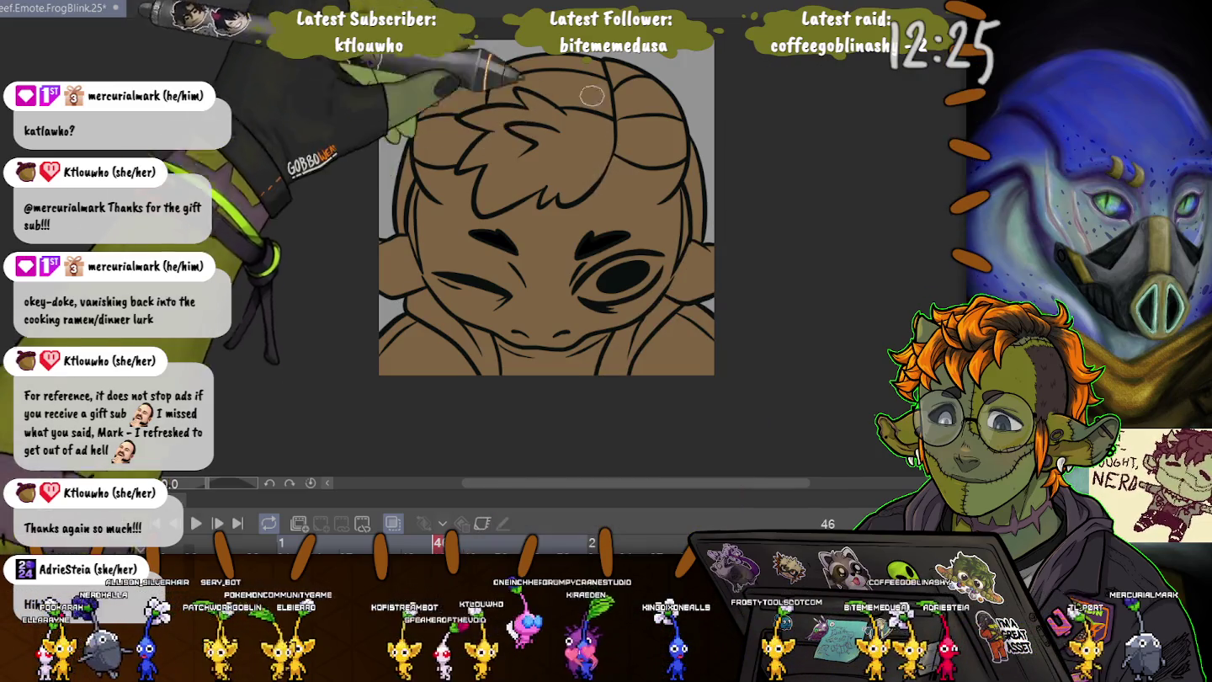
drag(595, 120, 504, 168)
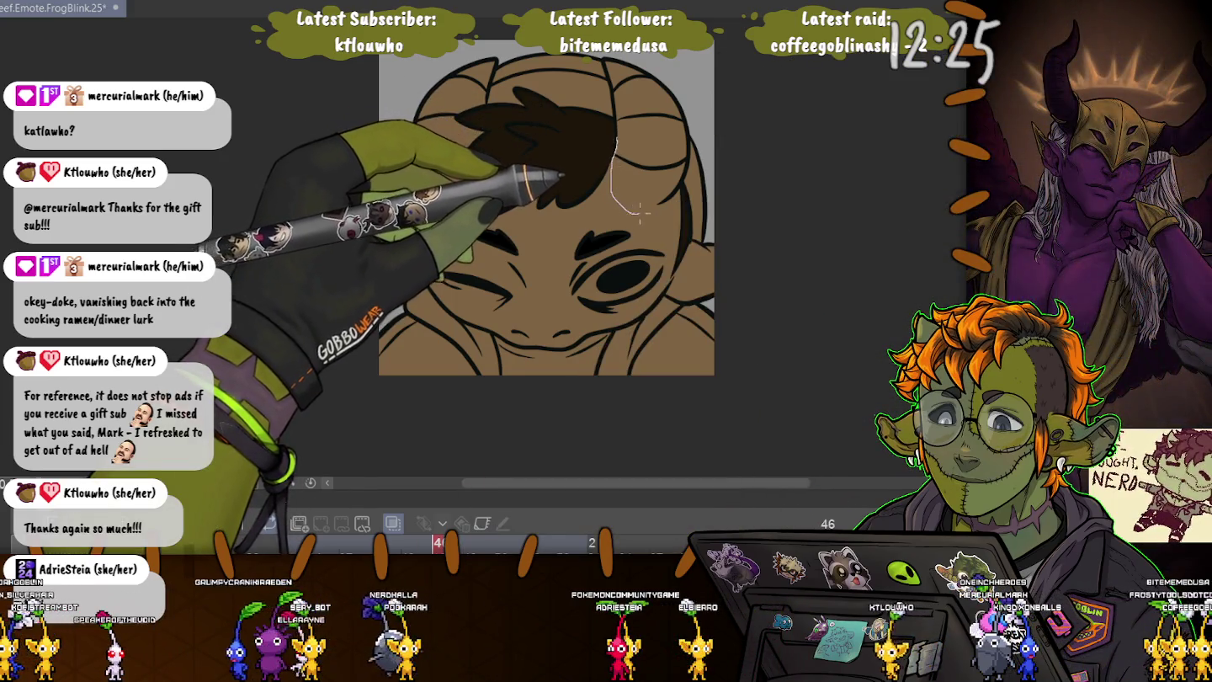
drag(614, 152, 613, 138)
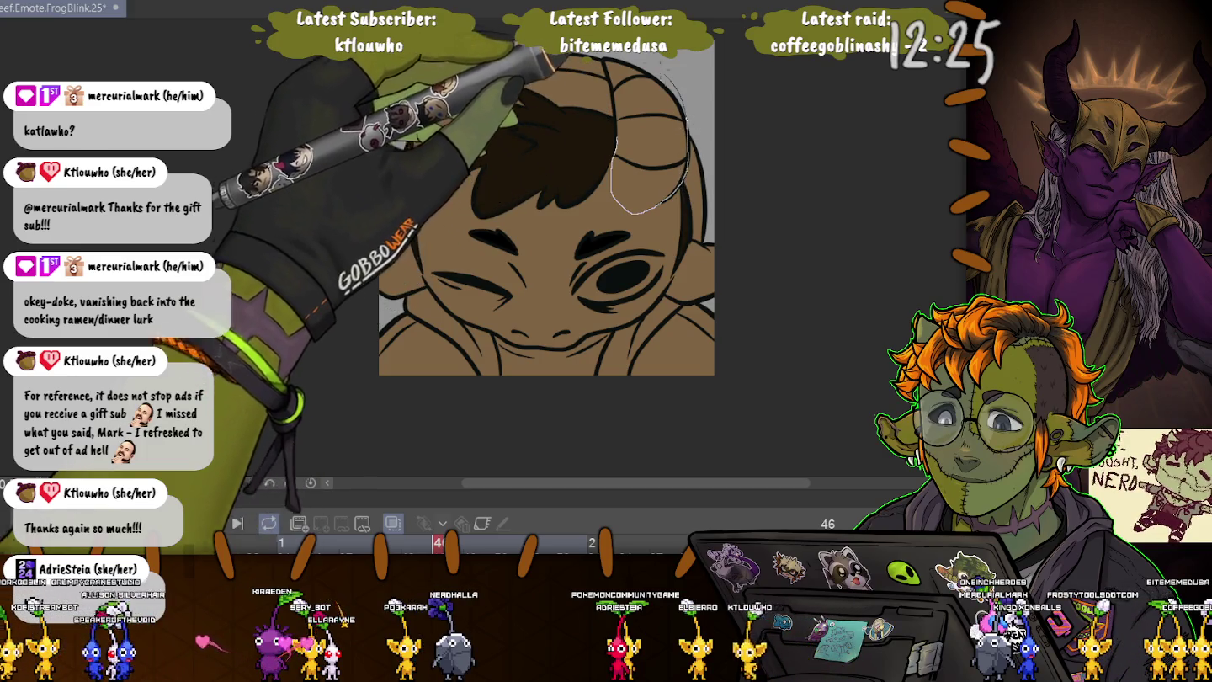
drag(611, 135, 615, 141)
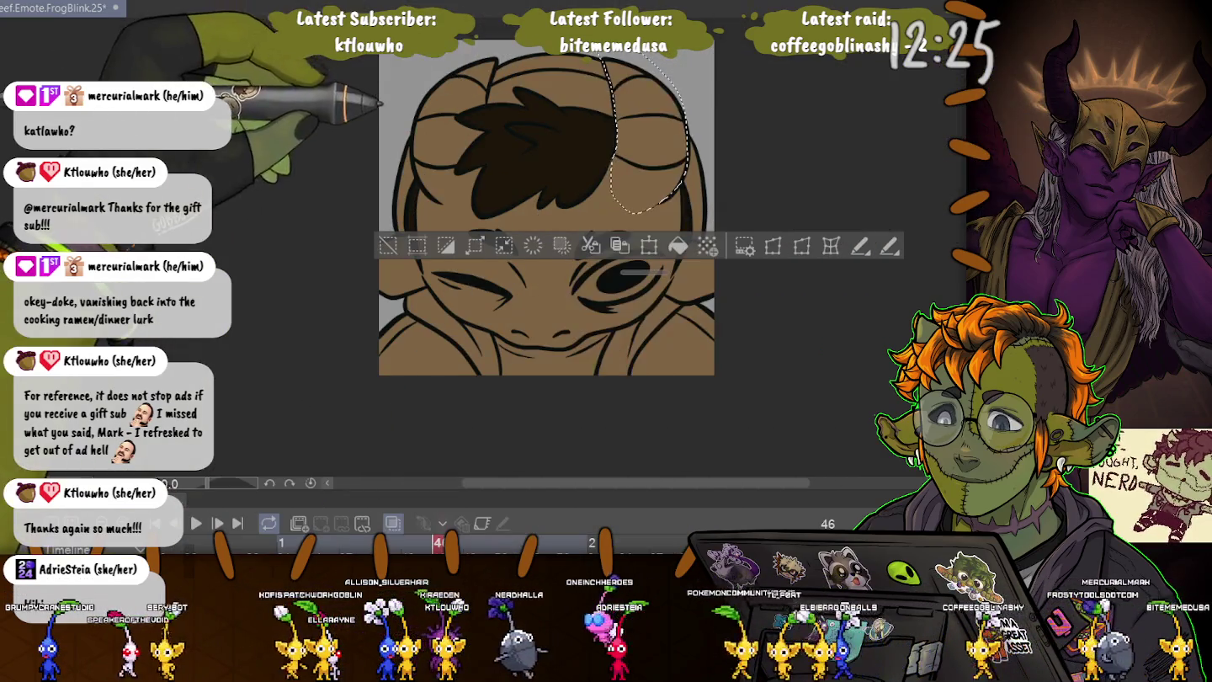
- Lasso-select both horn lobes and fill them dark grey, redoing the first fill after undoing it
drag(492, 63, 492, 80)
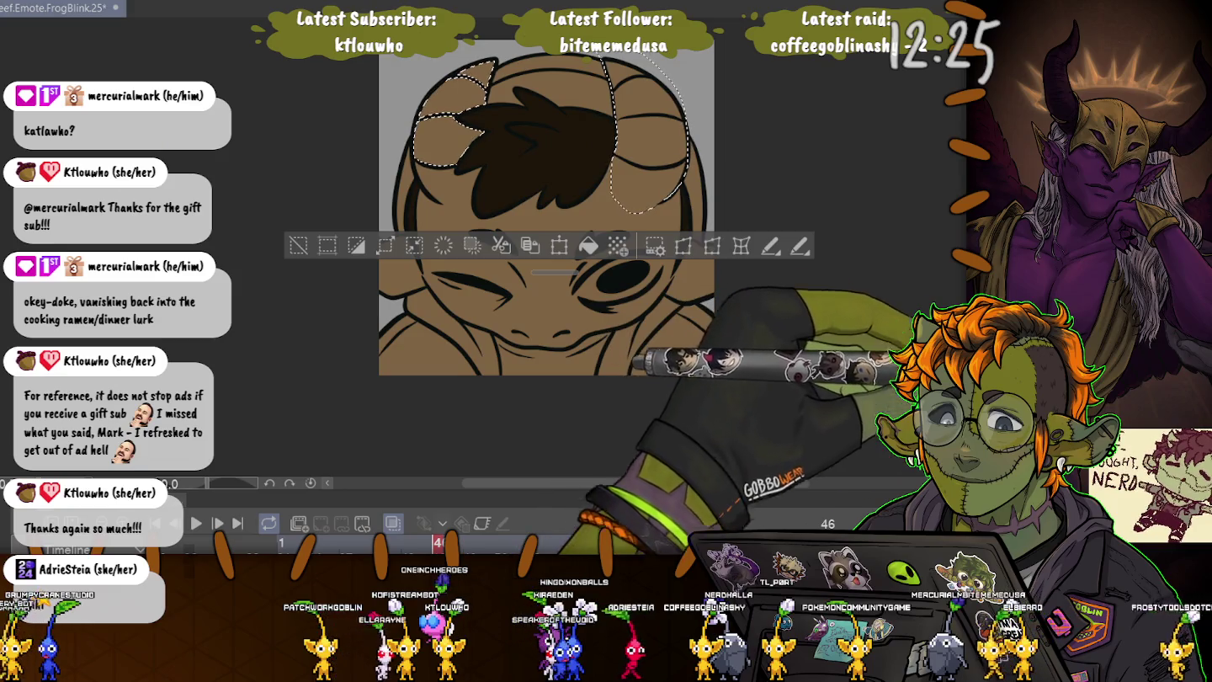
key(ctrl+plus)
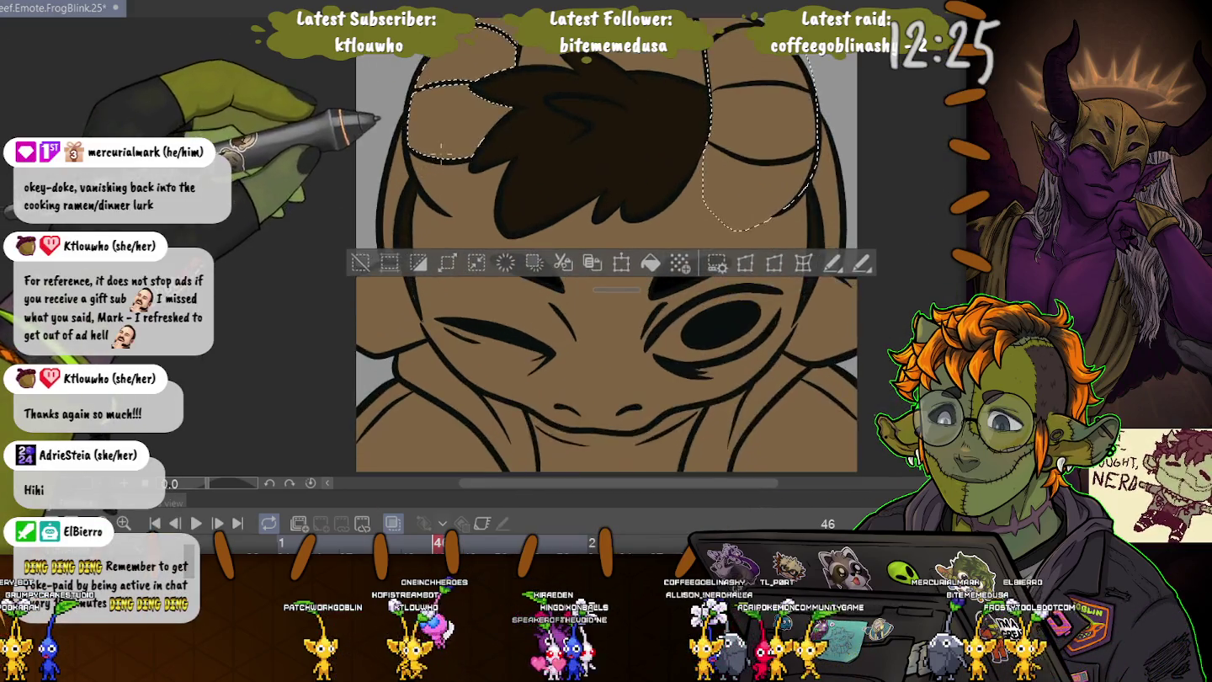
key(ctrl+plus)
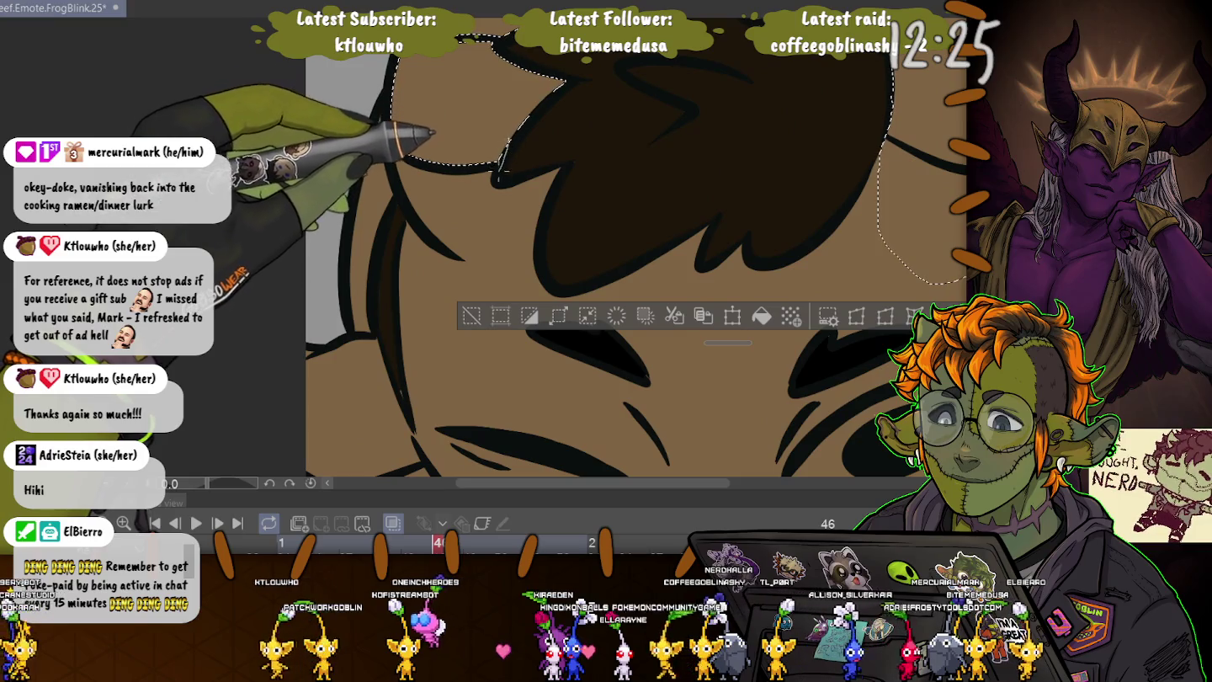
mouse_move(505, 178)
mouse_down()
mouse_move(523, 277)
mouse_move(396, 93)
mouse_up()
key(ctrl+minus)
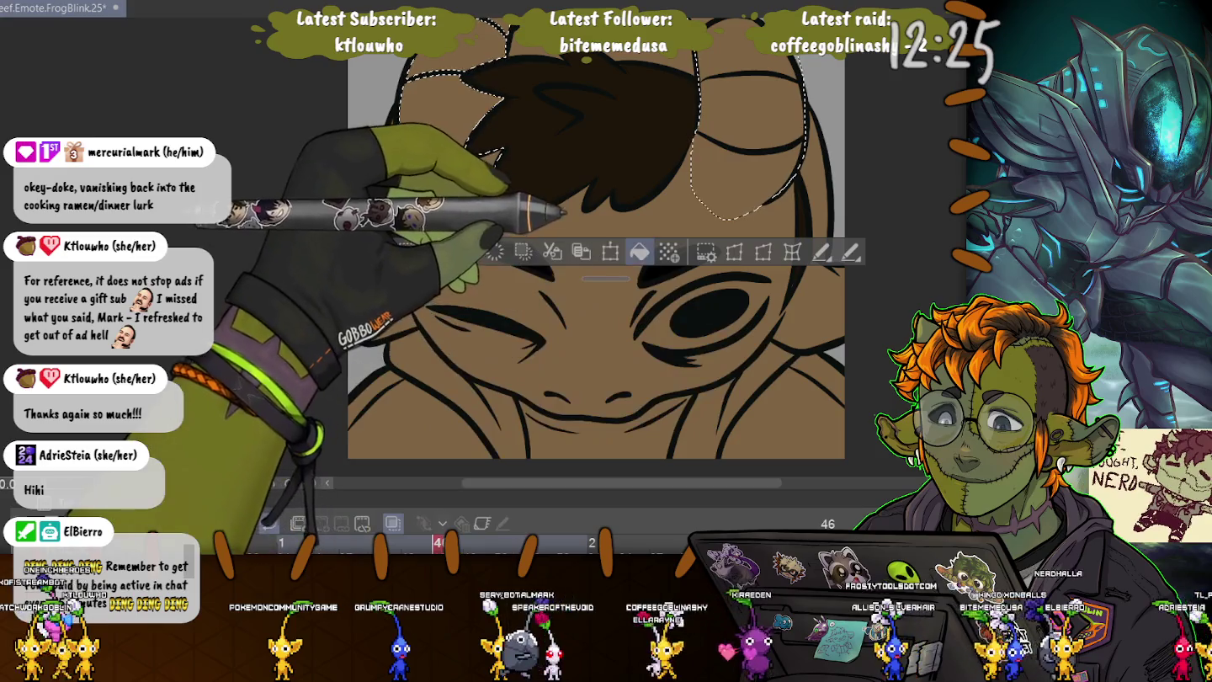
click(639, 251)
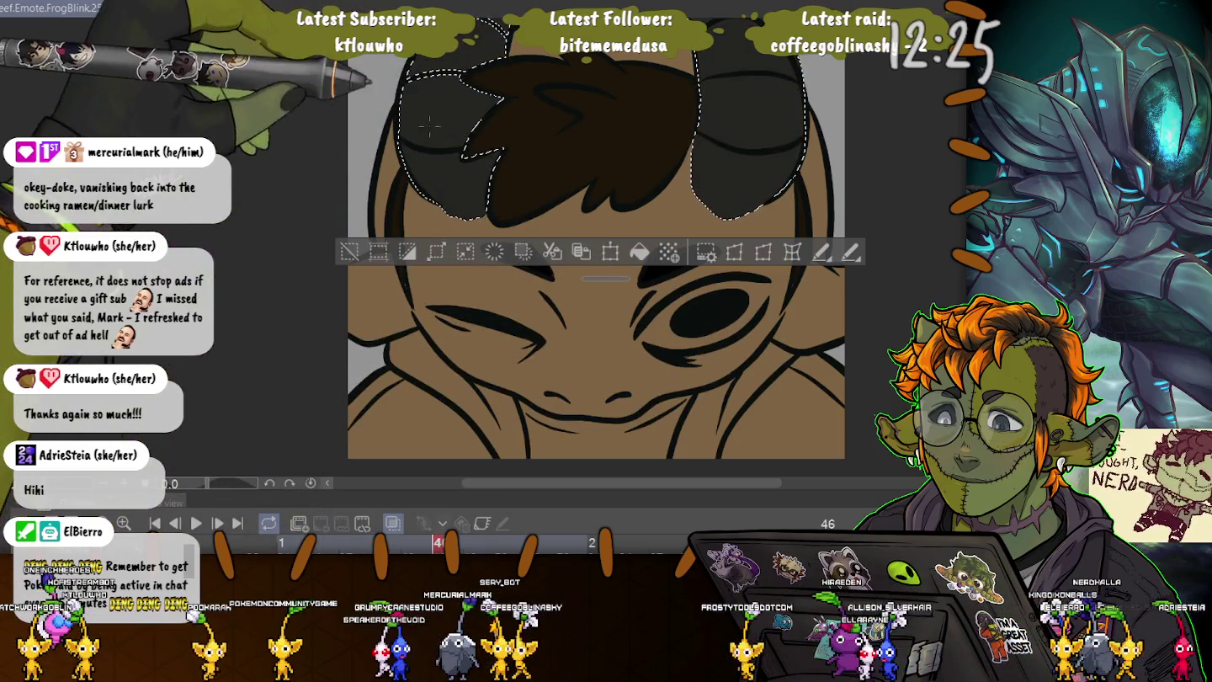
key(ctrl+z)
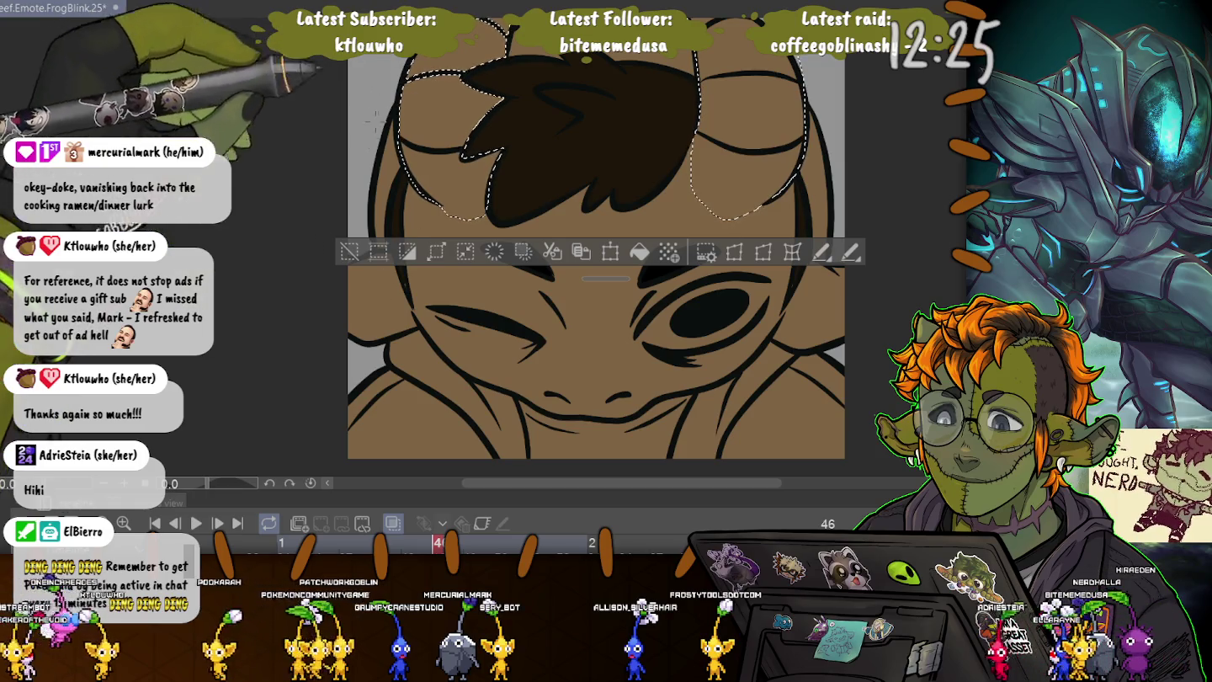
scroll(368, 102, up, 3)
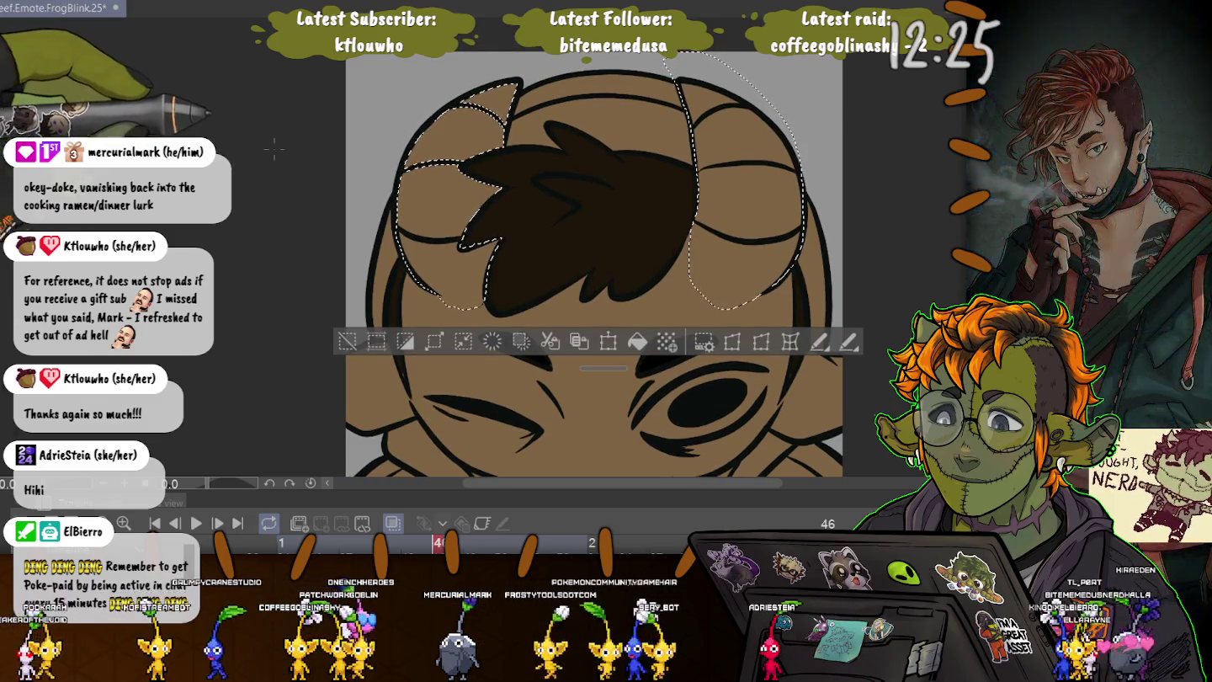
drag(792, 135, 673, 59)
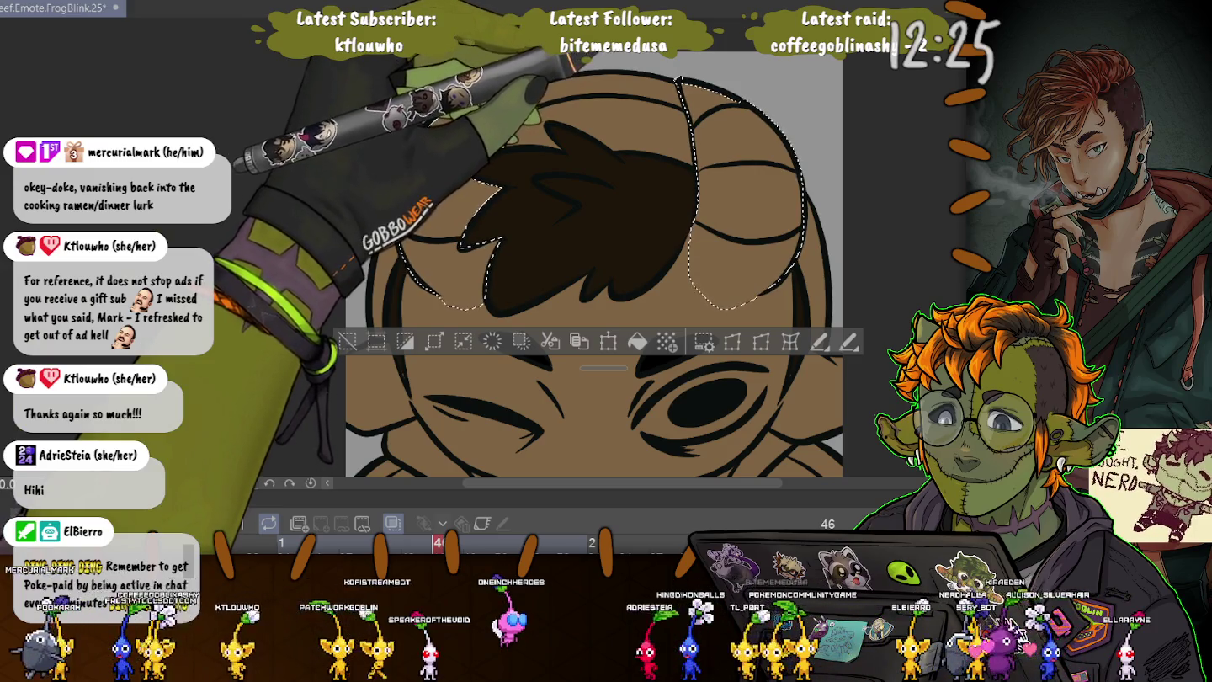
key(alt+BackSpace)
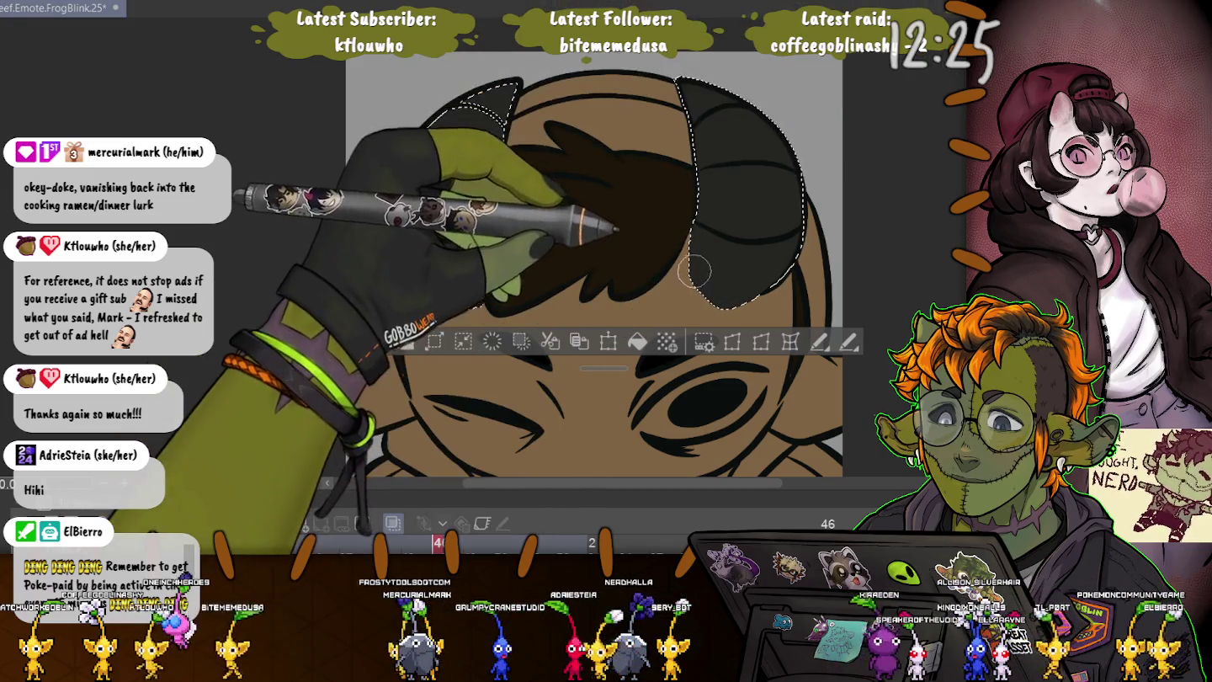
- Airbrush a soft dark shadow under the left hair edge with a larger brush, comparing frames
key(bracketright)
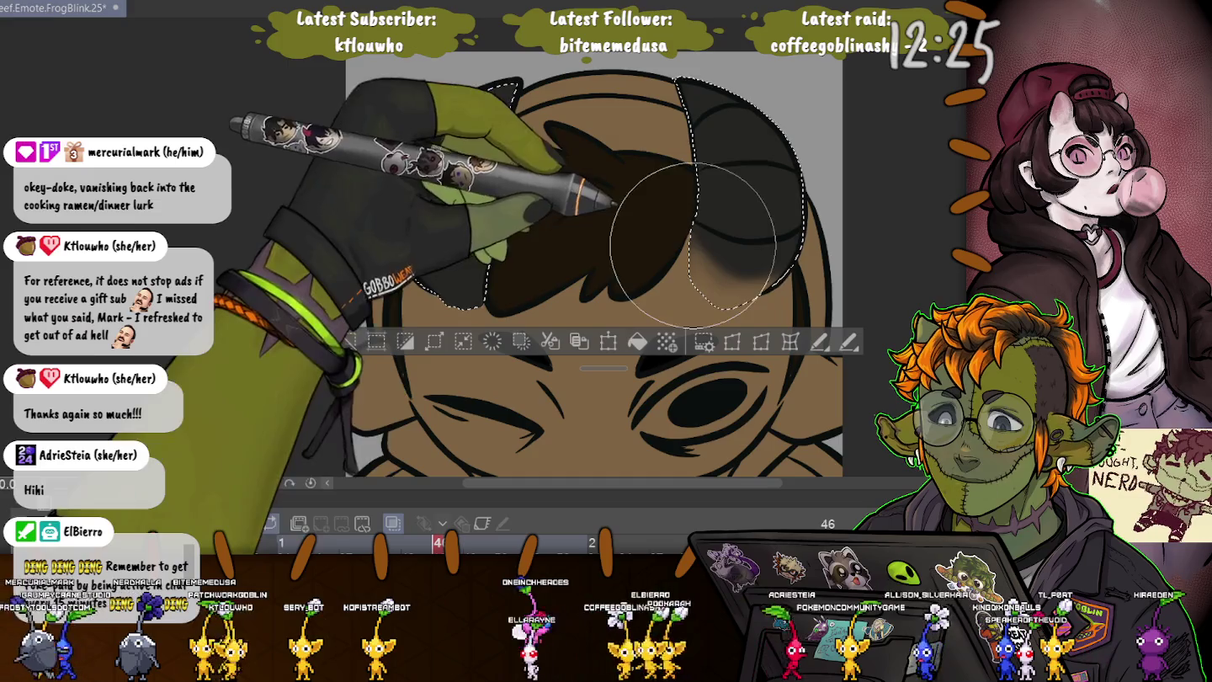
drag(555, 269, 451, 300)
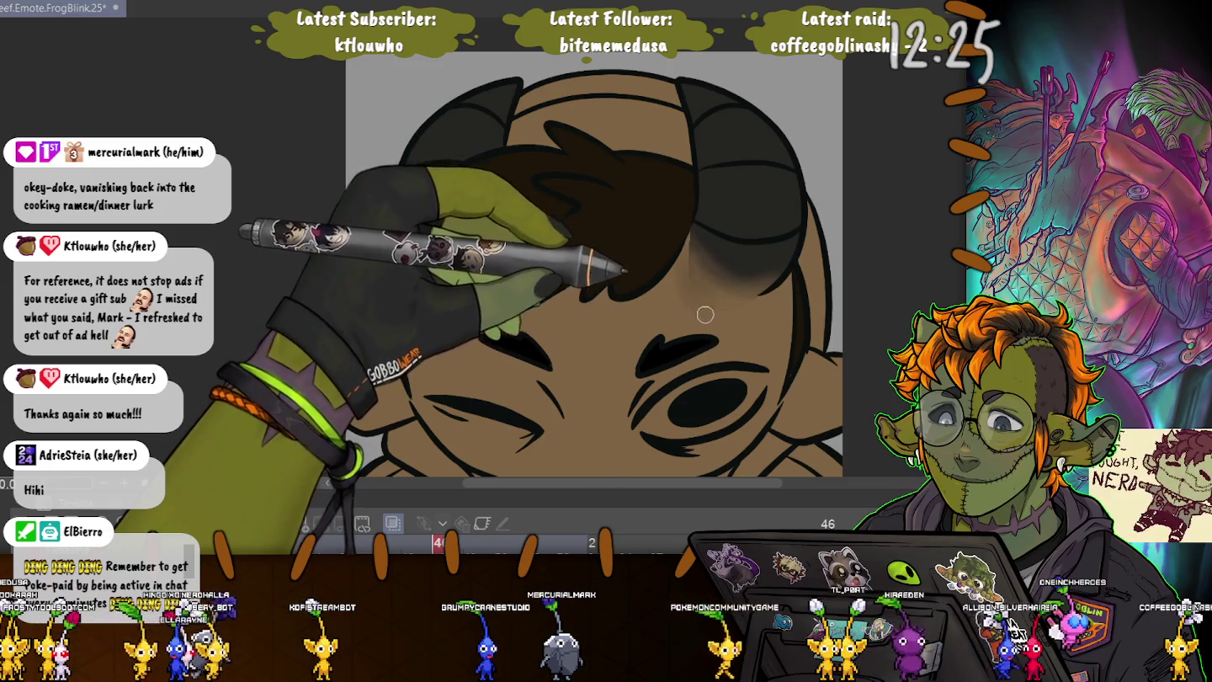
key(Home)
key(End)
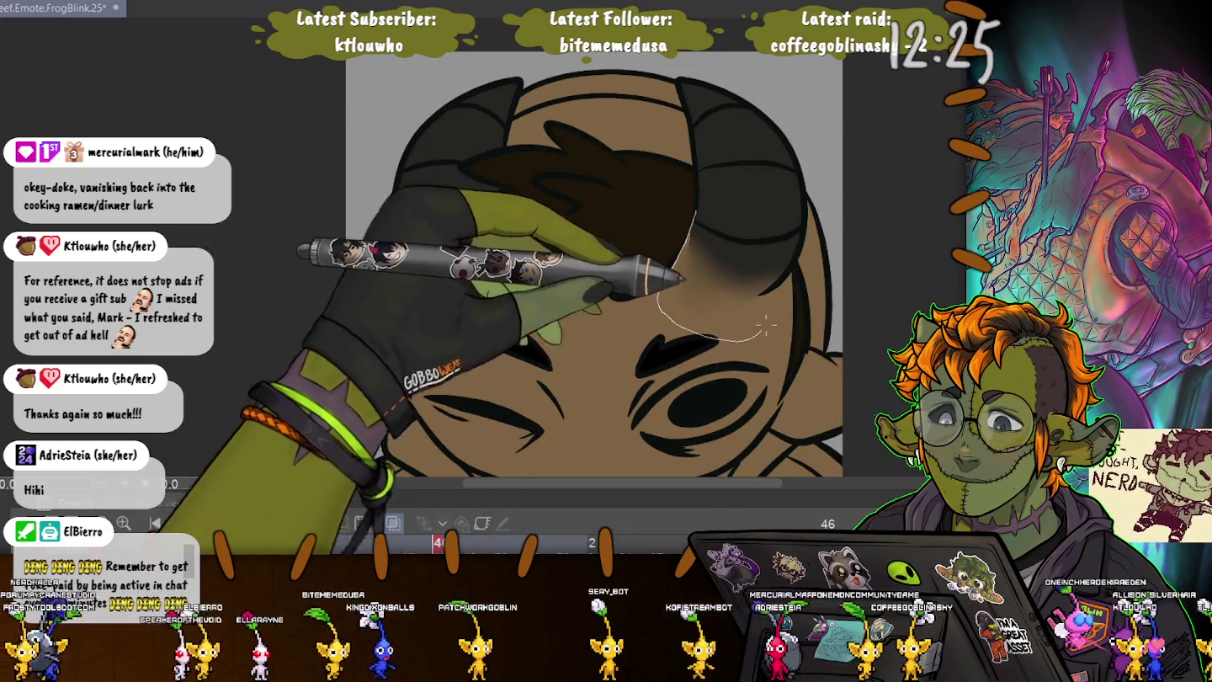
- Lasso right and left forehead patches and airbrush soft shading into them
drag(699, 210, 661, 285)
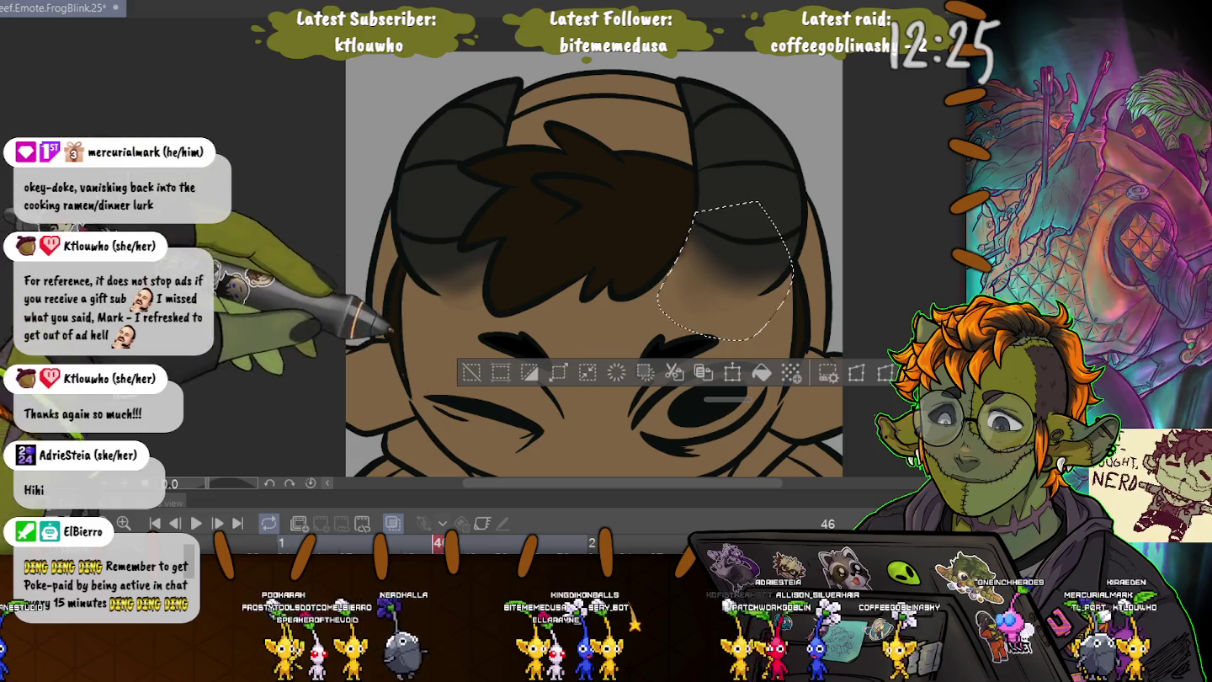
key(ctrl+d)
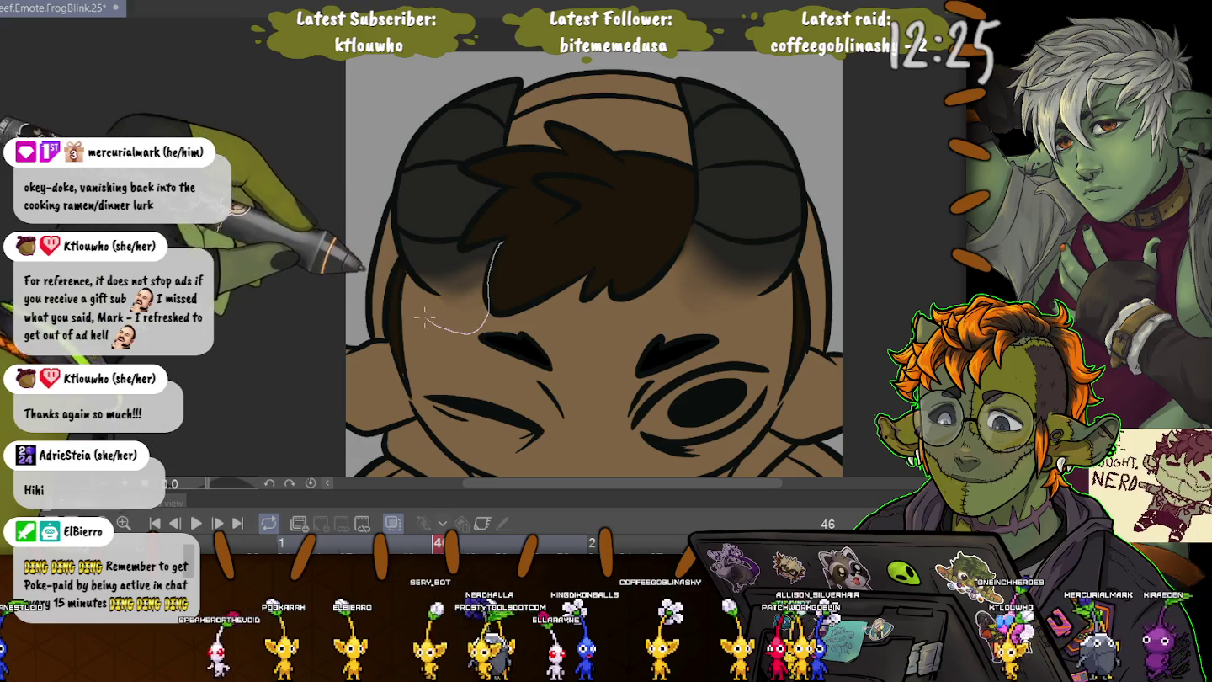
drag(503, 234, 499, 215)
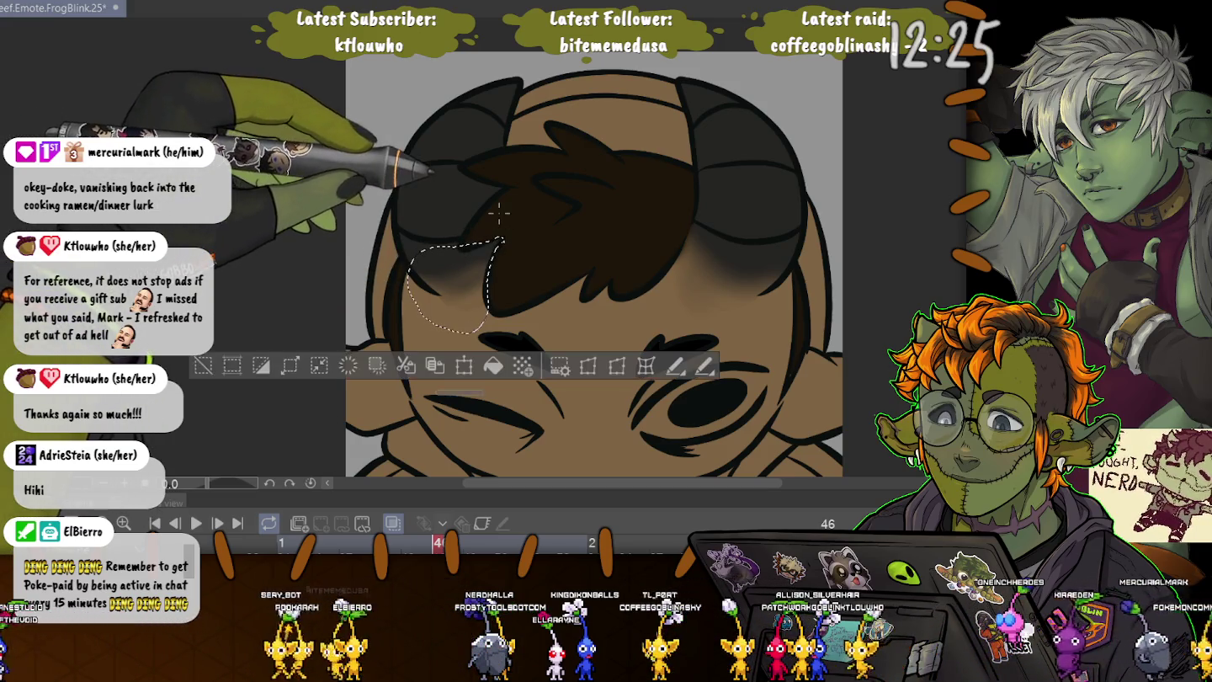
key(b)
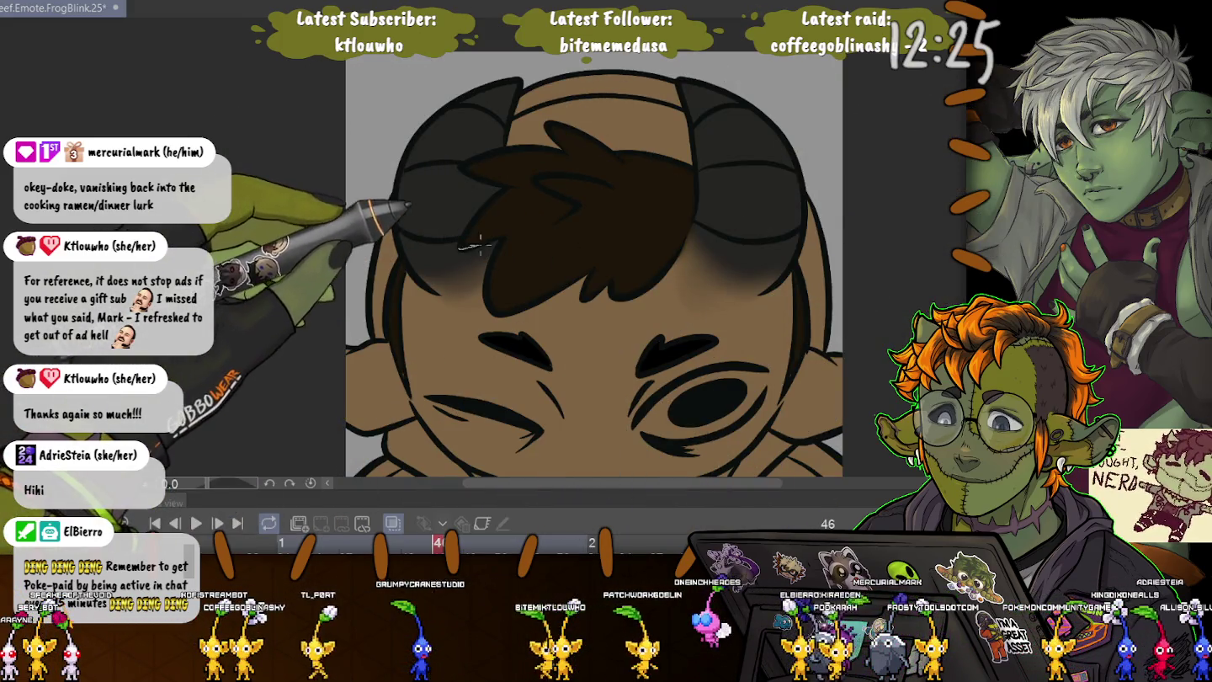
drag(505, 243, 458, 246)
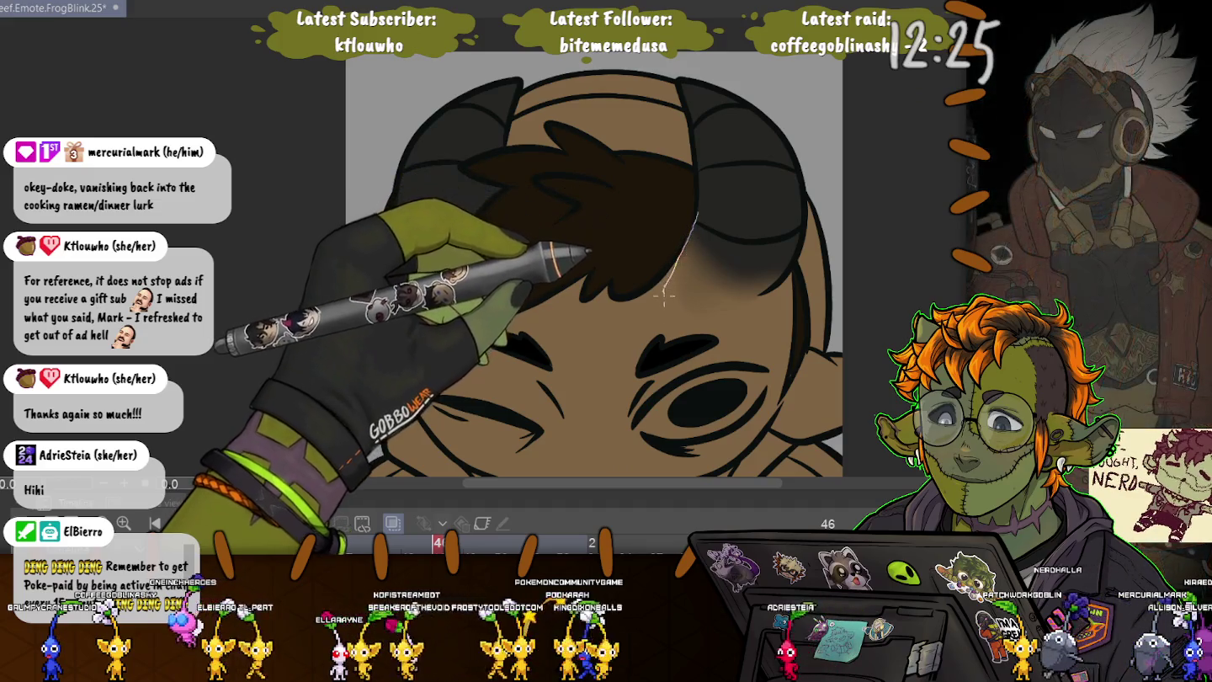
- Shade another right-forehead patch, then clear all selections
mouse_move(689, 246)
mouse_down()
mouse_move(814, 261)
mouse_move(699, 212)
mouse_up()
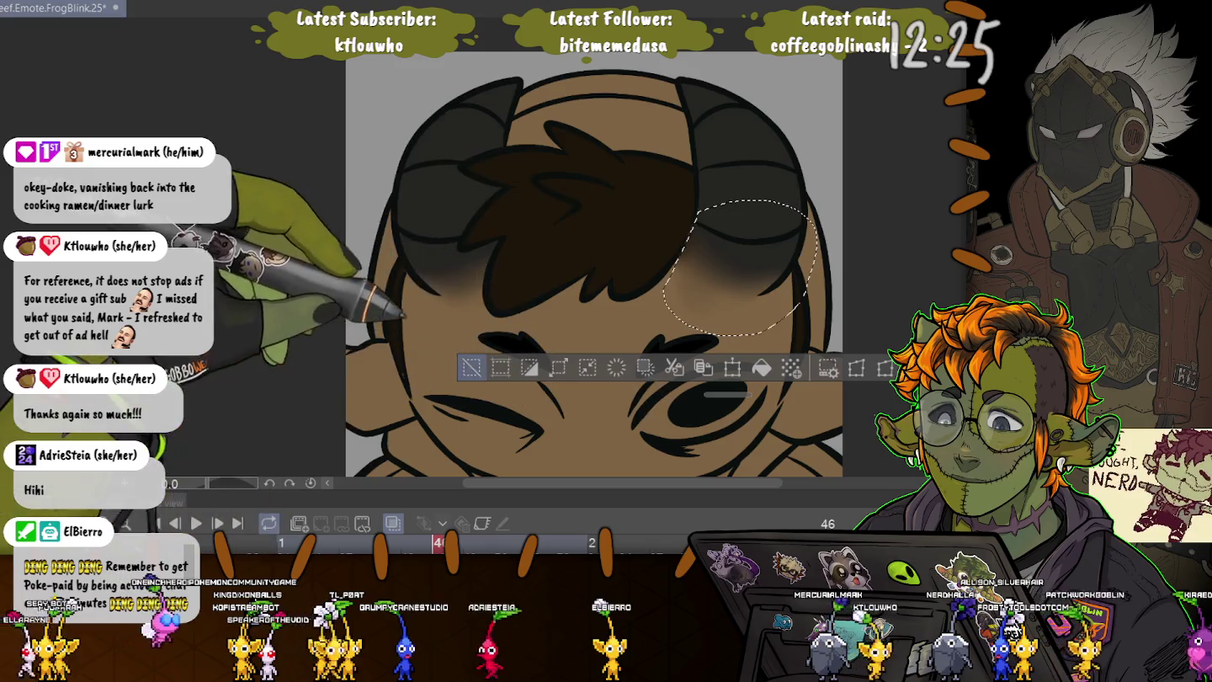
click(470, 367)
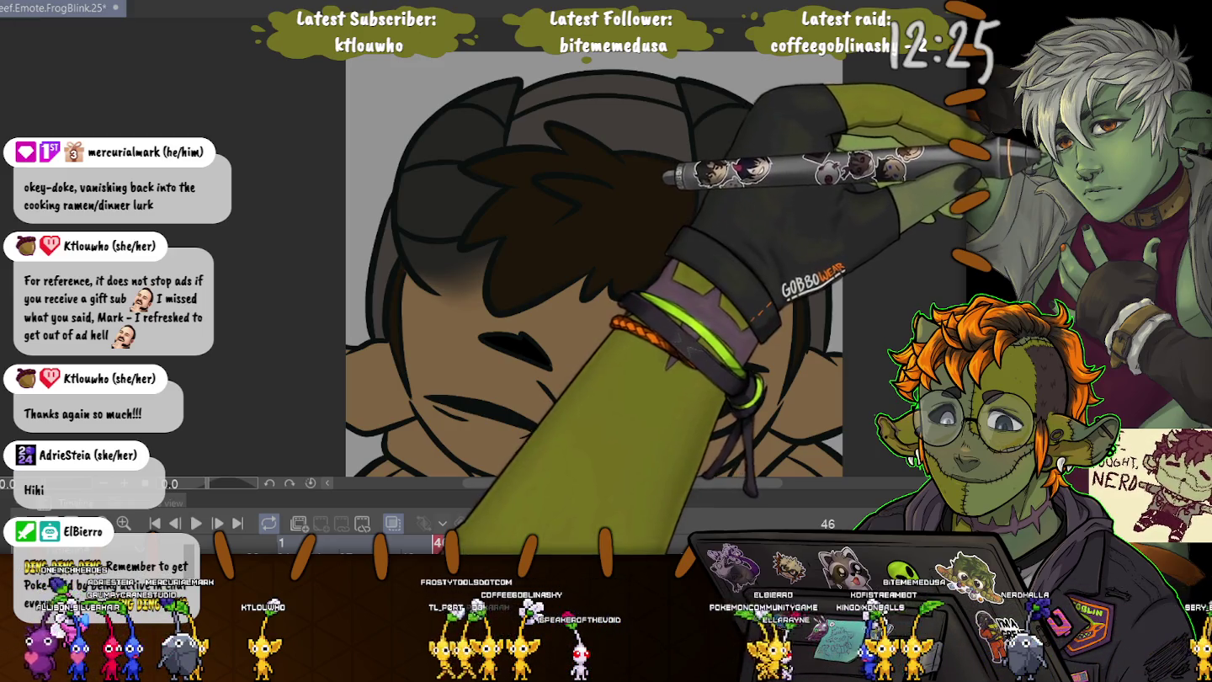
key(ctrl+a)
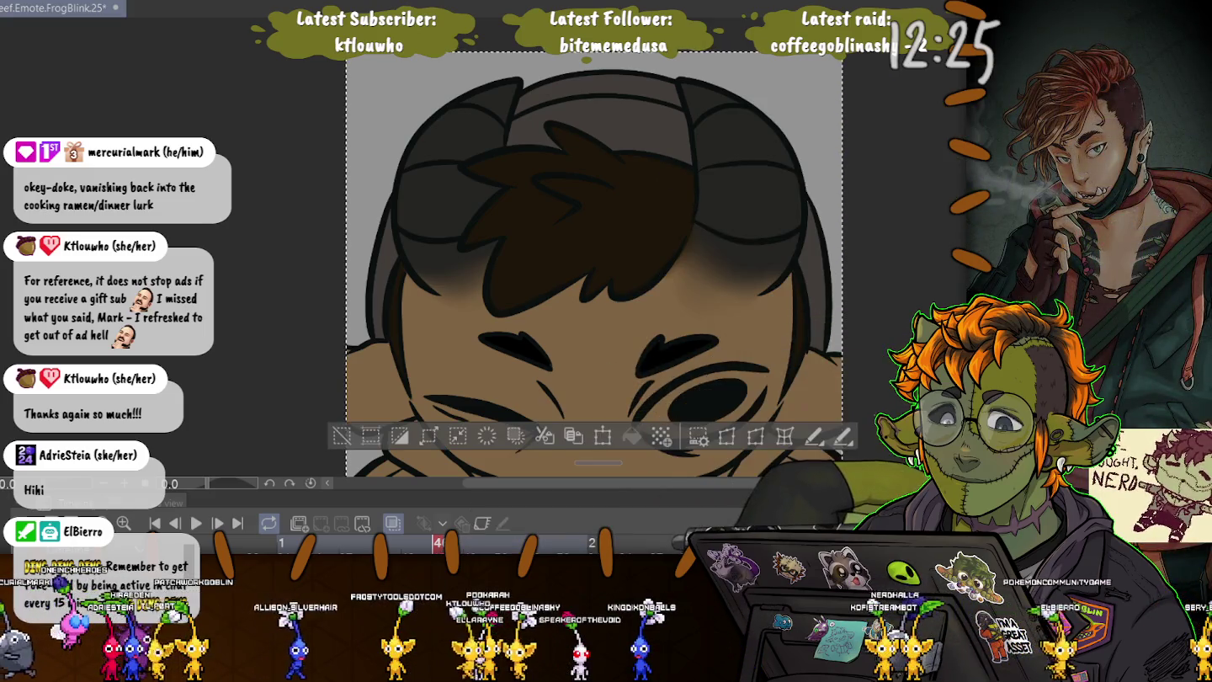
click(343, 437)
- Select the eyebrow vector line above the eye with the Object tool
scroll(247, 303, down, 2)
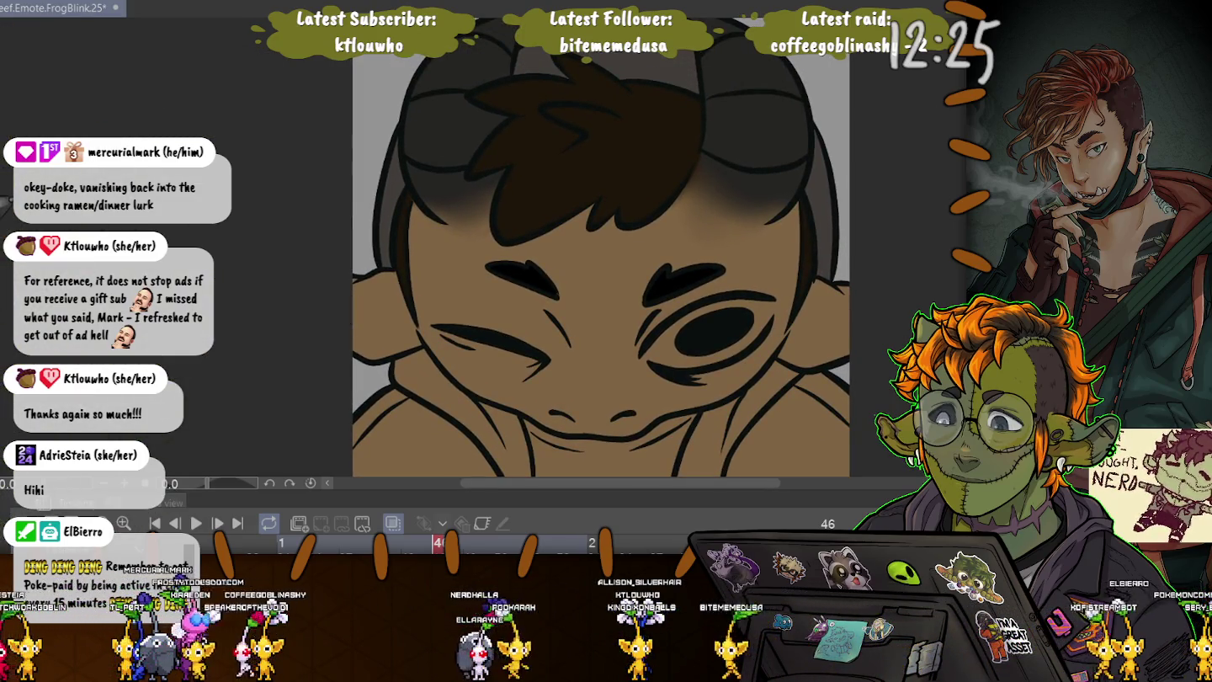
scroll(602, 253, down, 3)
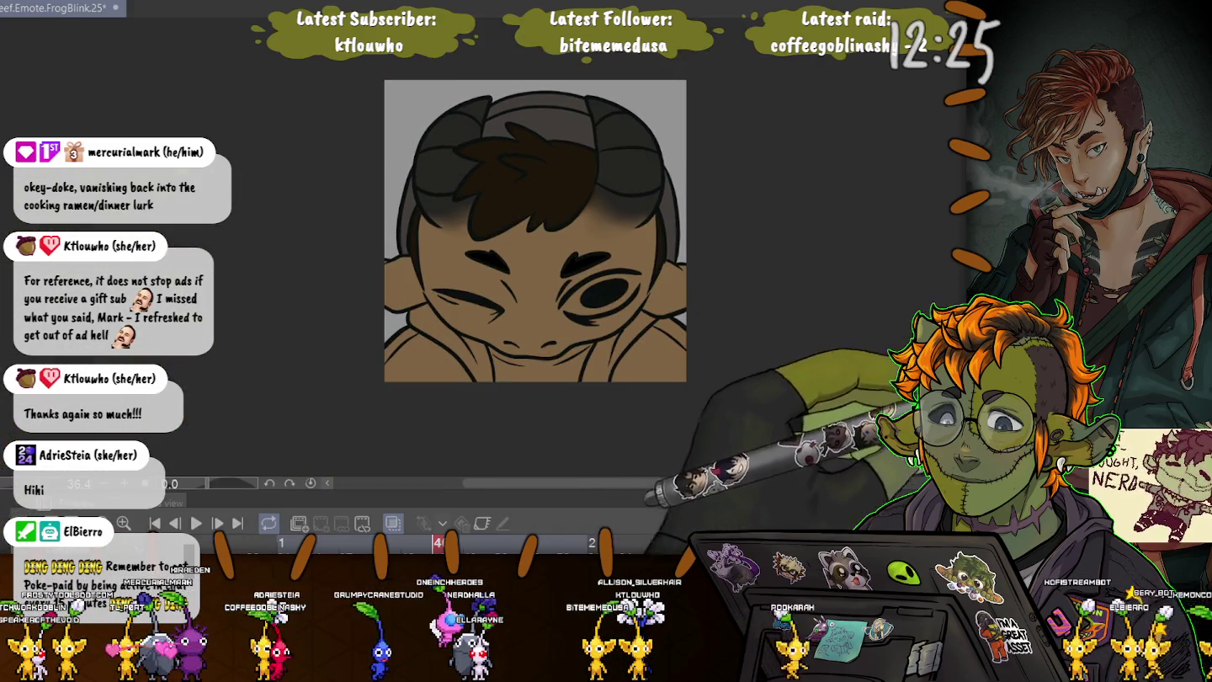
scroll(520, 195, up, 5)
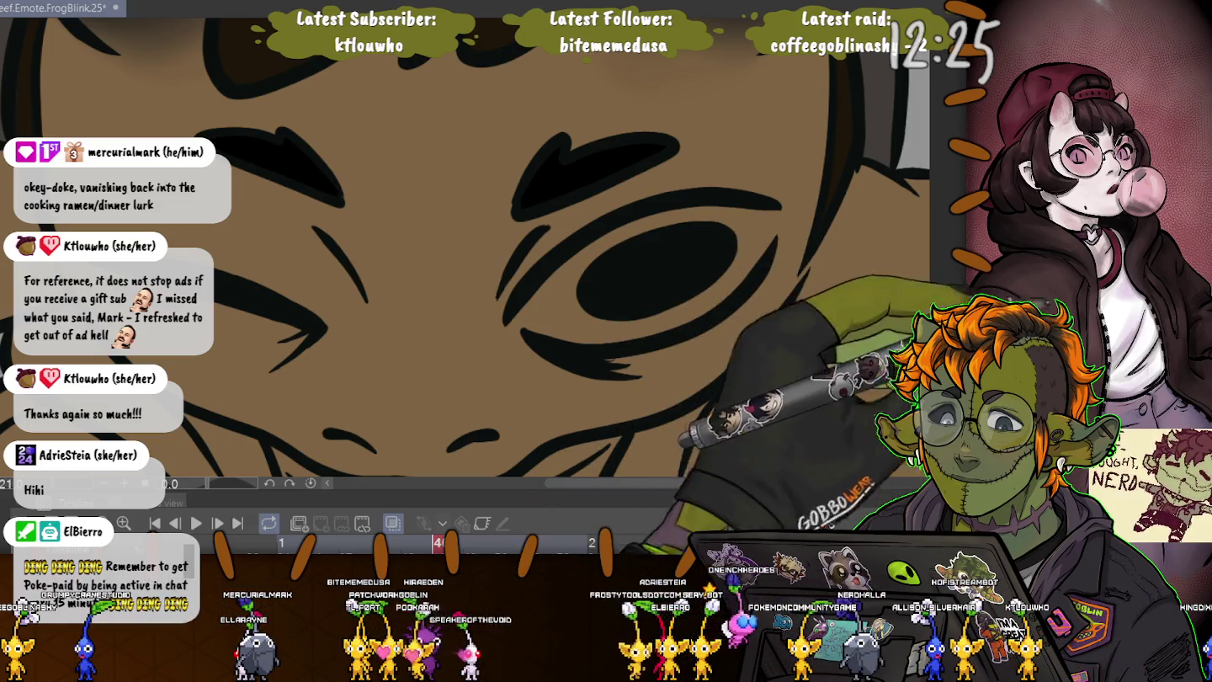
click(594, 164)
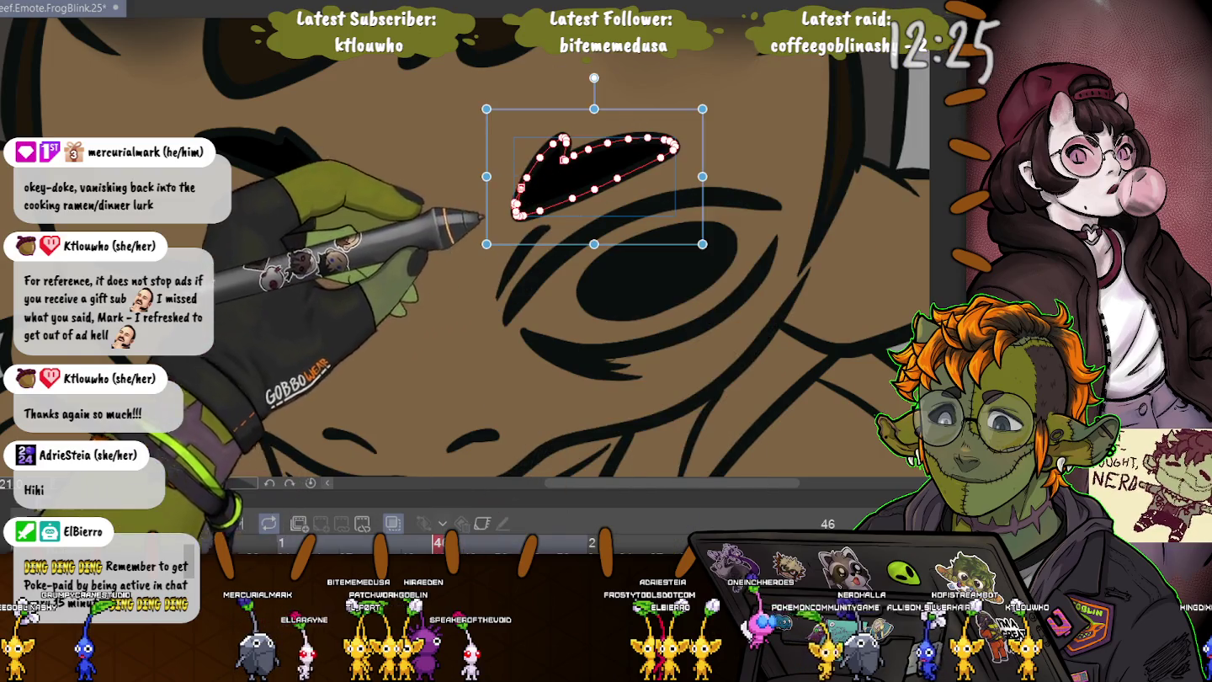
key(ctrl+minus)
key(ctrl+minus)
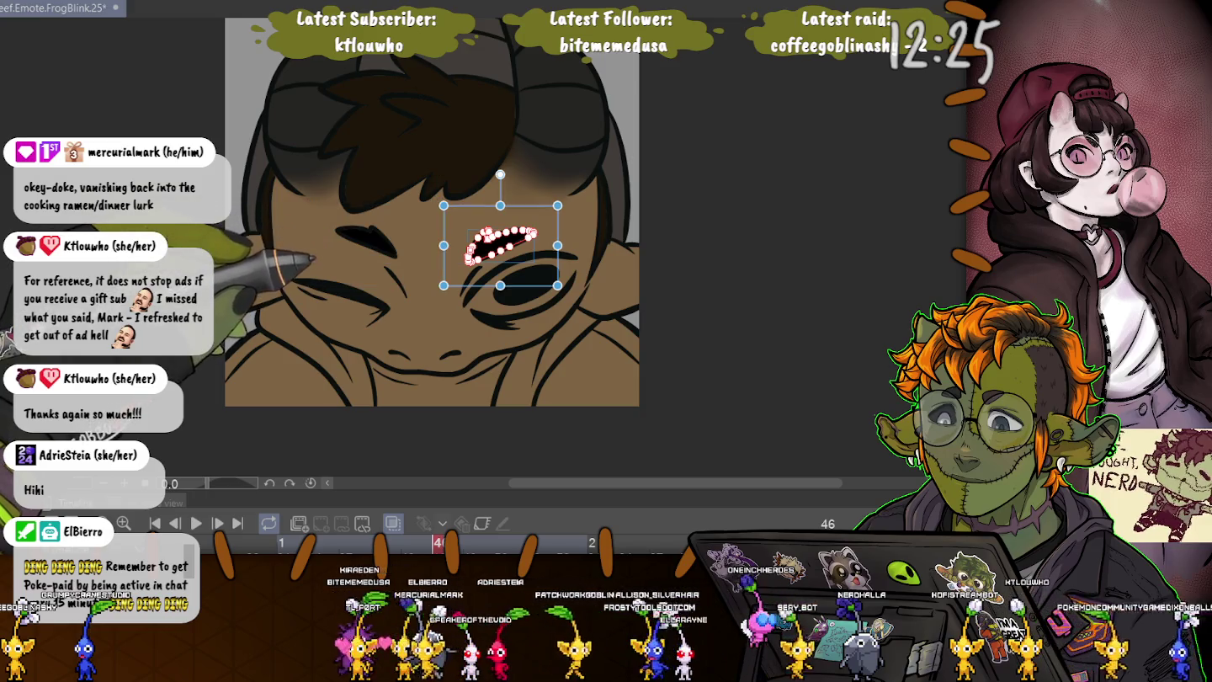
shift+click(366, 241)
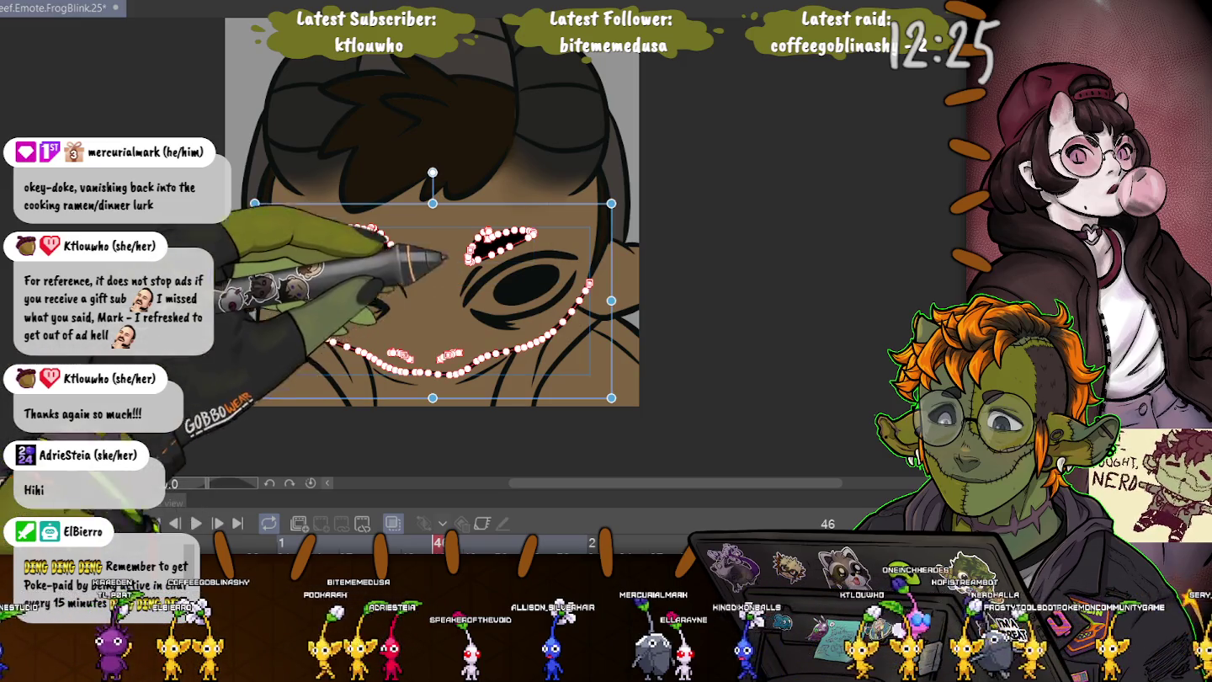
shift+click(295, 311)
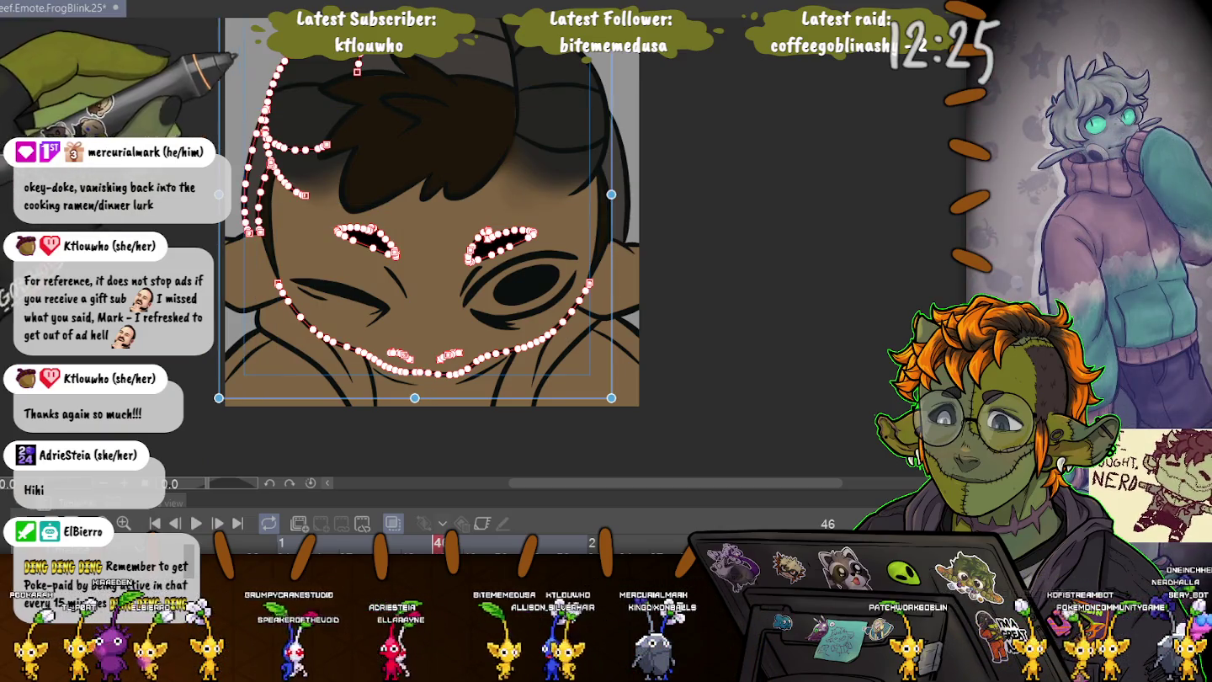
shift+click(370, 73)
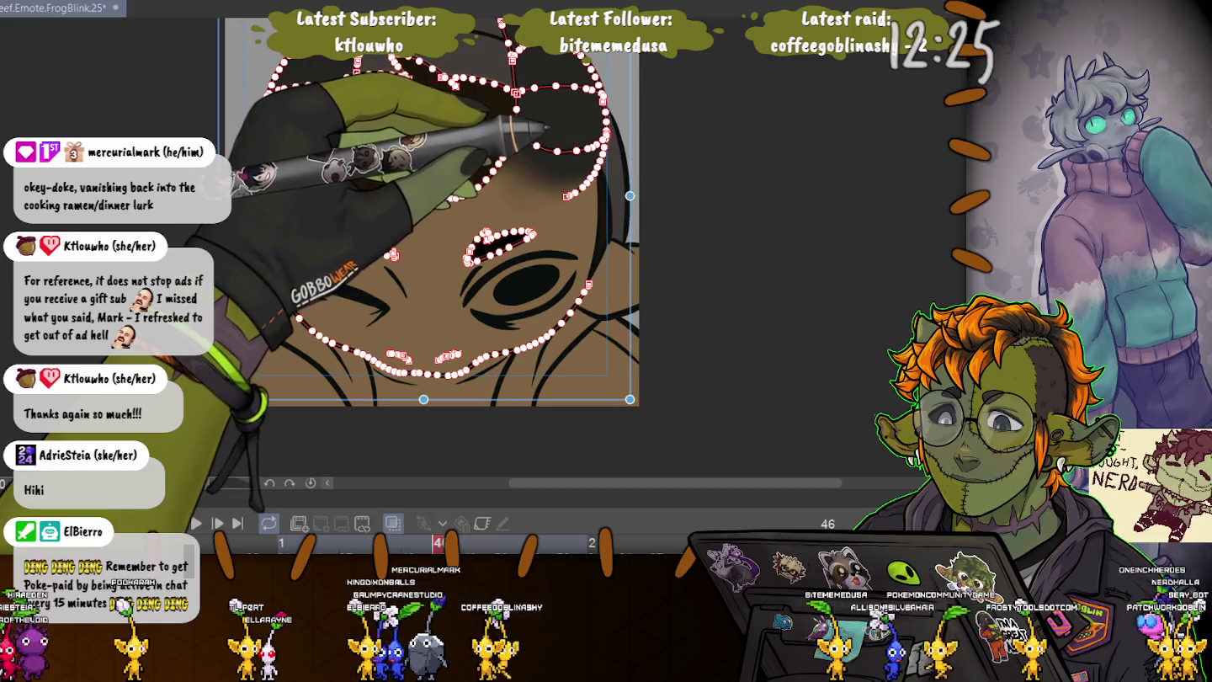
key(ctrl+d)
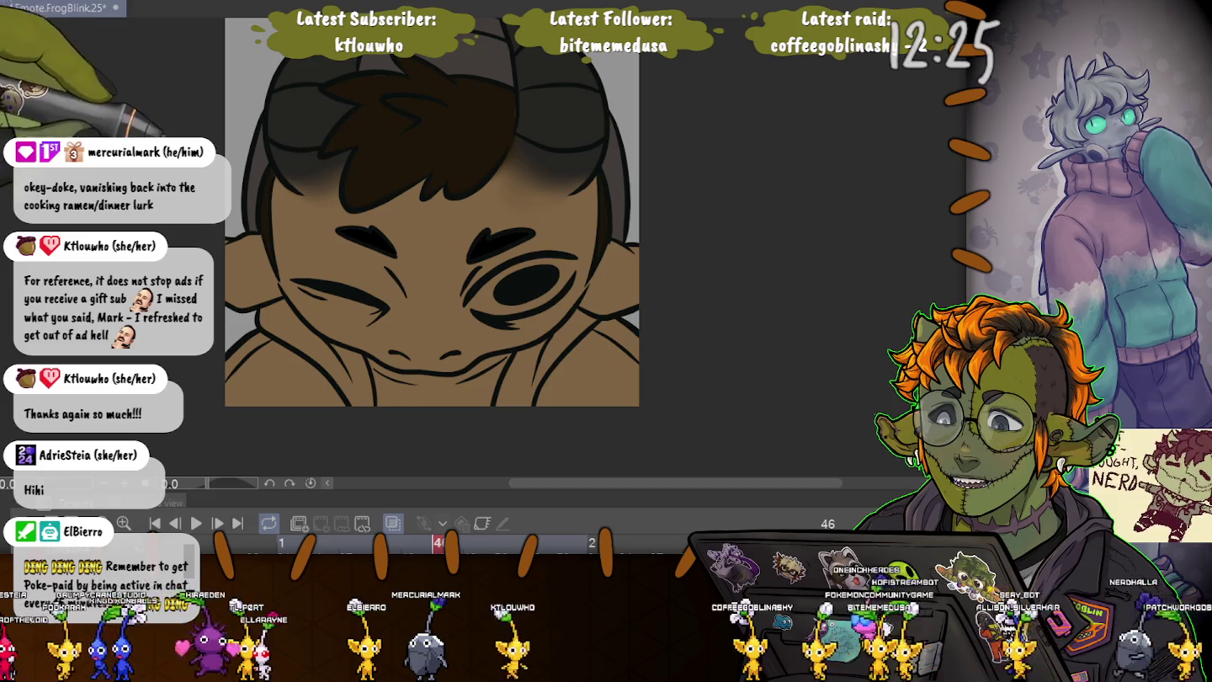
key(ctrl+minus)
key(ctrl+plus)
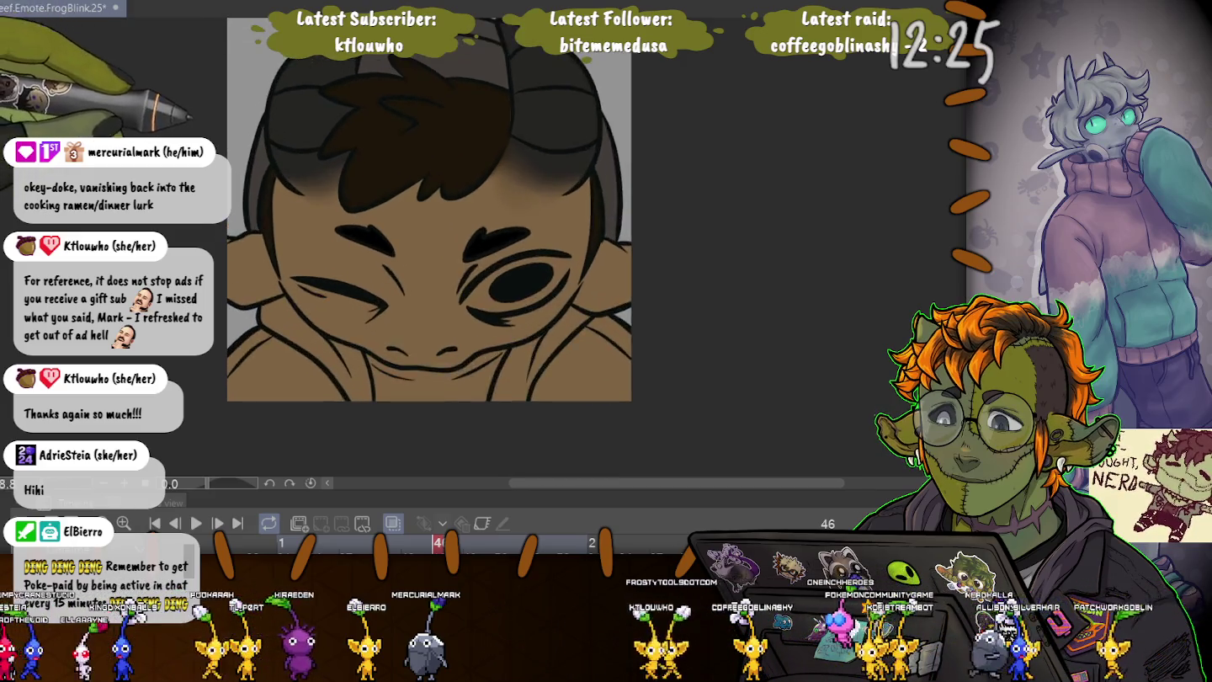
key(ctrl+plus)
key(ctrl+plus)
key(ctrl+plus)
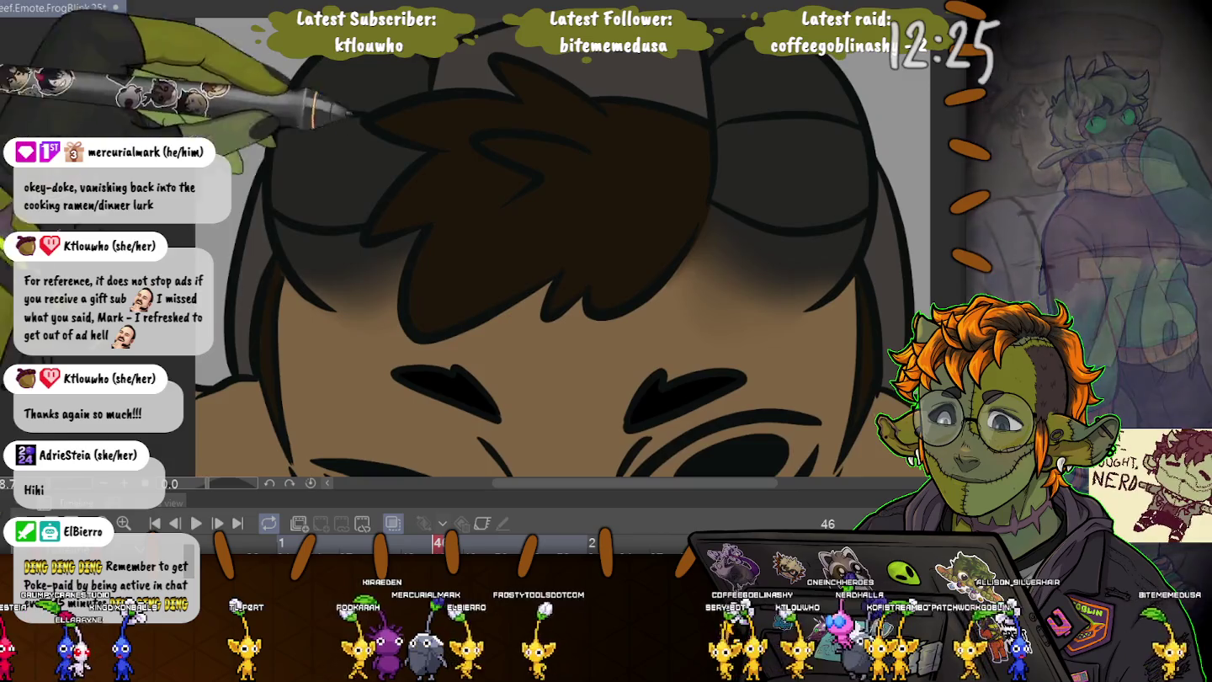
- Select the hair, closed-eye and goggle vector lines, then clear the selection
mouse_move(430, 226)
mouse_down()
mouse_move(564, 271)
mouse_move(547, 319)
mouse_move(698, 221)
mouse_up()
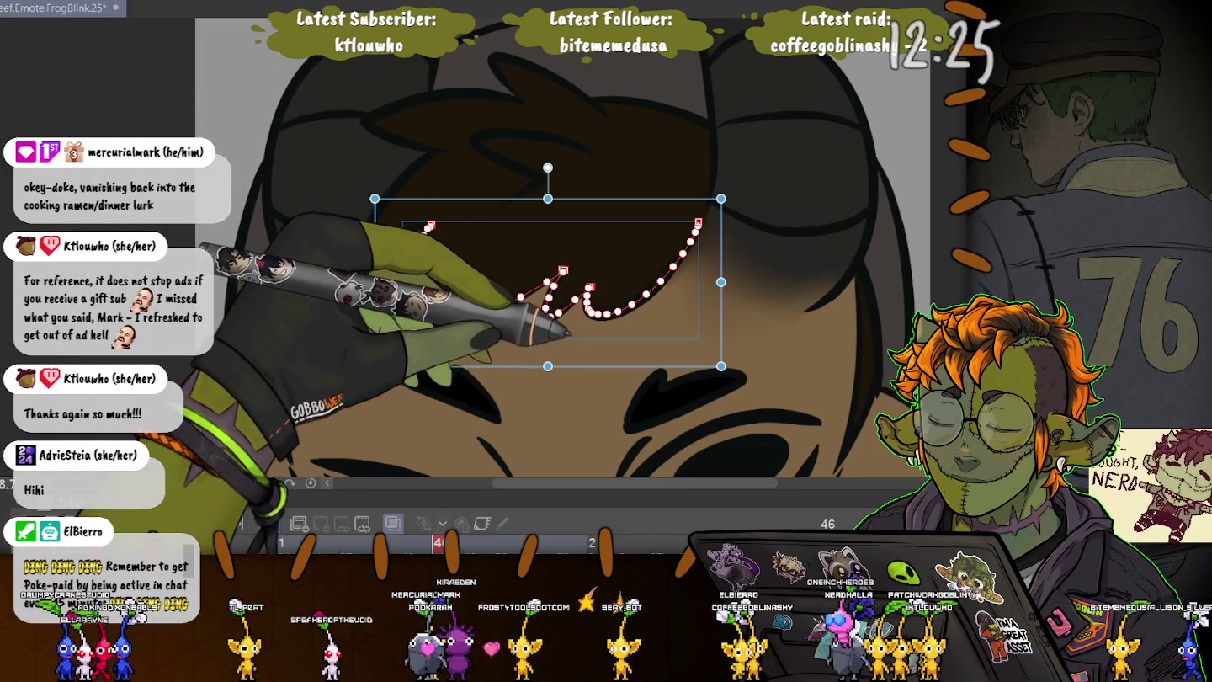
drag(629, 429, 739, 379)
drag(430, 225, 404, 333)
drag(396, 375, 498, 417)
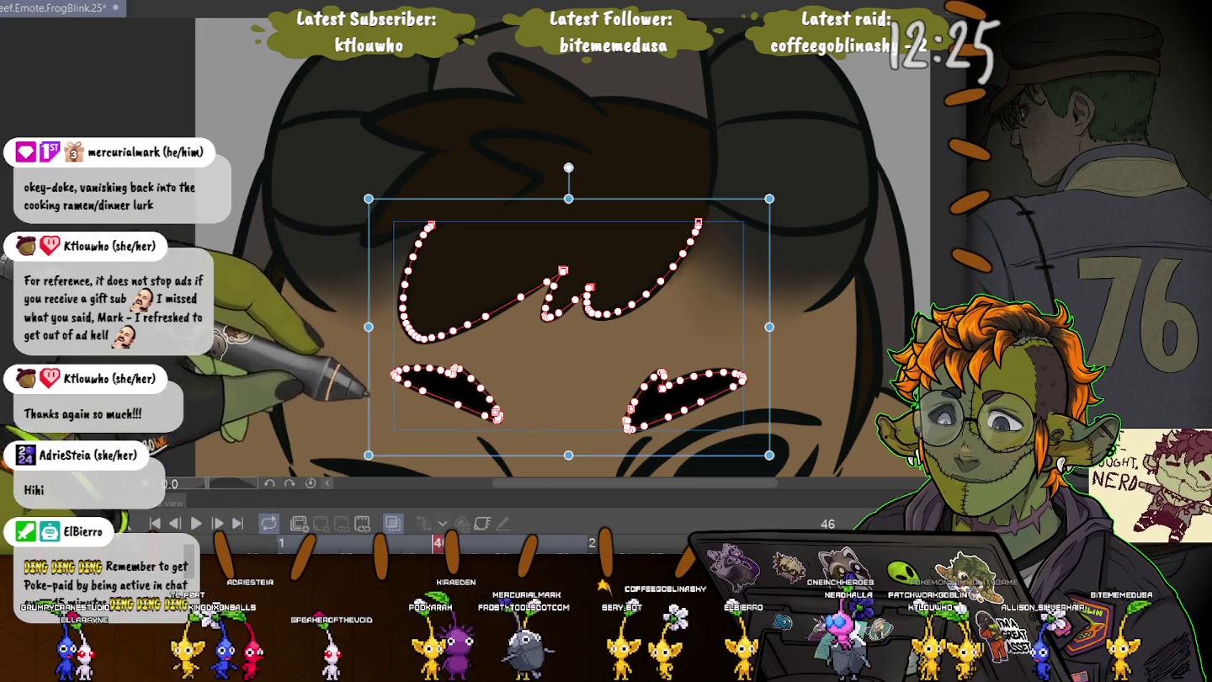
drag(435, 154, 368, 240)
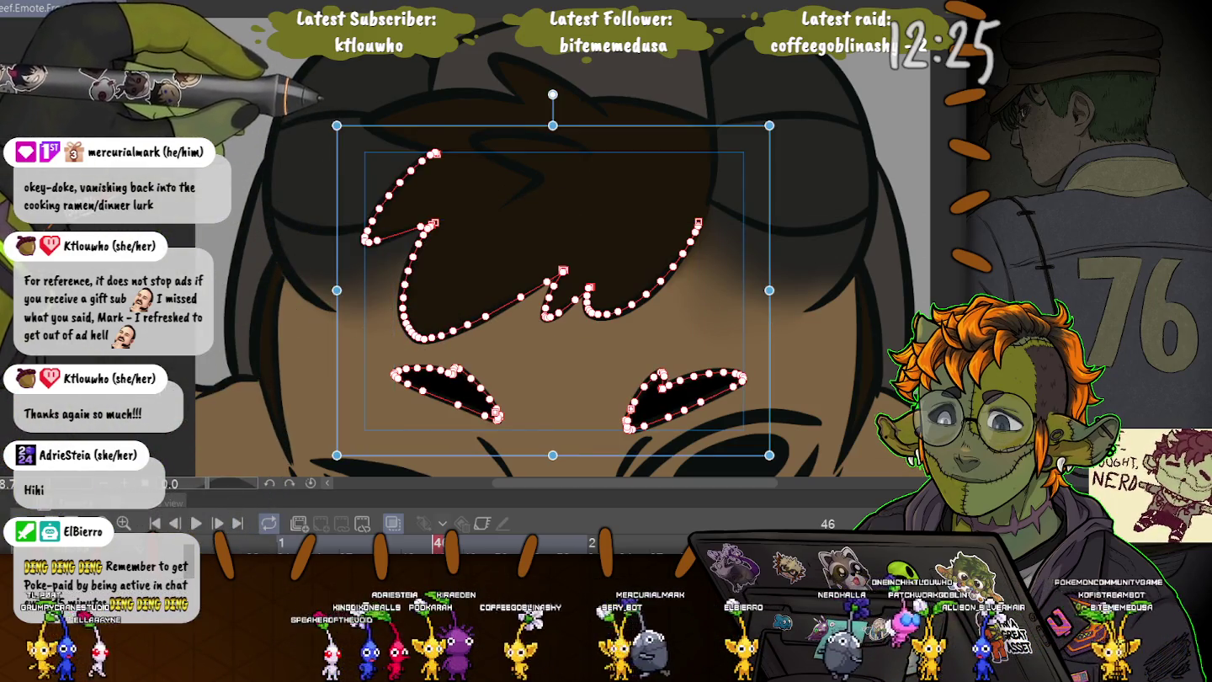
drag(450, 151, 524, 102)
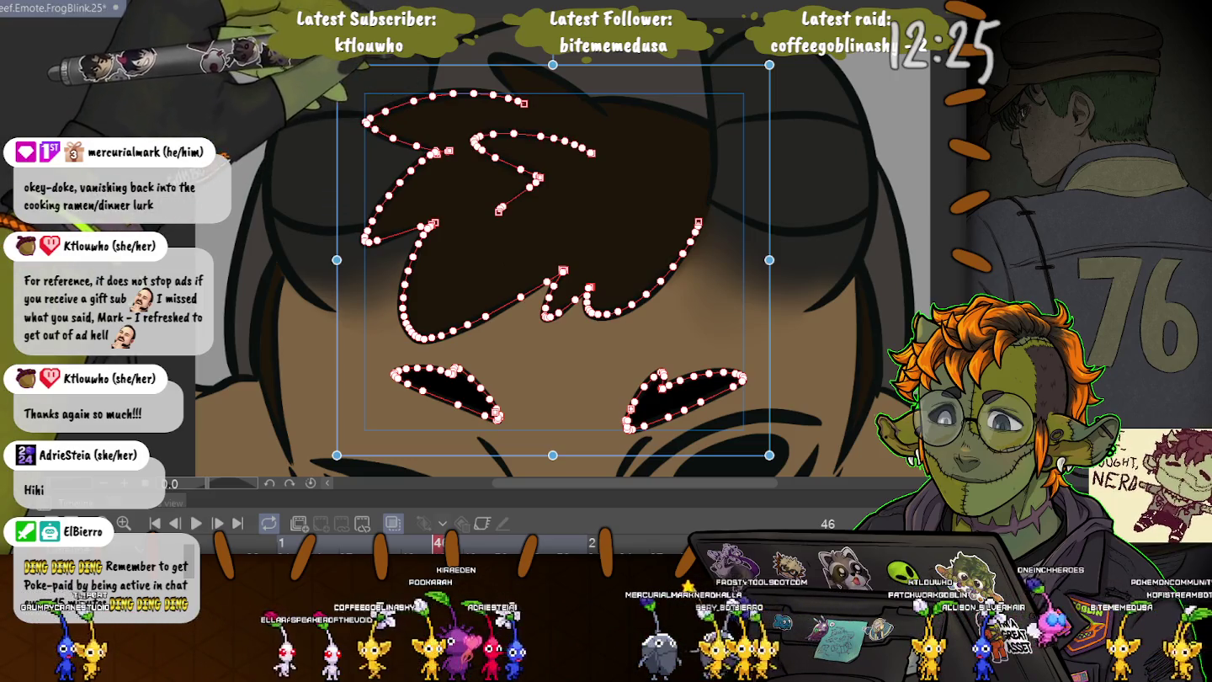
drag(583, 100, 708, 204)
drag(833, 59, 802, 312)
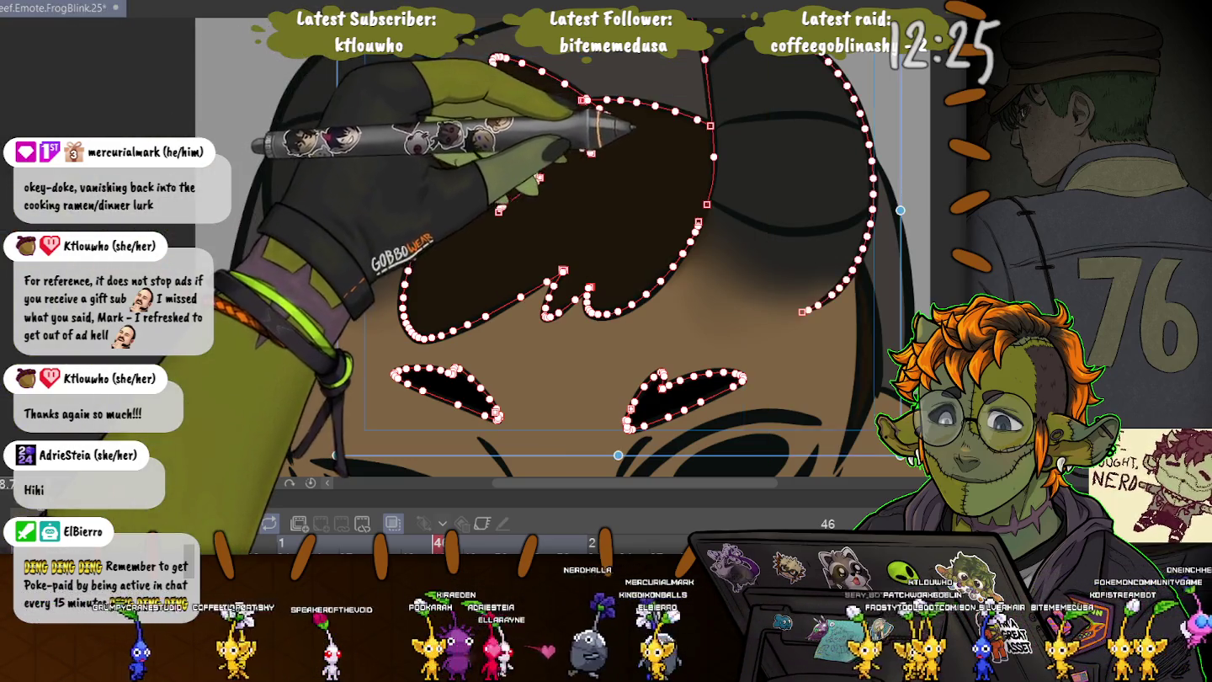
drag(314, 60, 278, 254)
drag(716, 126, 871, 202)
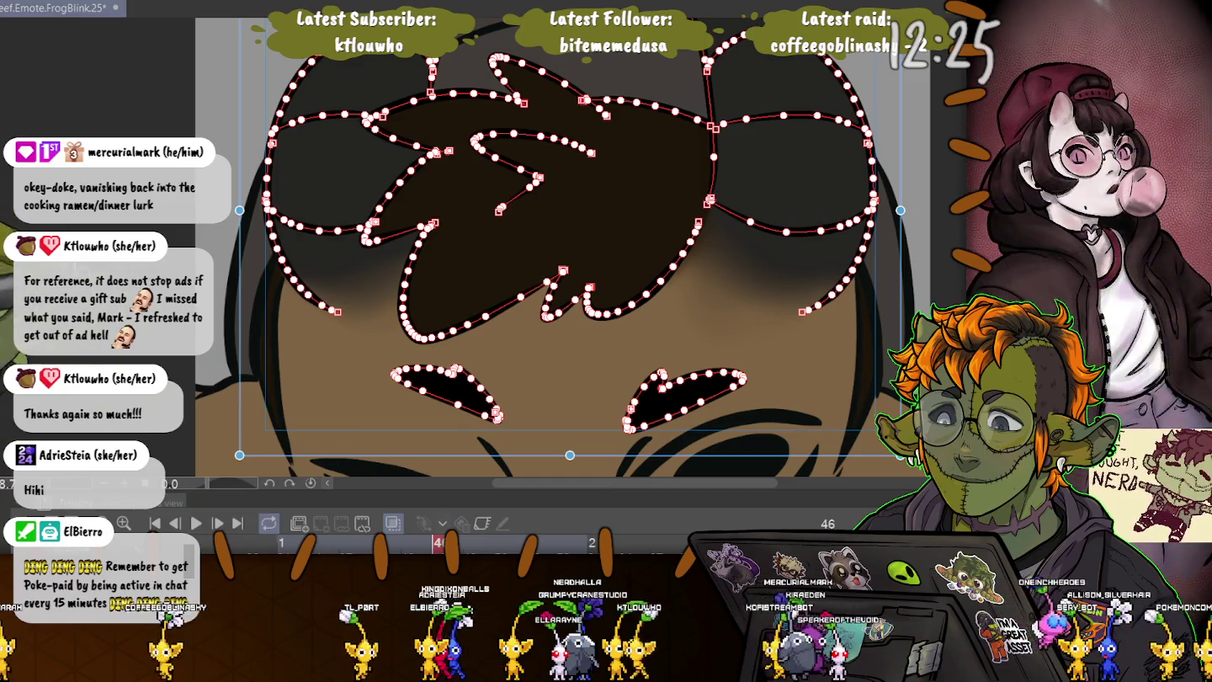
key(ctrl+d)
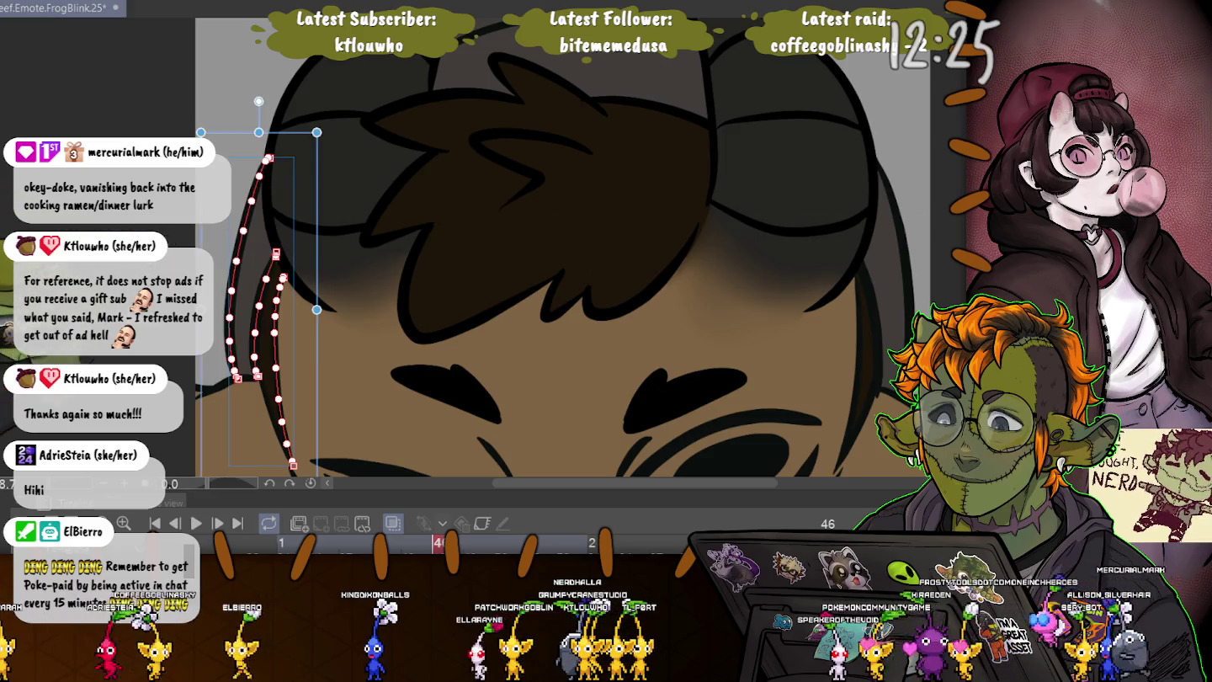
- Pick the top and right hair lines, then only the top hair arc, and zoom to the face
shift+click(472, 38)
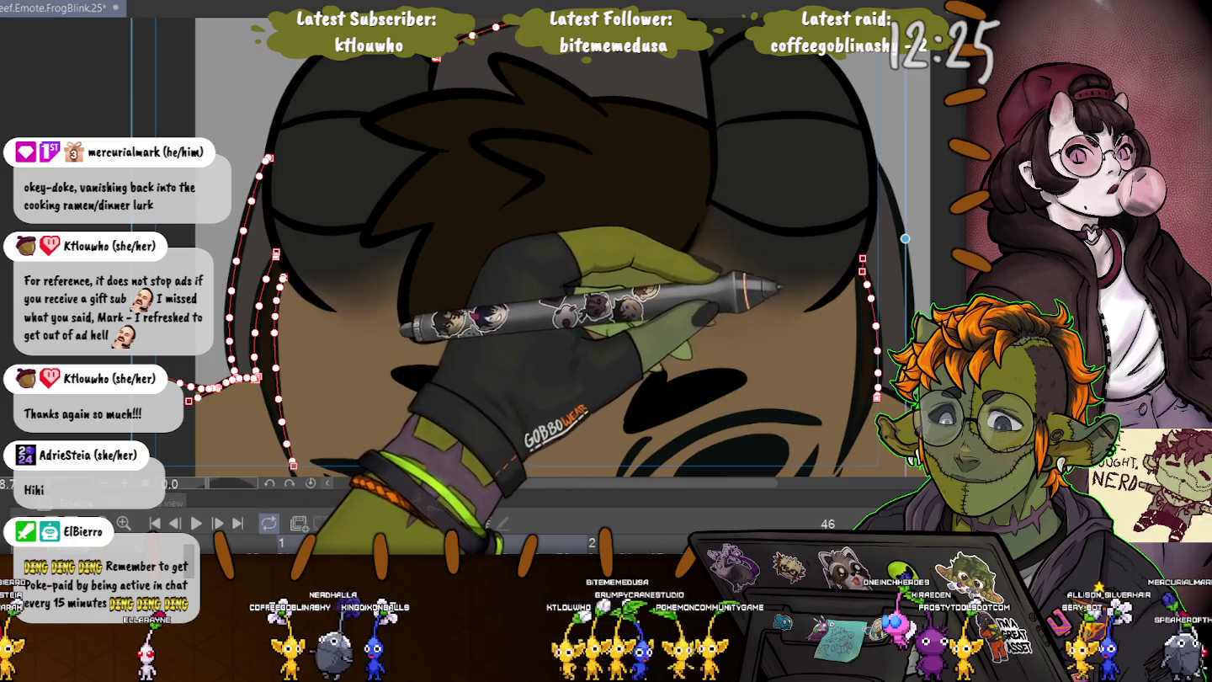
shift+click(872, 353)
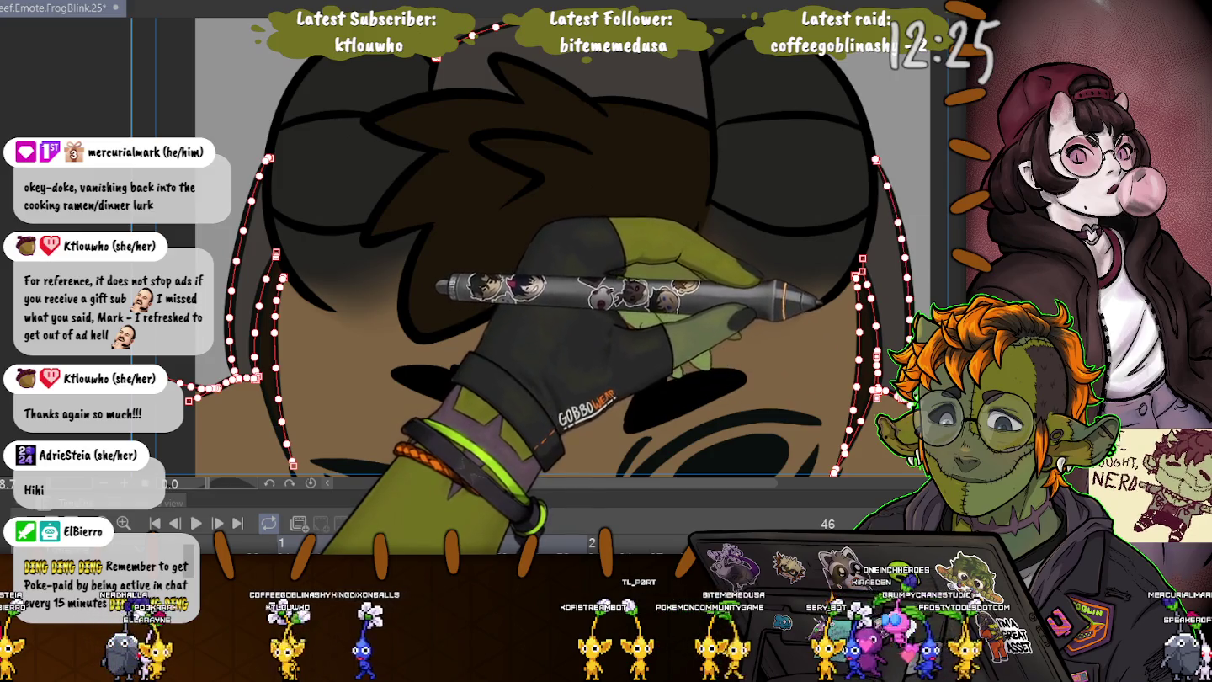
shift+click(895, 390)
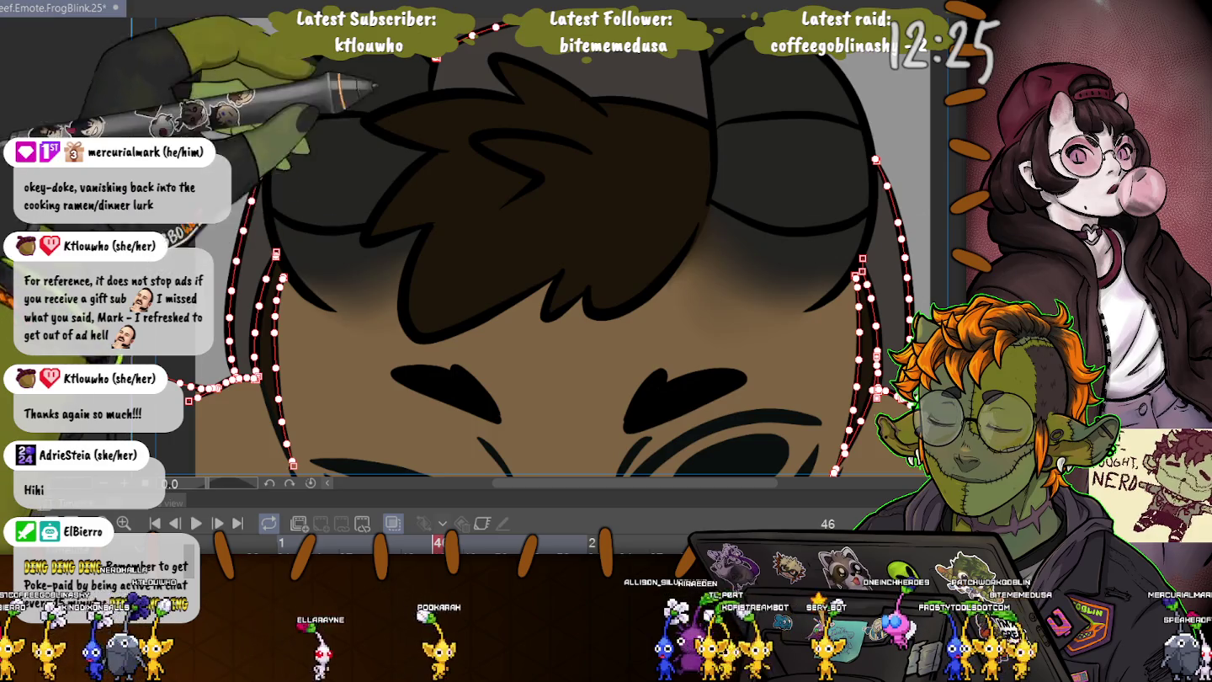
key(ctrl+minus)
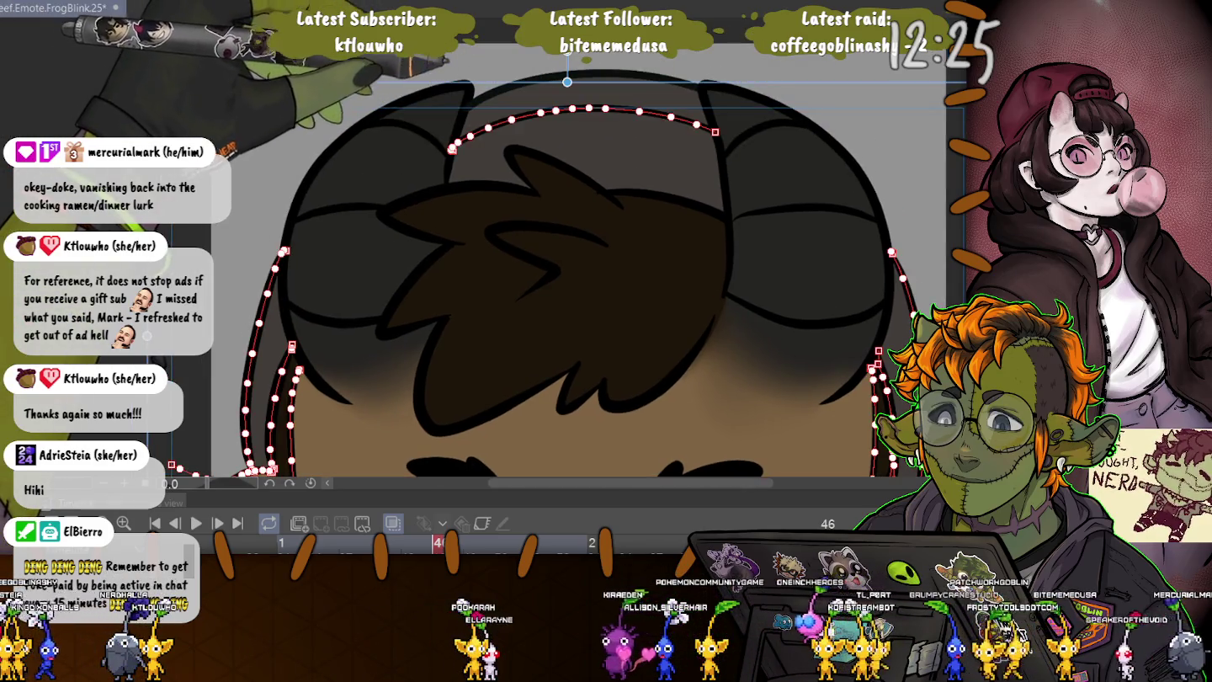
click(581, 76)
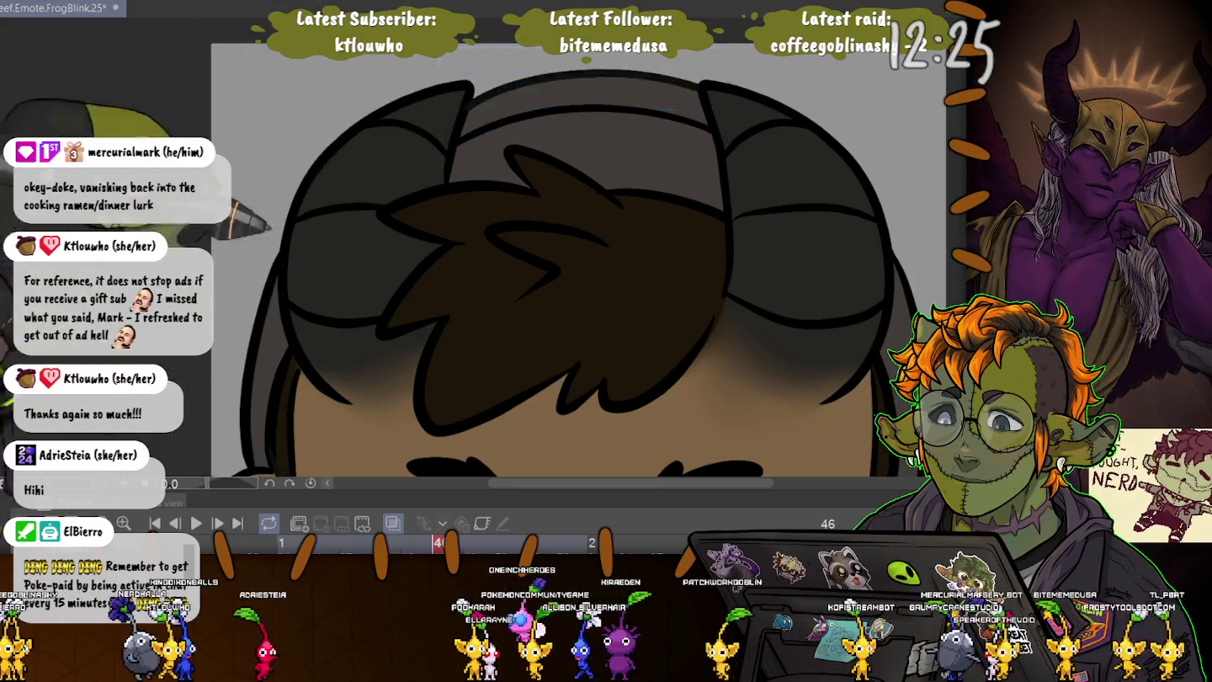
key(ctrl+plus)
scroll(606, 244, down, 3)
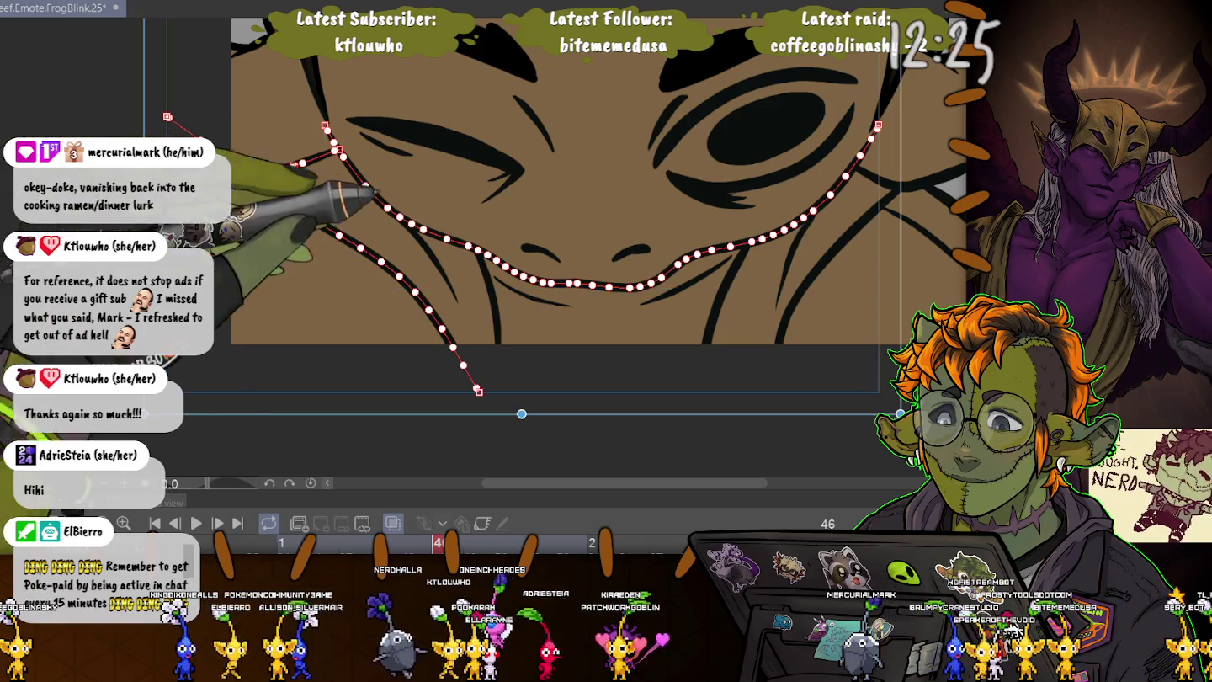
- Select the left cheek, right face and mouth/jaw vector strands, then release the selection
drag(338, 188, 244, 172)
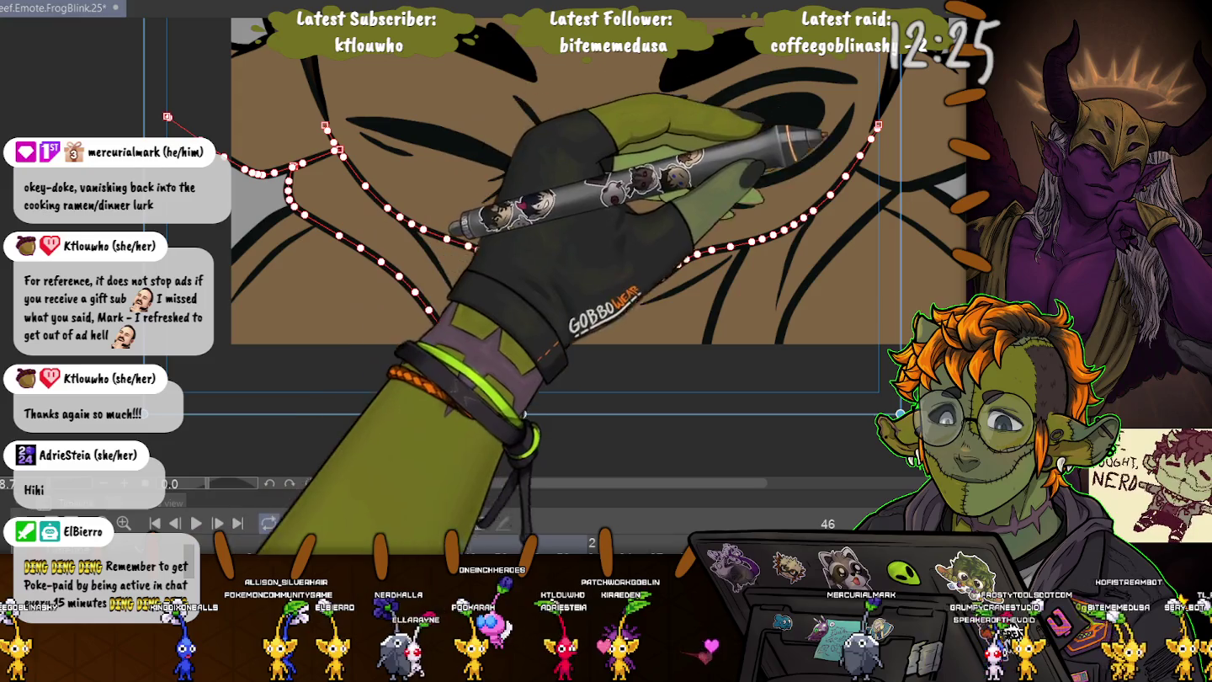
drag(852, 163, 951, 253)
drag(749, 244, 703, 408)
drag(813, 214, 770, 412)
mouse_move(749, 244)
mouse_down()
mouse_move(547, 282)
mouse_move(484, 269)
mouse_up()
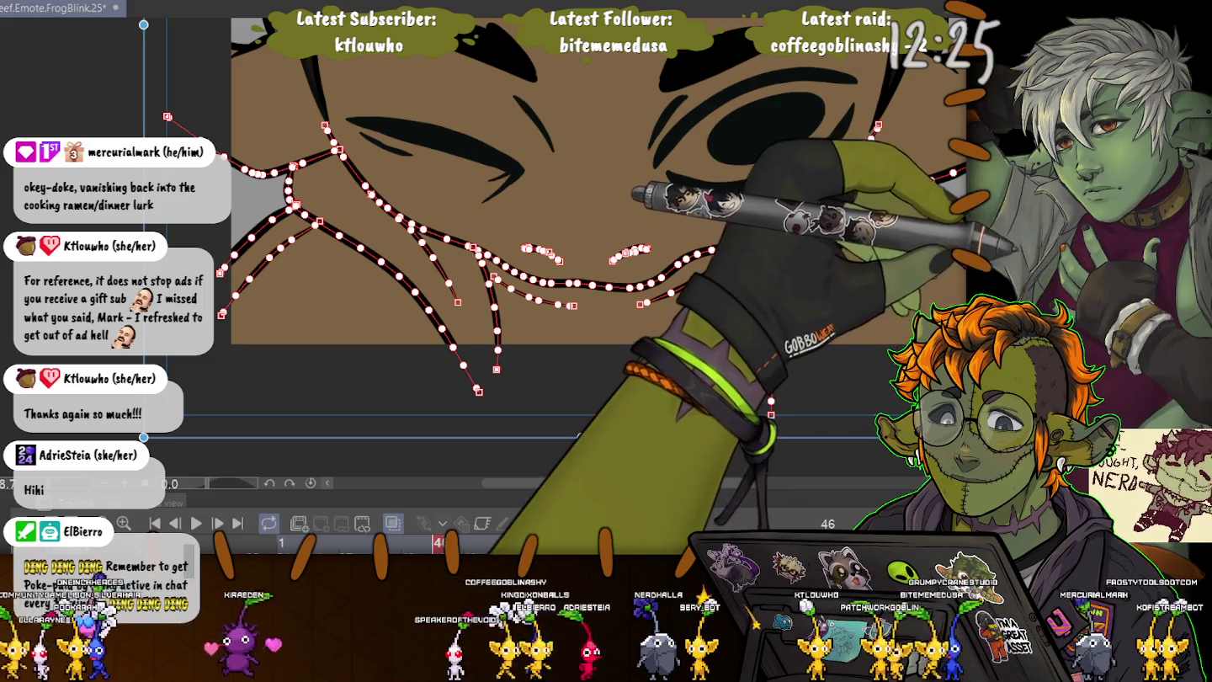
key(p)
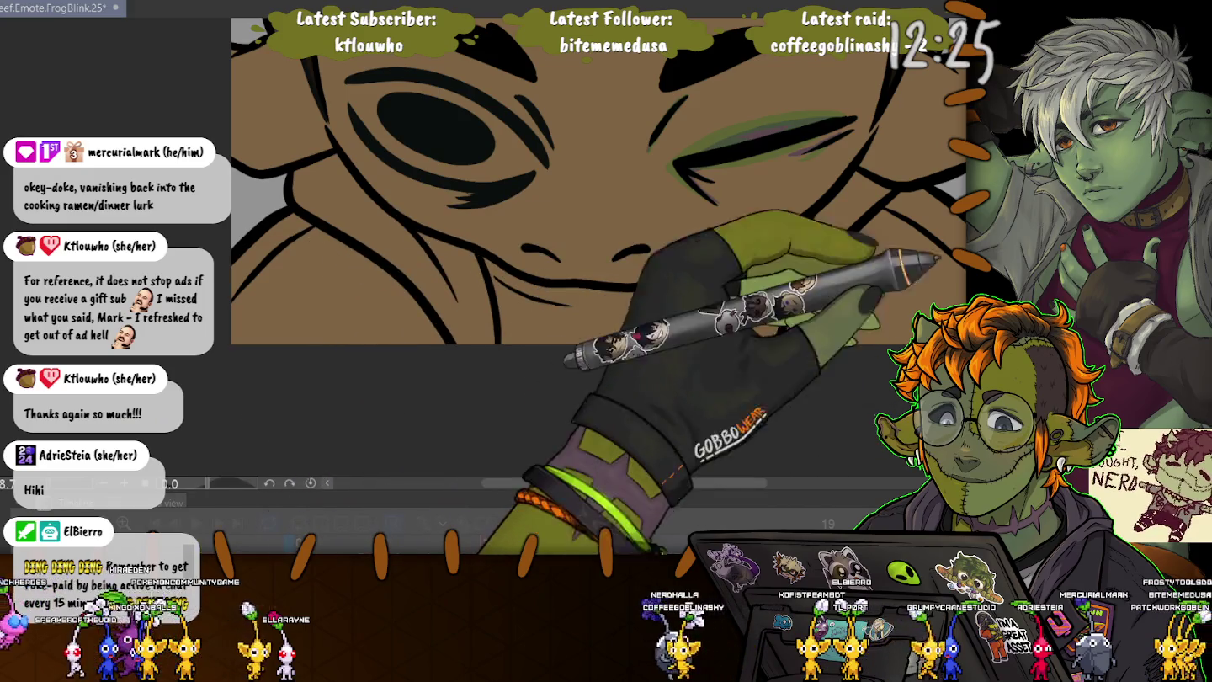
- Step back through frames 16, 13, 10, 7 and 4 to frame 1, checking the eyeshadow
key(Left)
key(Left)
key(Left)
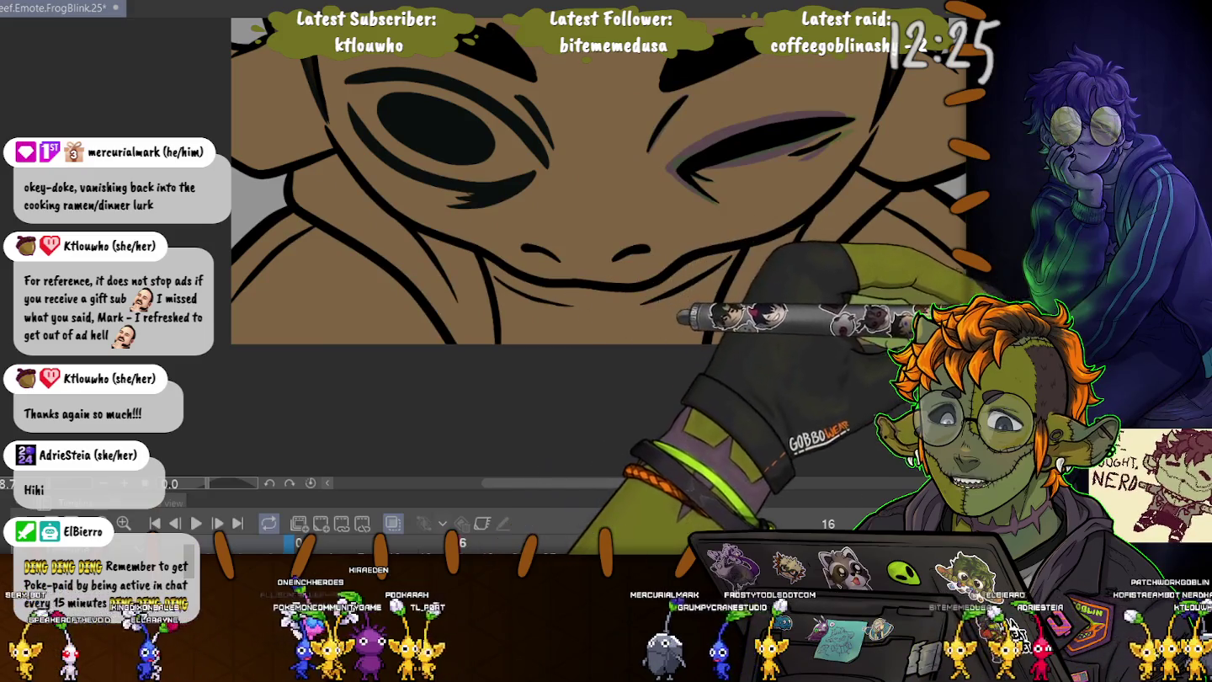
key(Left)
key(Left)
key(Left)
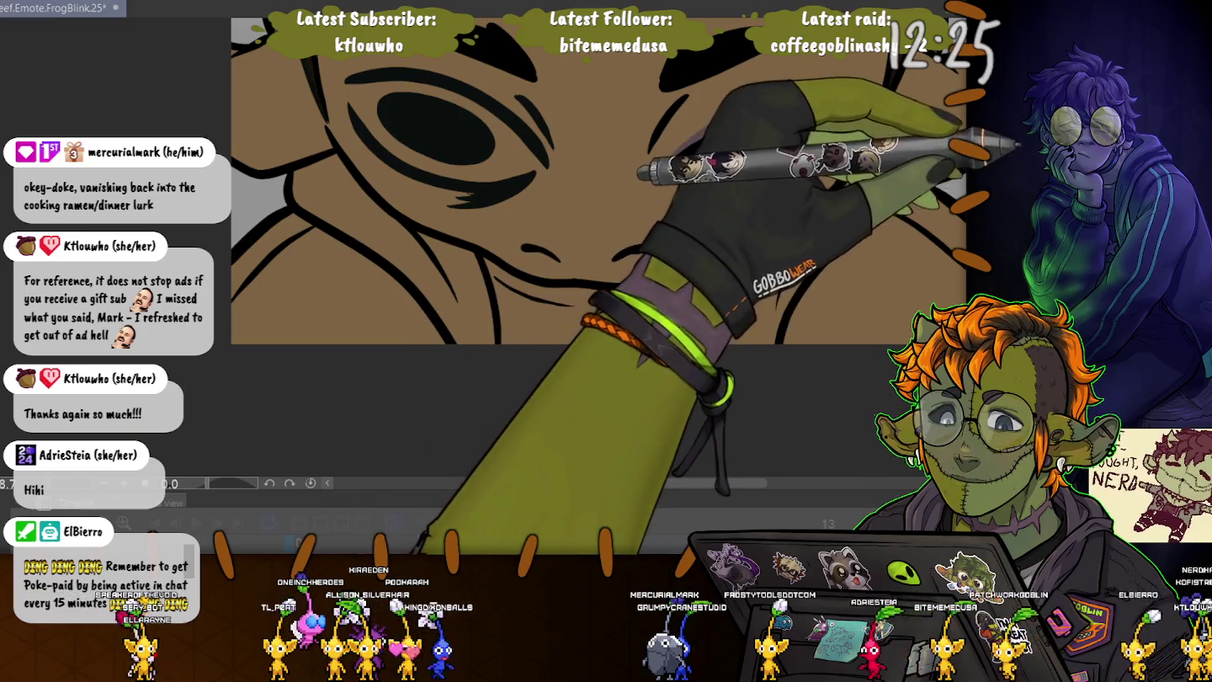
key(Left)
key(Left)
key(Left)
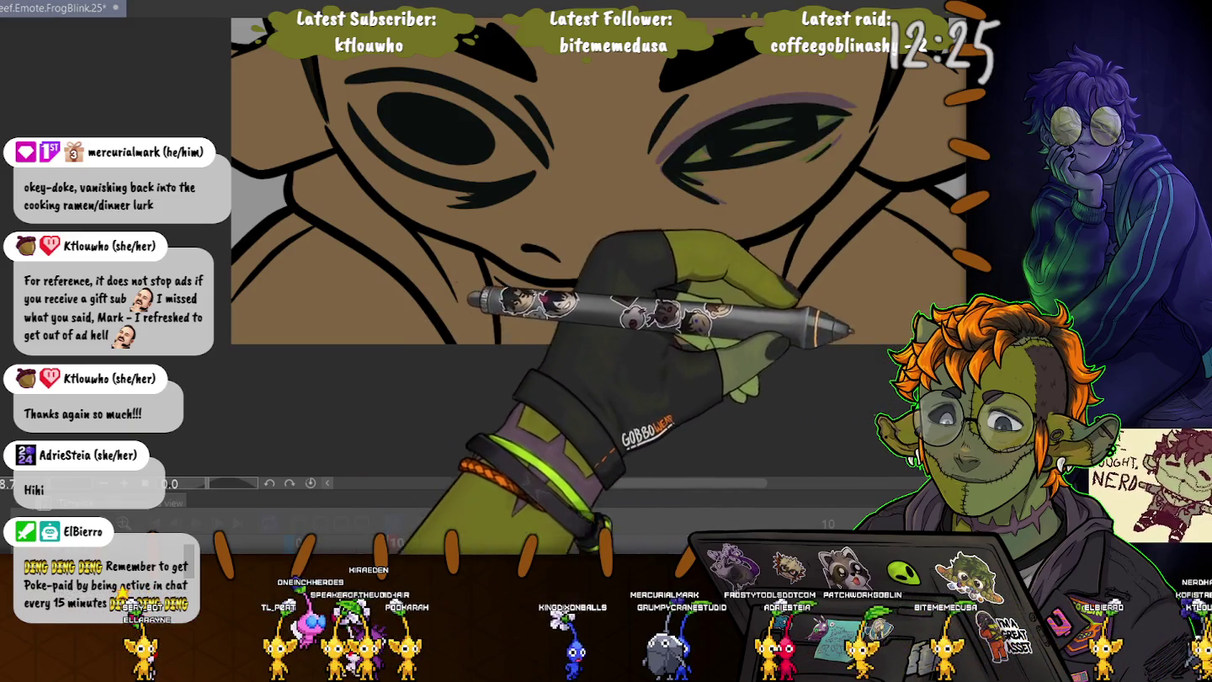
key(Left)
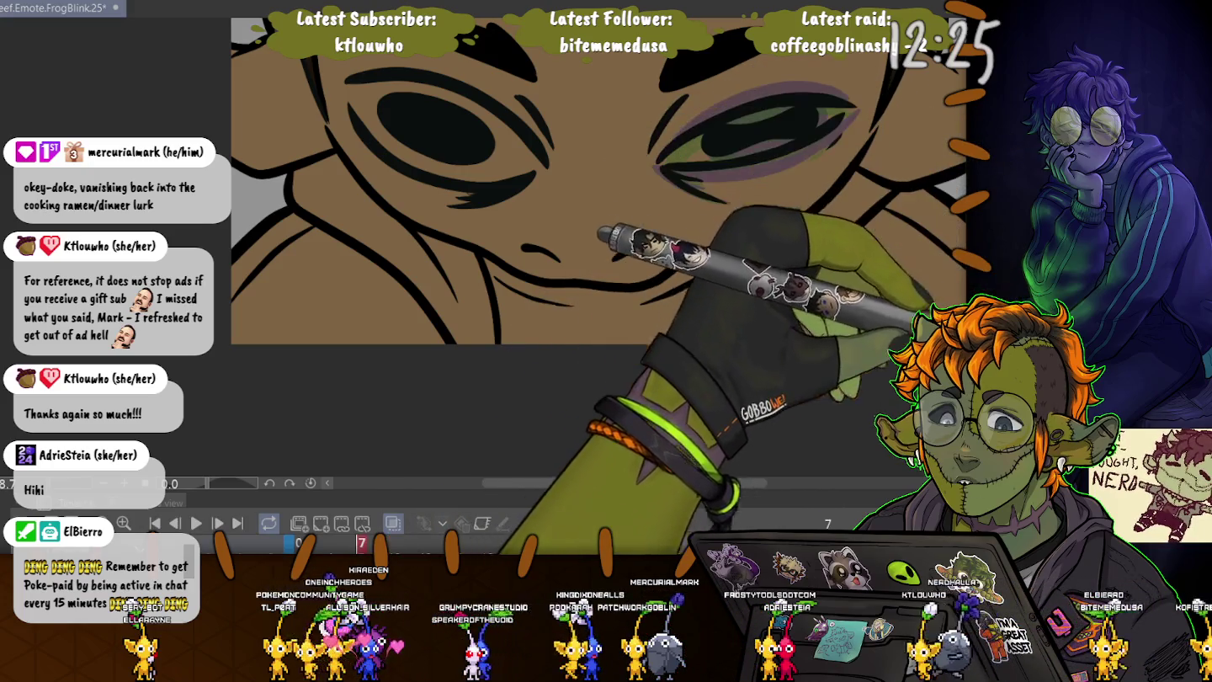
key(Left)
key(Left)
key(Left)
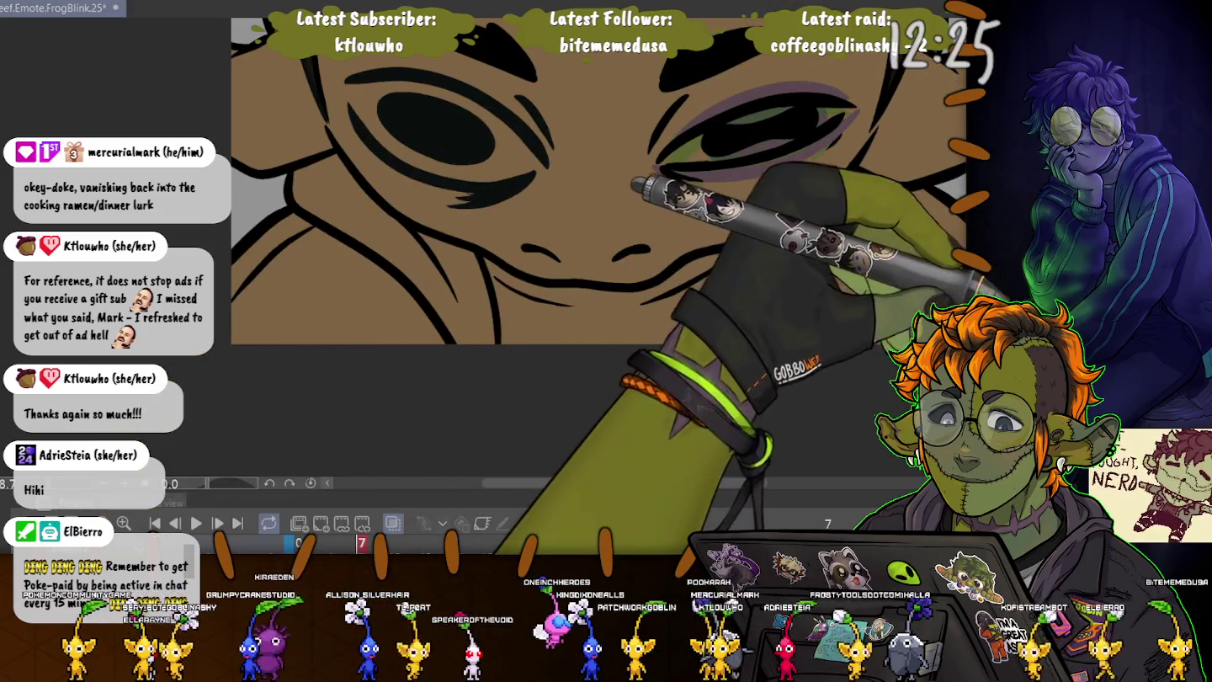
key(Left)
key(Left)
key(Left)
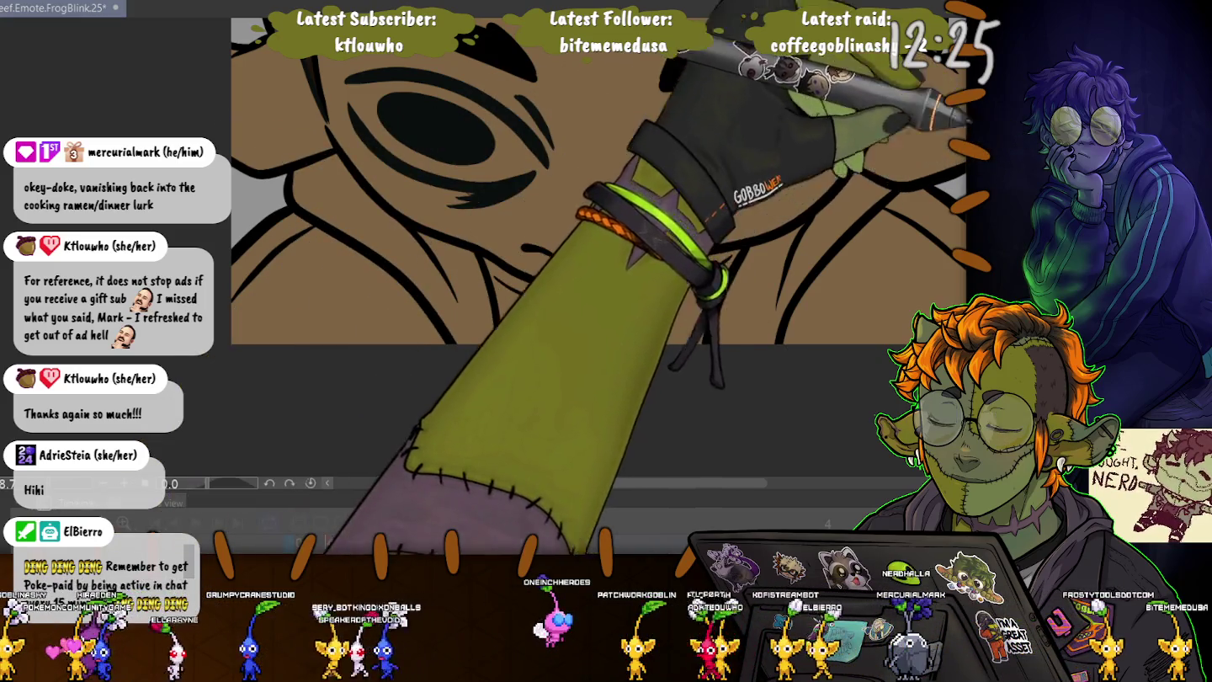
key(Left)
key(Left)
key(Left)
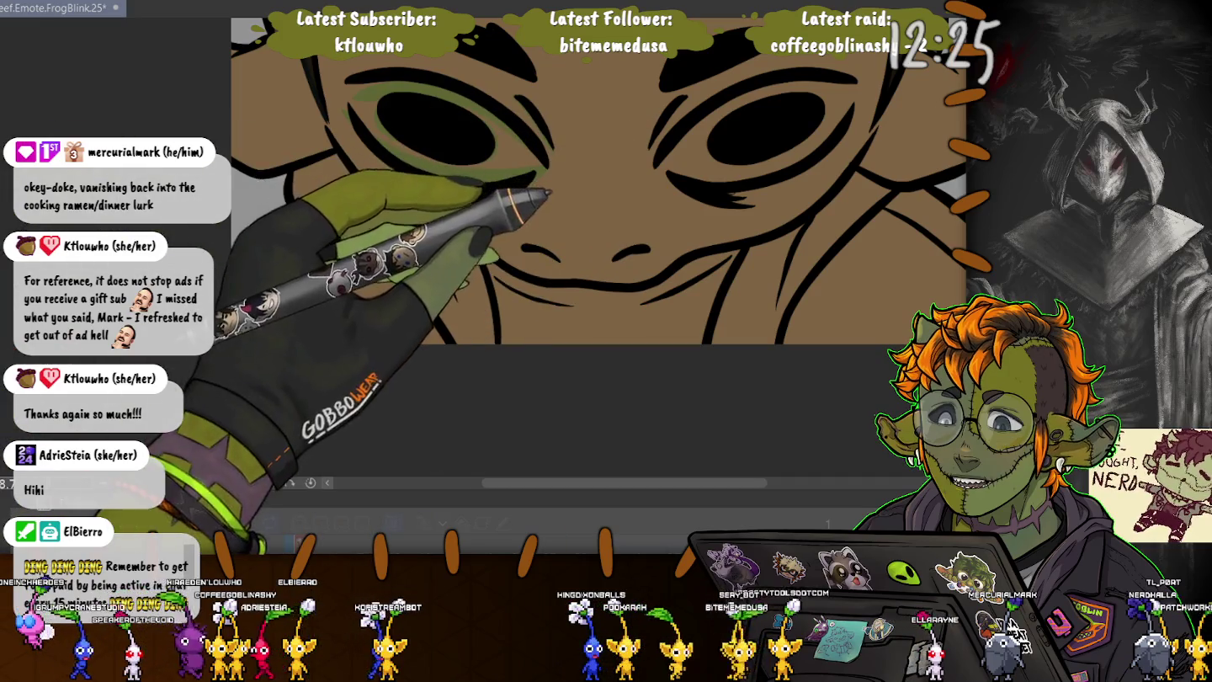
- Save the file and play the blink animation
key(ctrl+s)
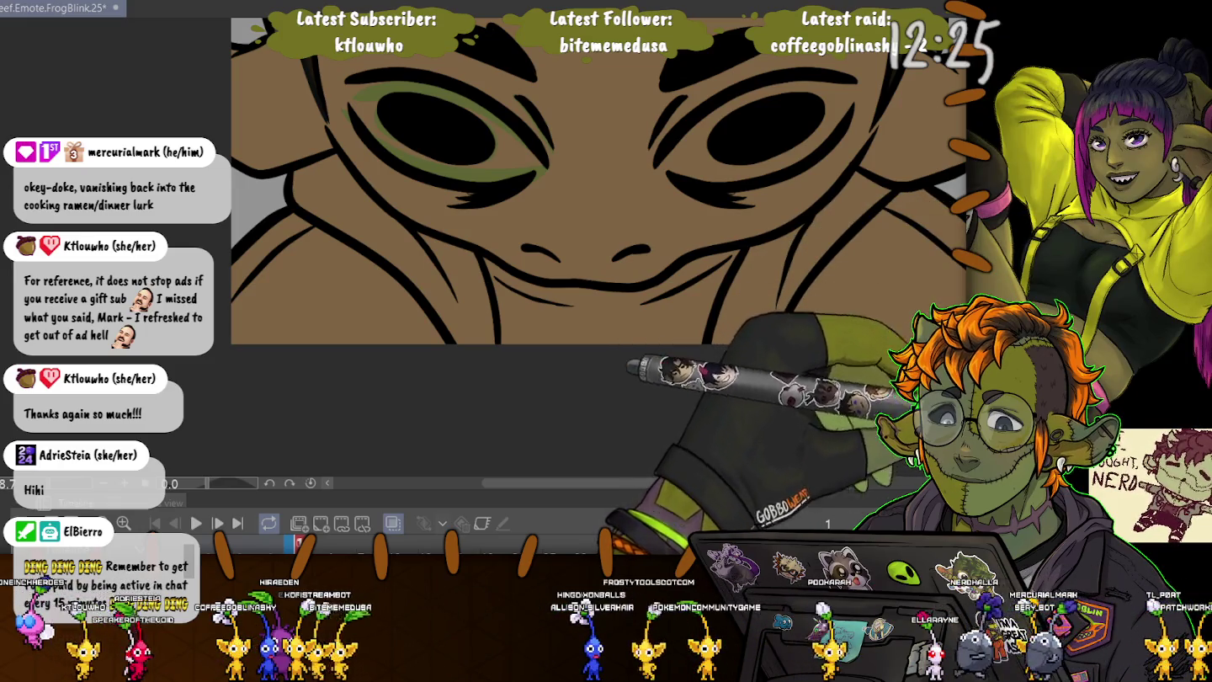
key(space)
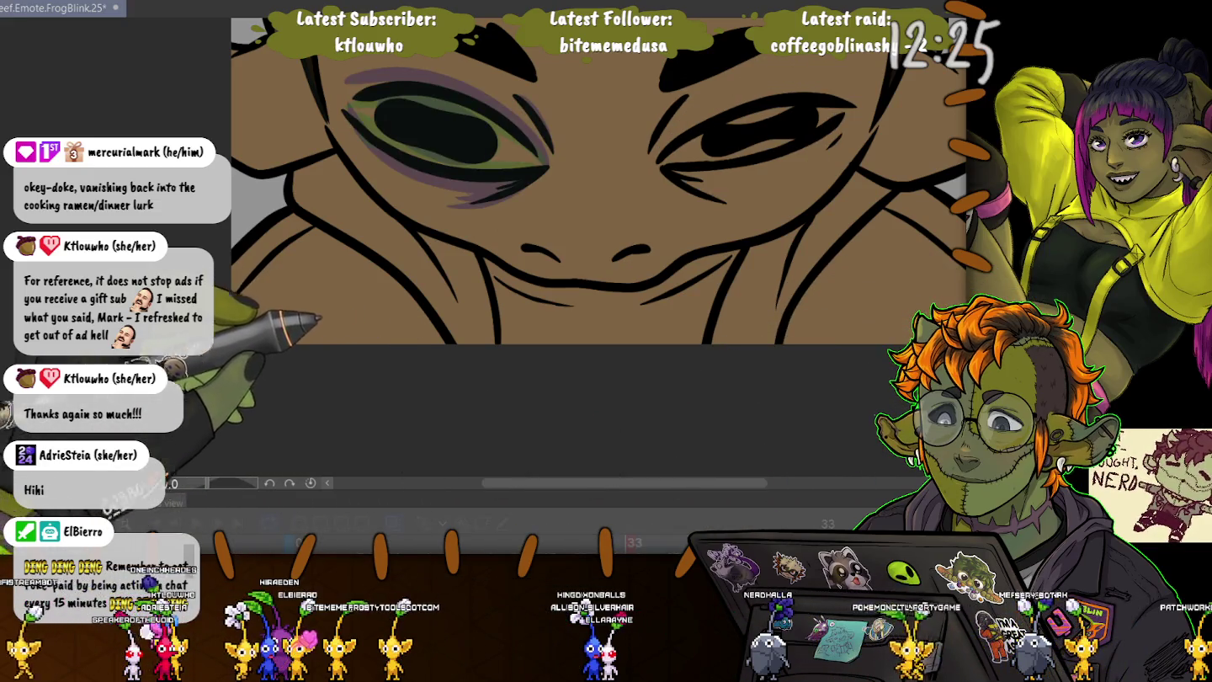
key(space)
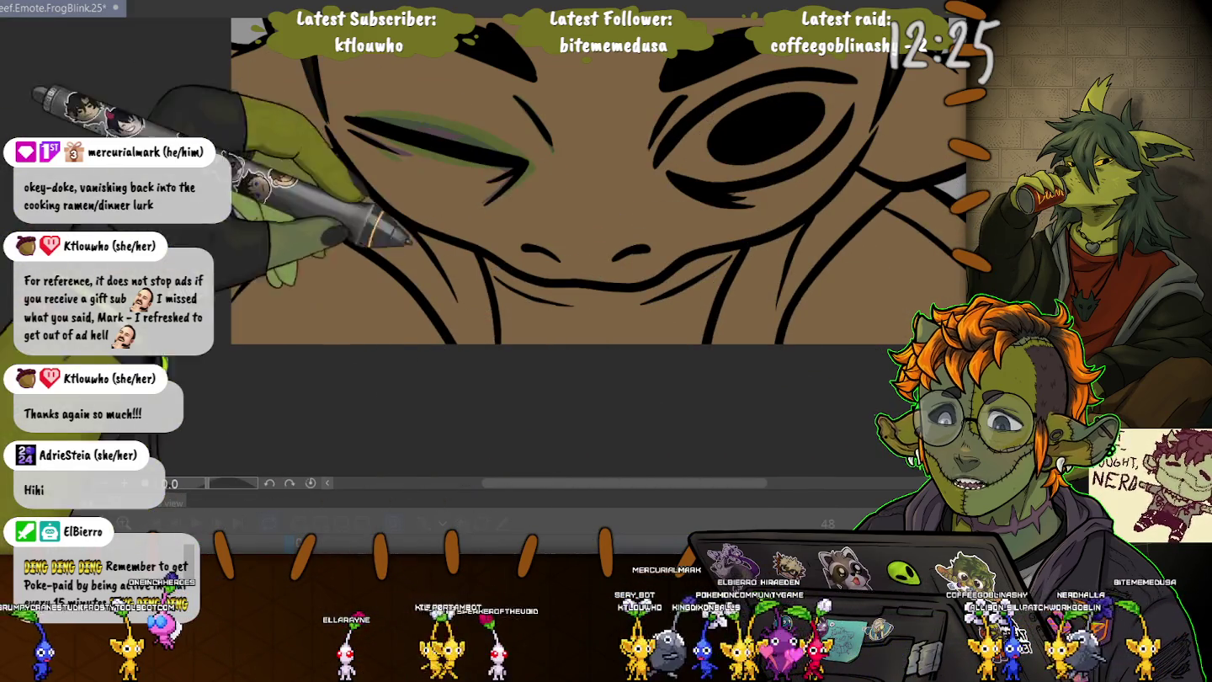
- Undo the green strokes around the closed left eye and shrink the brush
key(ctrl+minus)
key(ctrl+minus)
key(ctrl+minus)
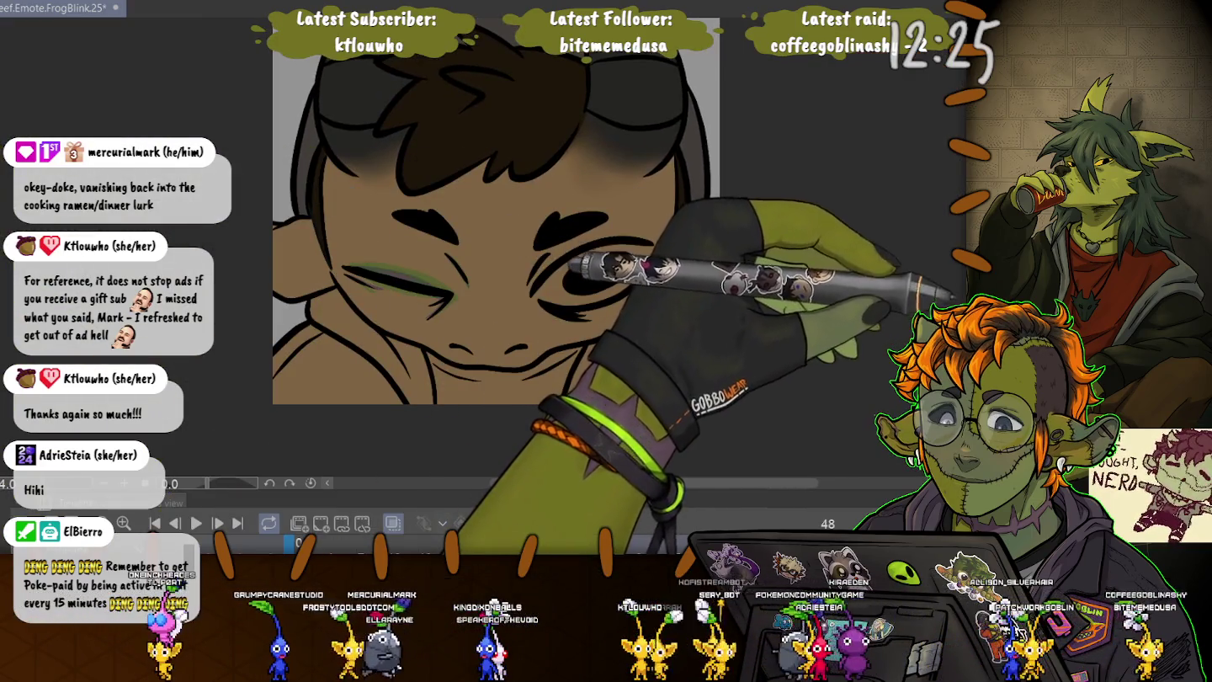
key(ctrl+z)
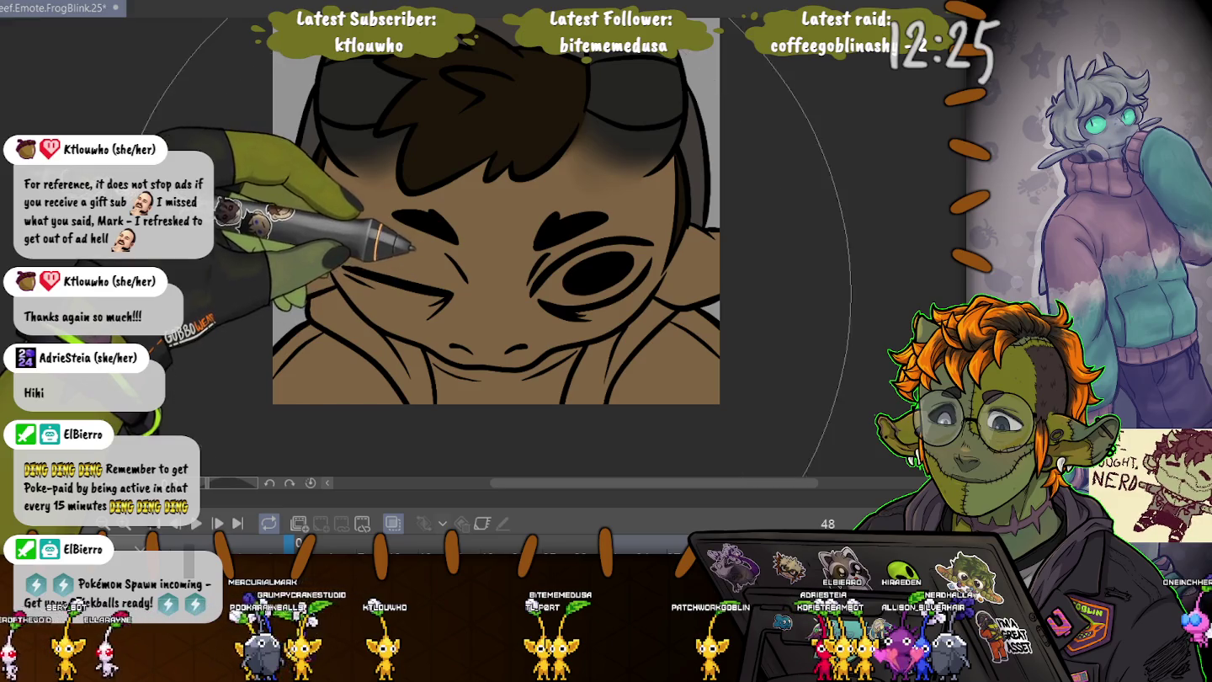
key(bracketleft)
key(bracketleft)
key(bracketleft)
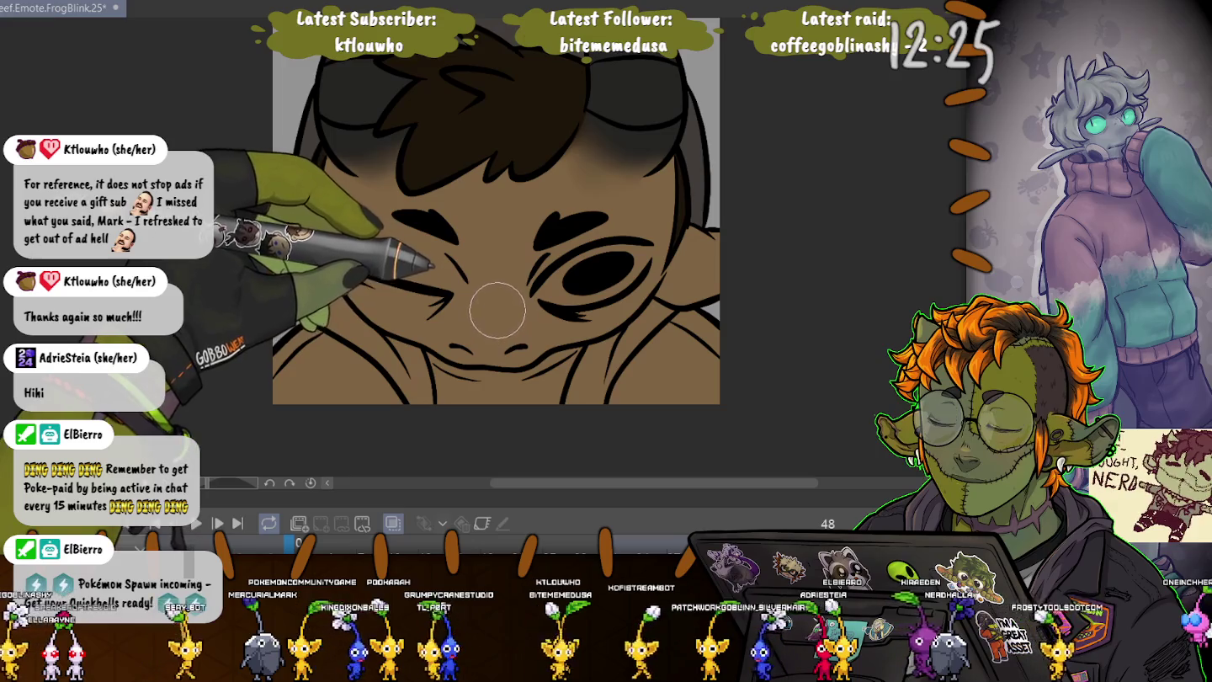
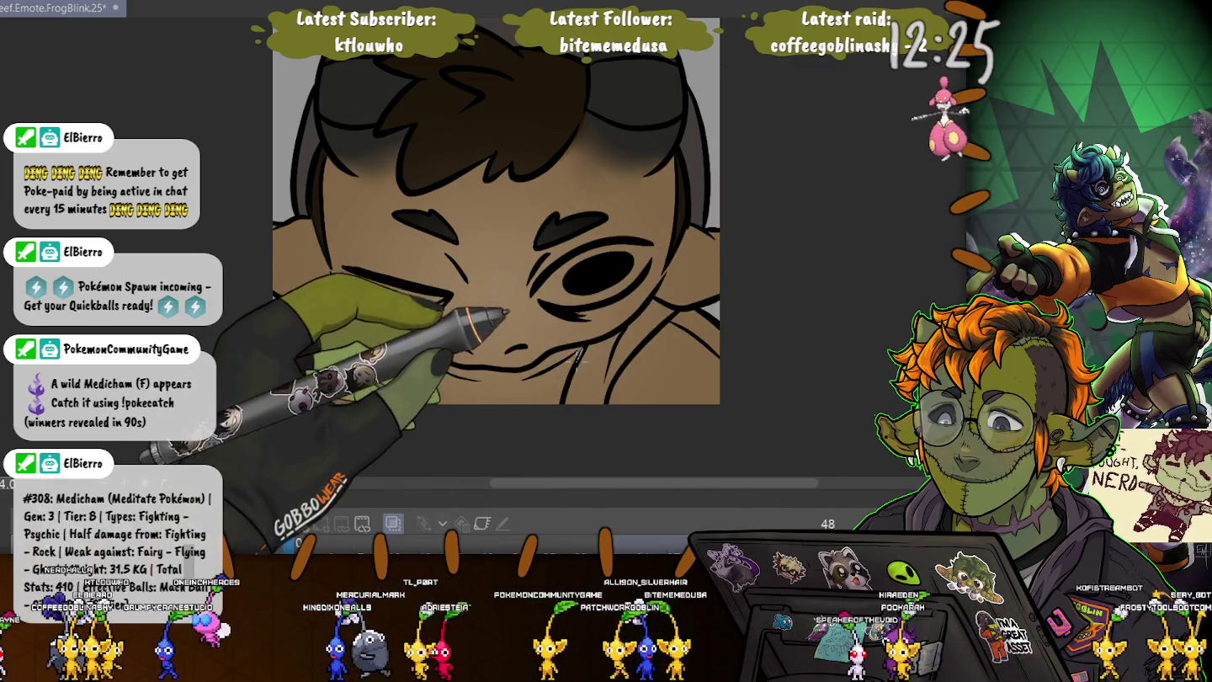
- Fill the area below the winking character's chin with dark grey
drag(553, 413, 437, 423)
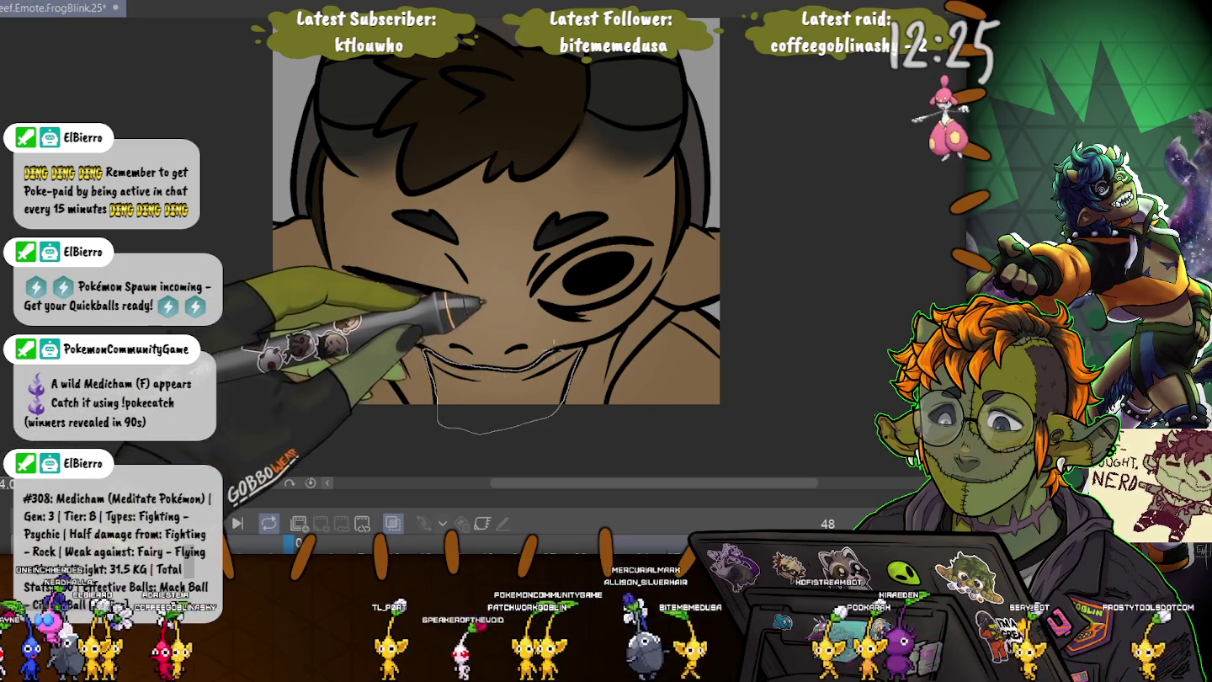
drag(553, 346, 556, 346)
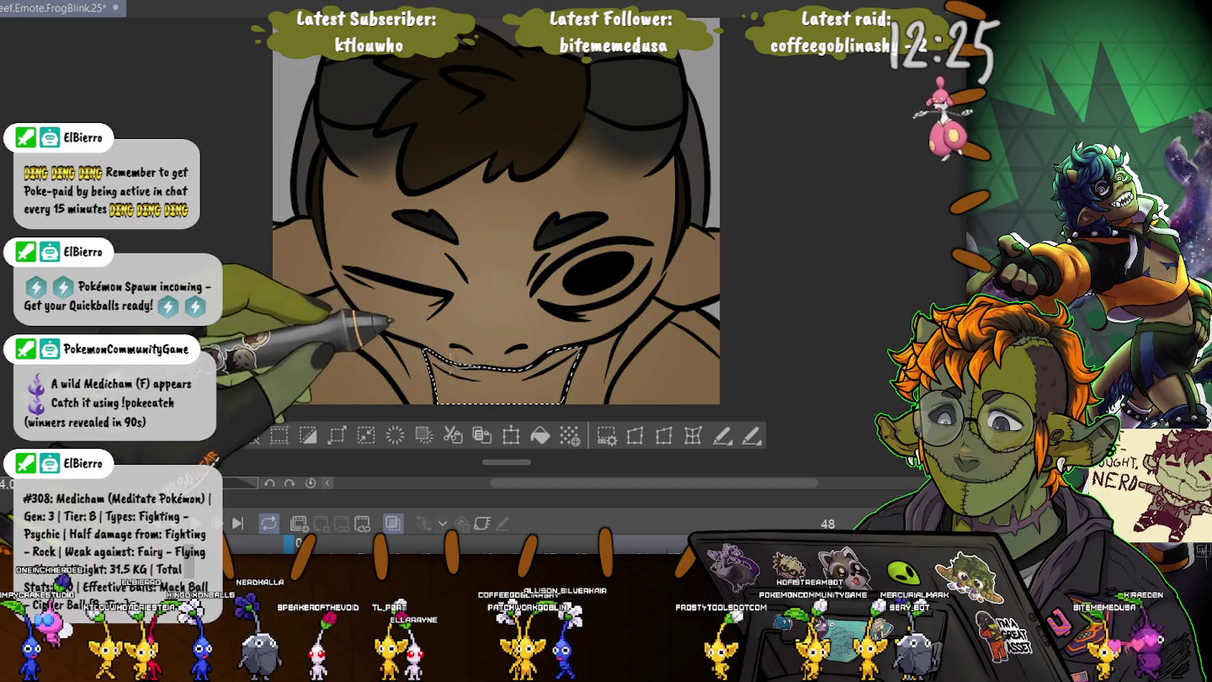
click(539, 435)
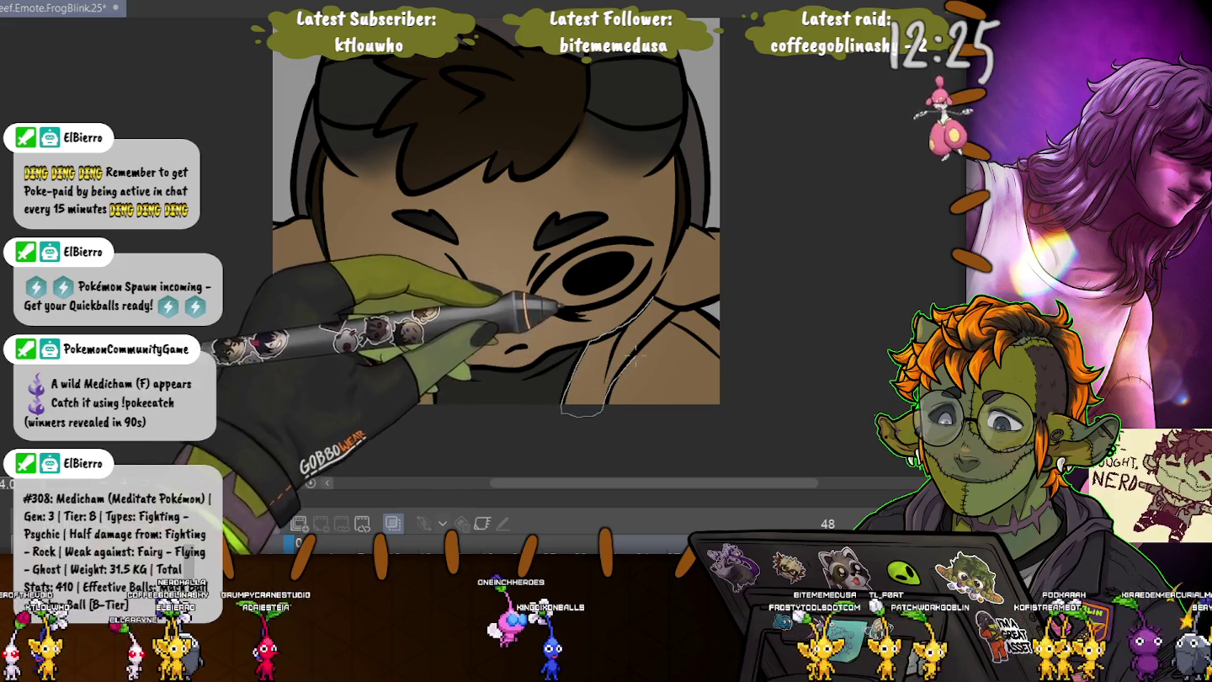
- Shade the shirt collar area dark grey and deselect
drag(672, 305, 679, 298)
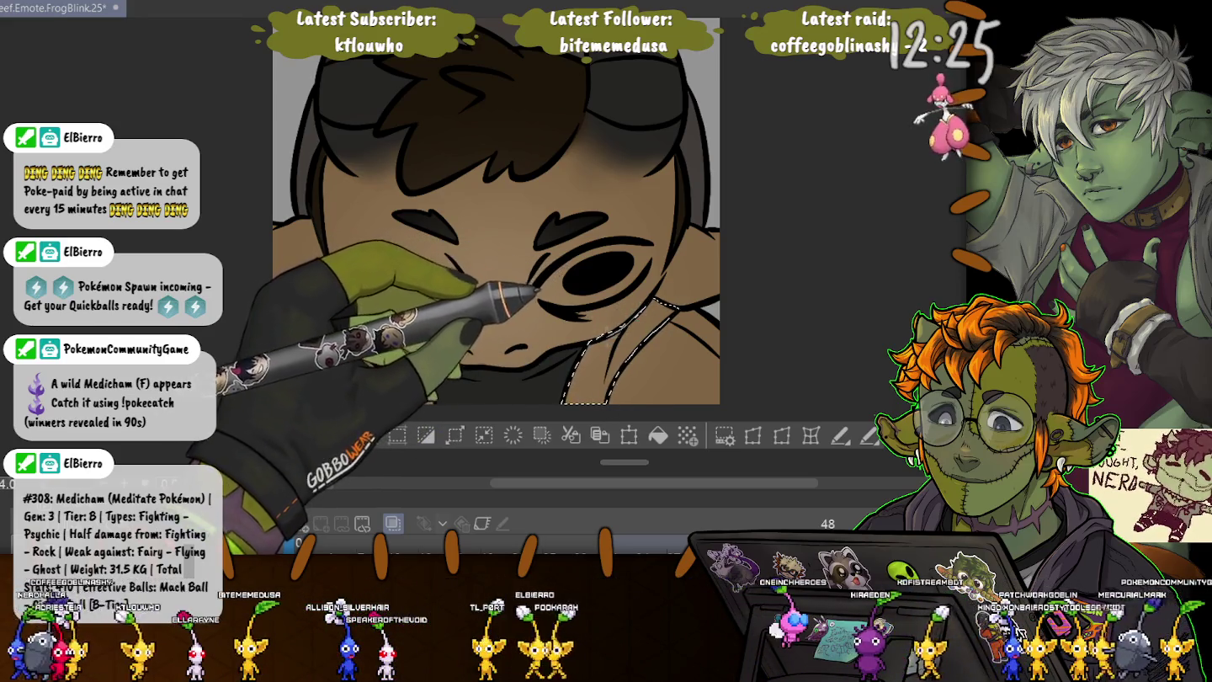
drag(445, 291, 341, 288)
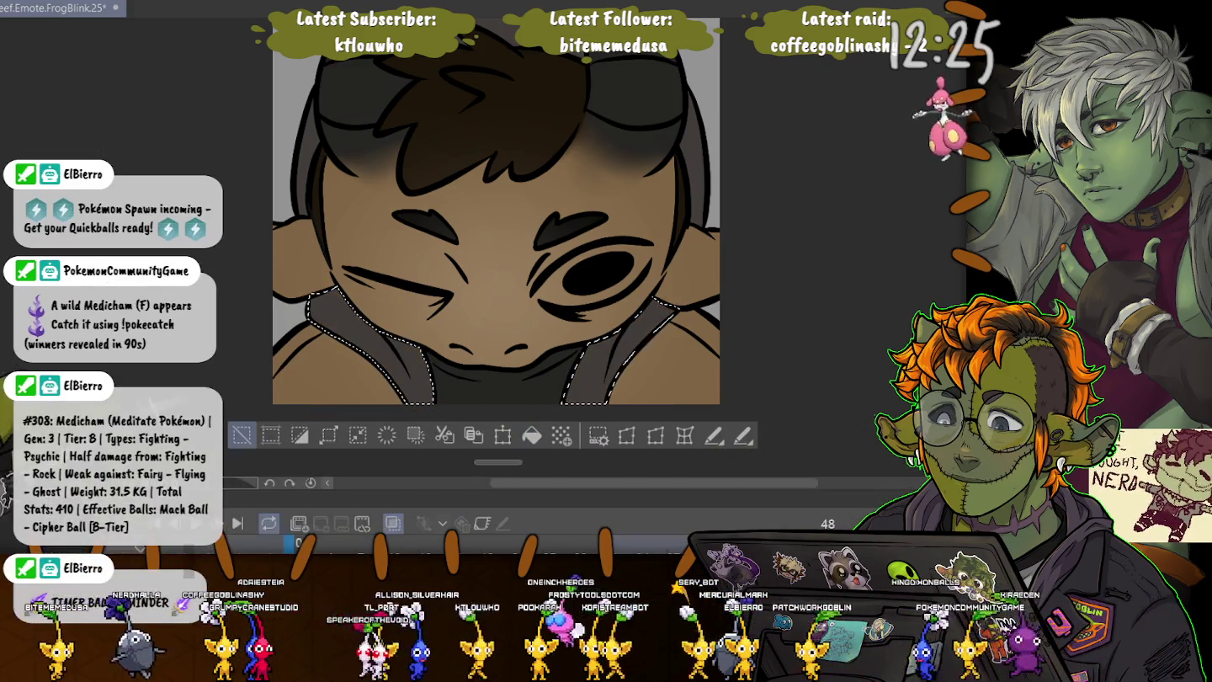
key(ctrl+d)
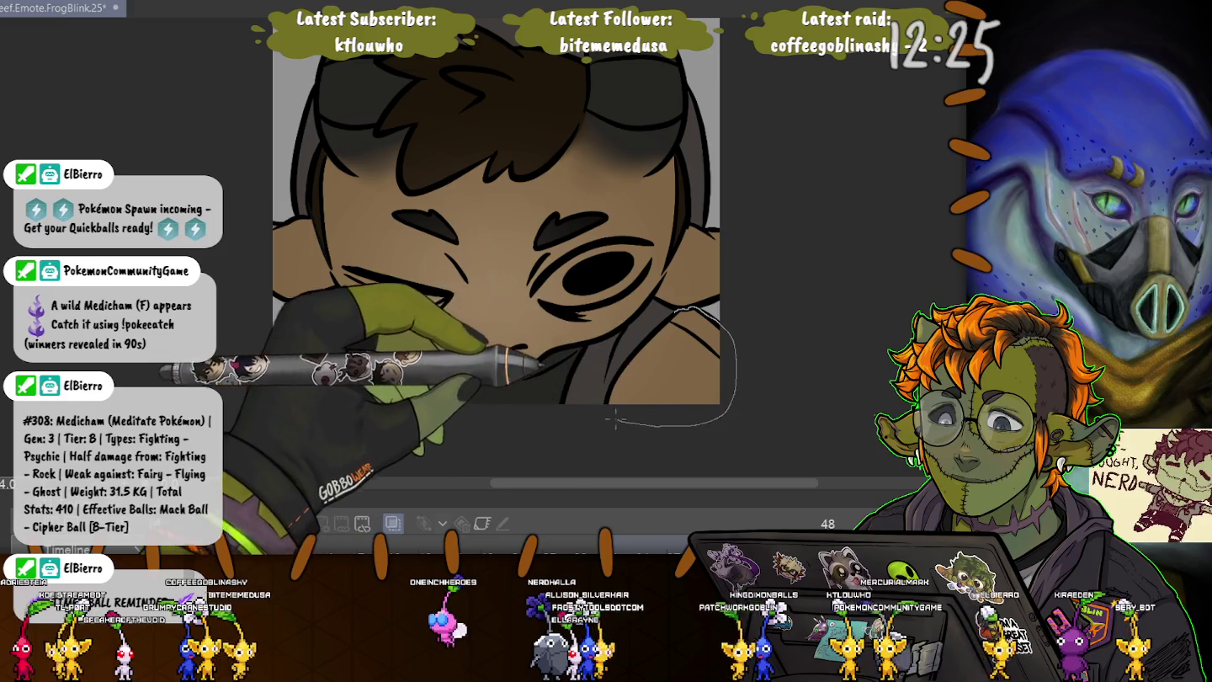
- Fill both shoulders with the brown skin tone
drag(631, 360, 656, 332)
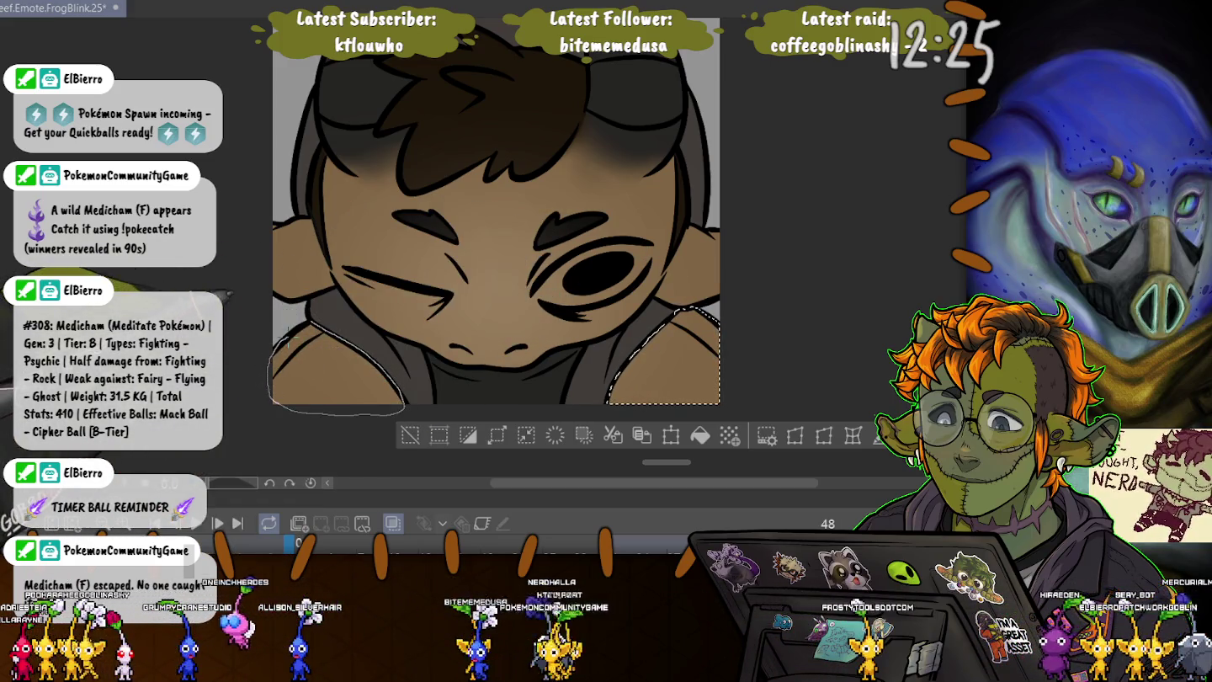
drag(278, 396, 403, 412)
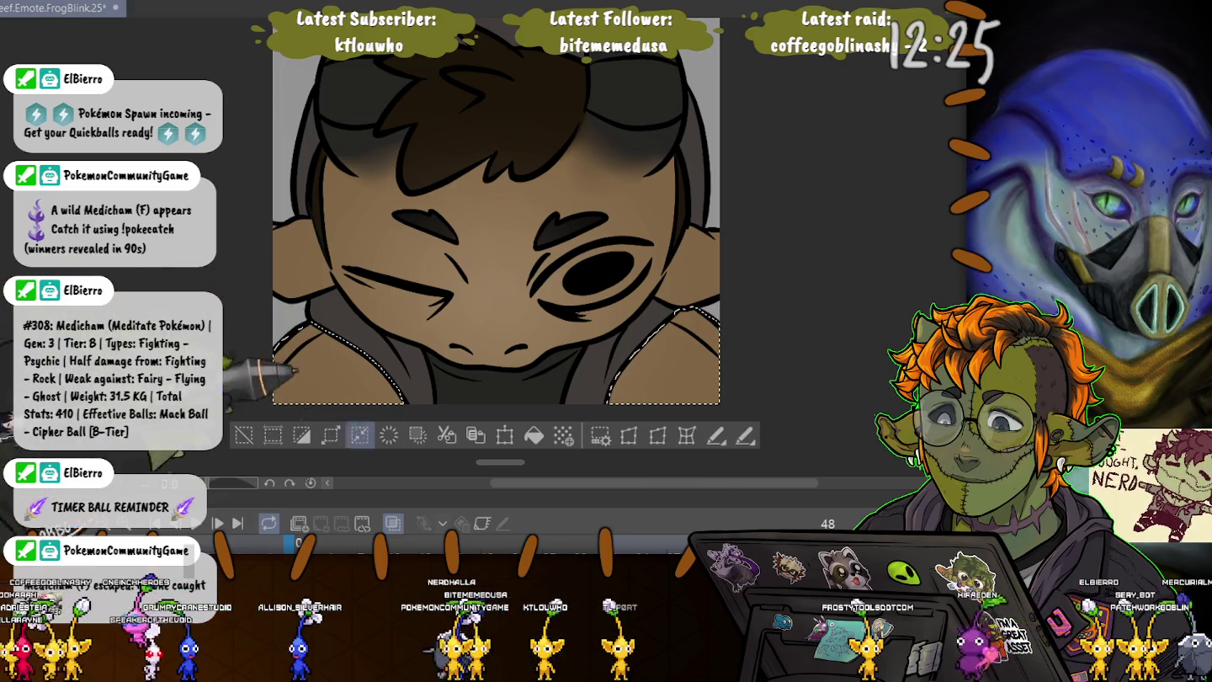
click(535, 436)
click(243, 435)
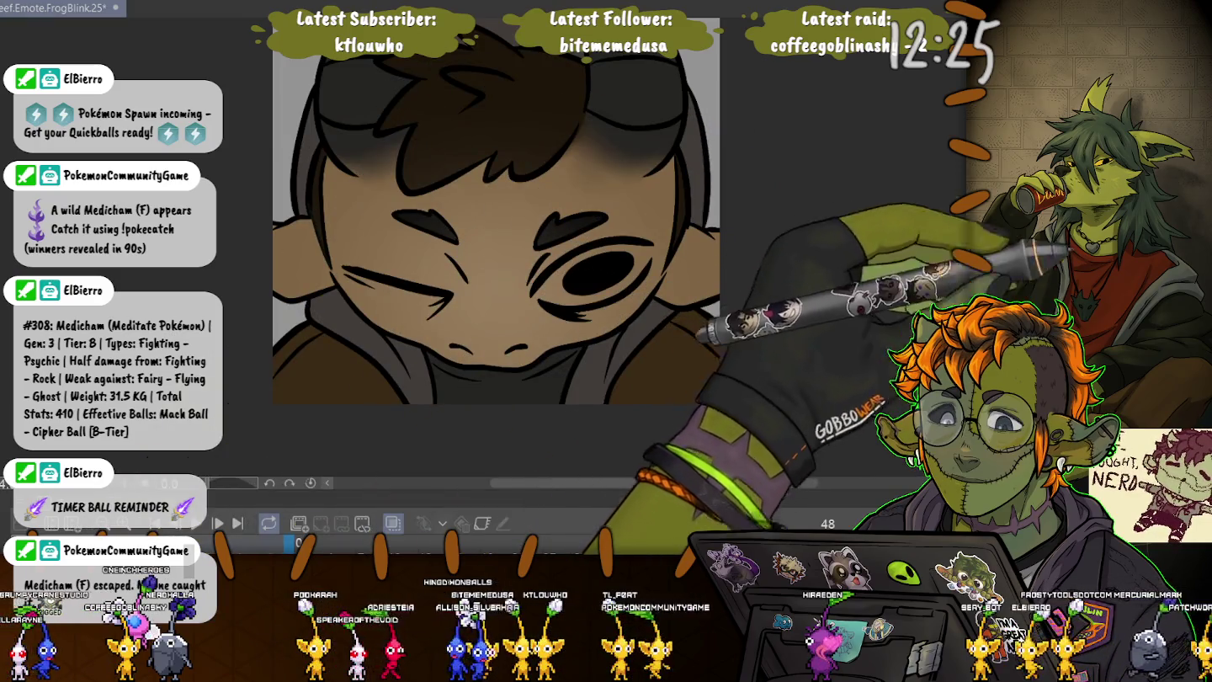
- Select both ears with the lasso, then clear the selection
drag(702, 227, 661, 300)
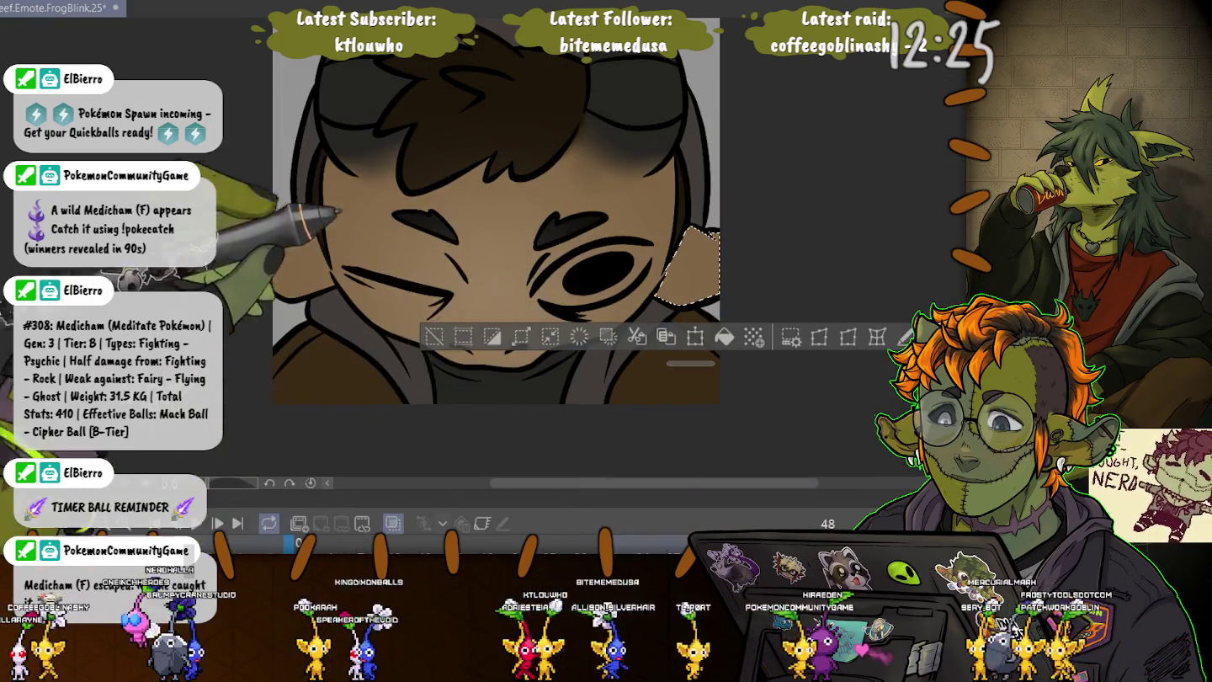
drag(283, 227, 329, 290)
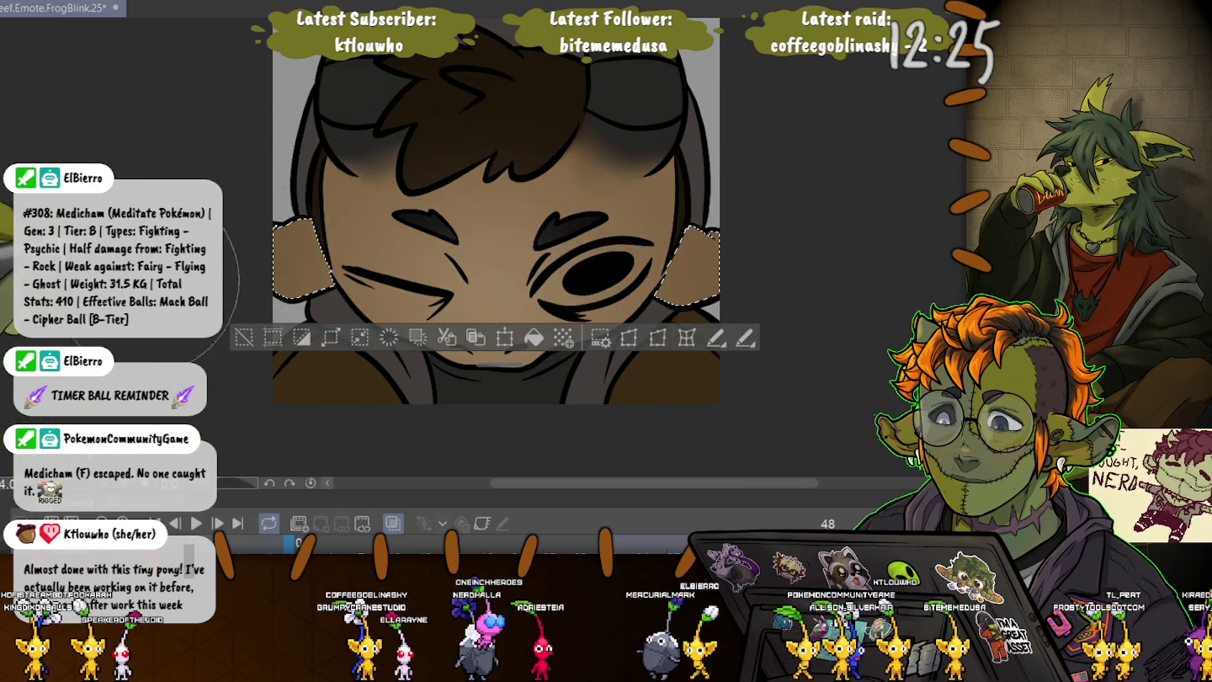
key(ctrl+d)
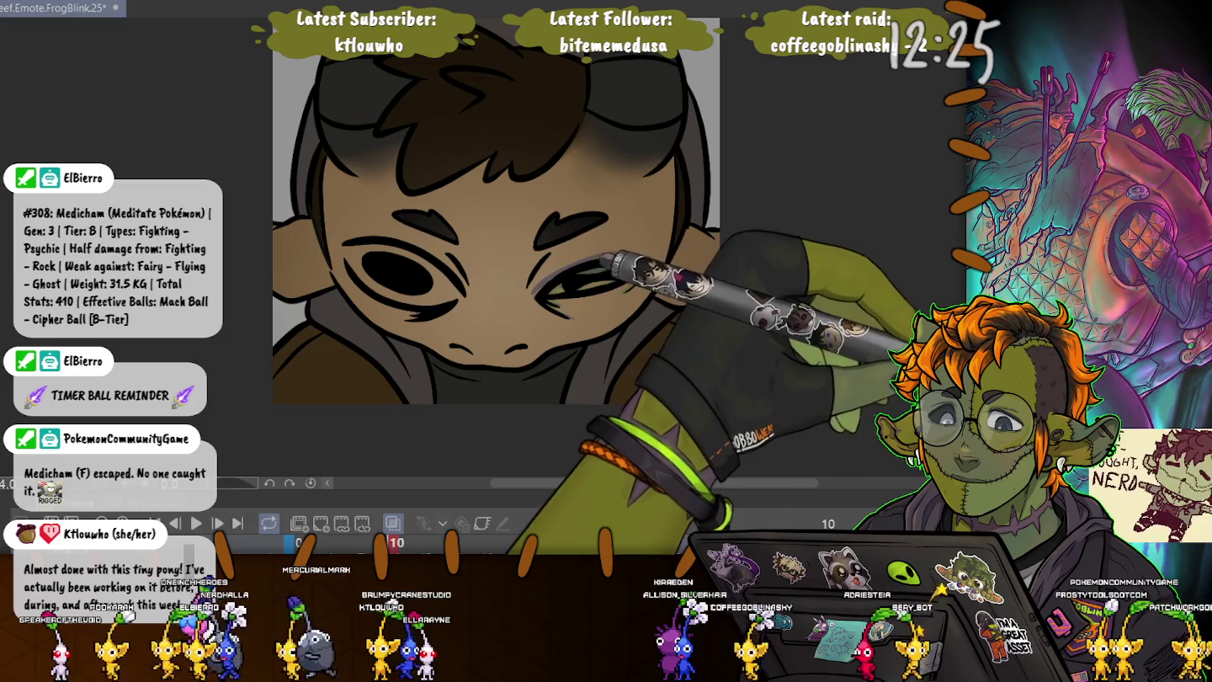
- On frame 4, zoom in and fill the right-hand eye's white with cream
key(Left)
key(Left)
key(Left)
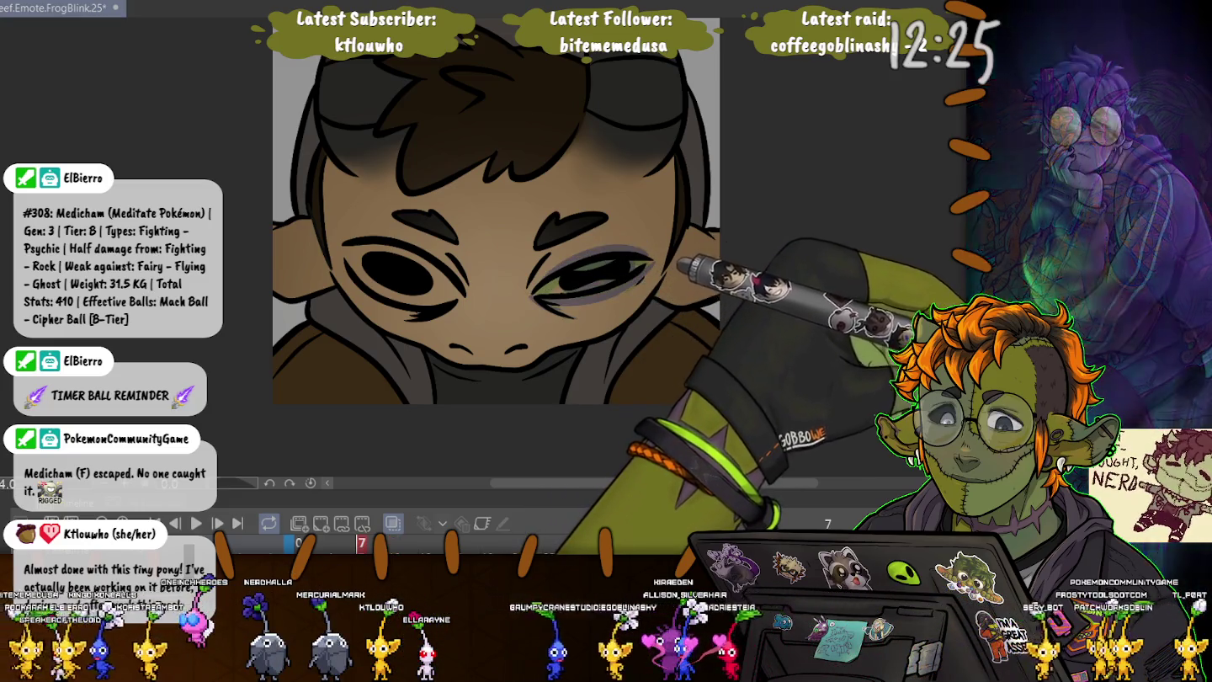
key(Left)
key(Left)
key(Left)
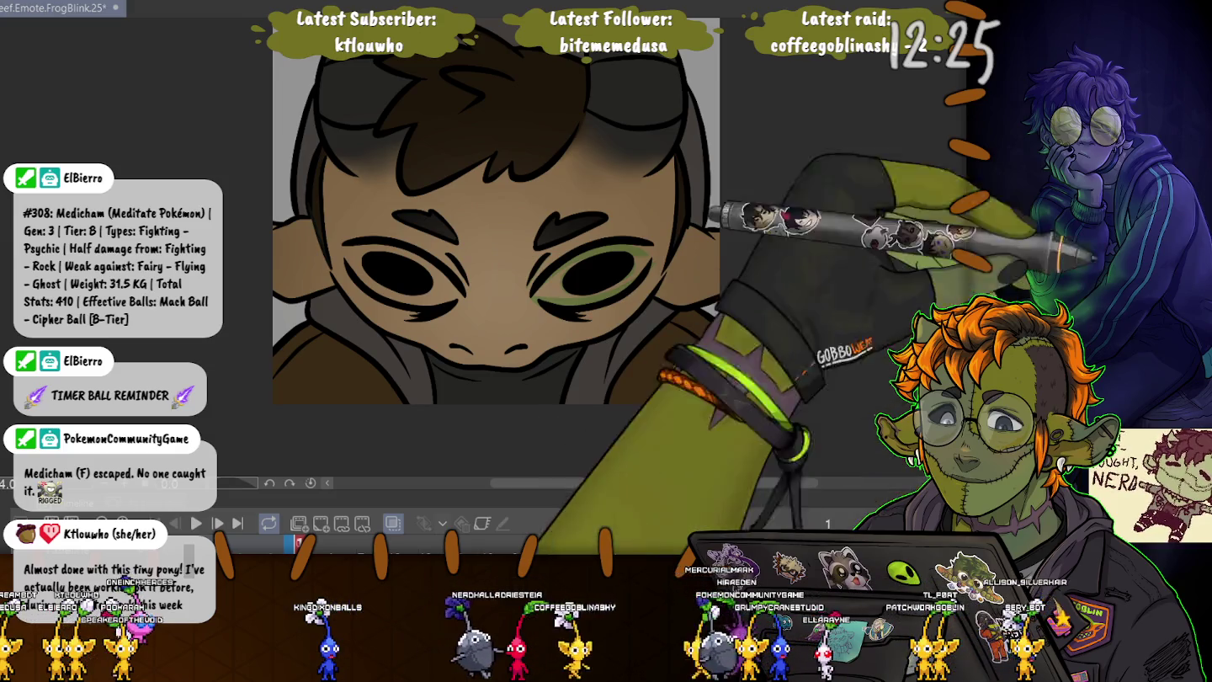
key(ctrl+plus)
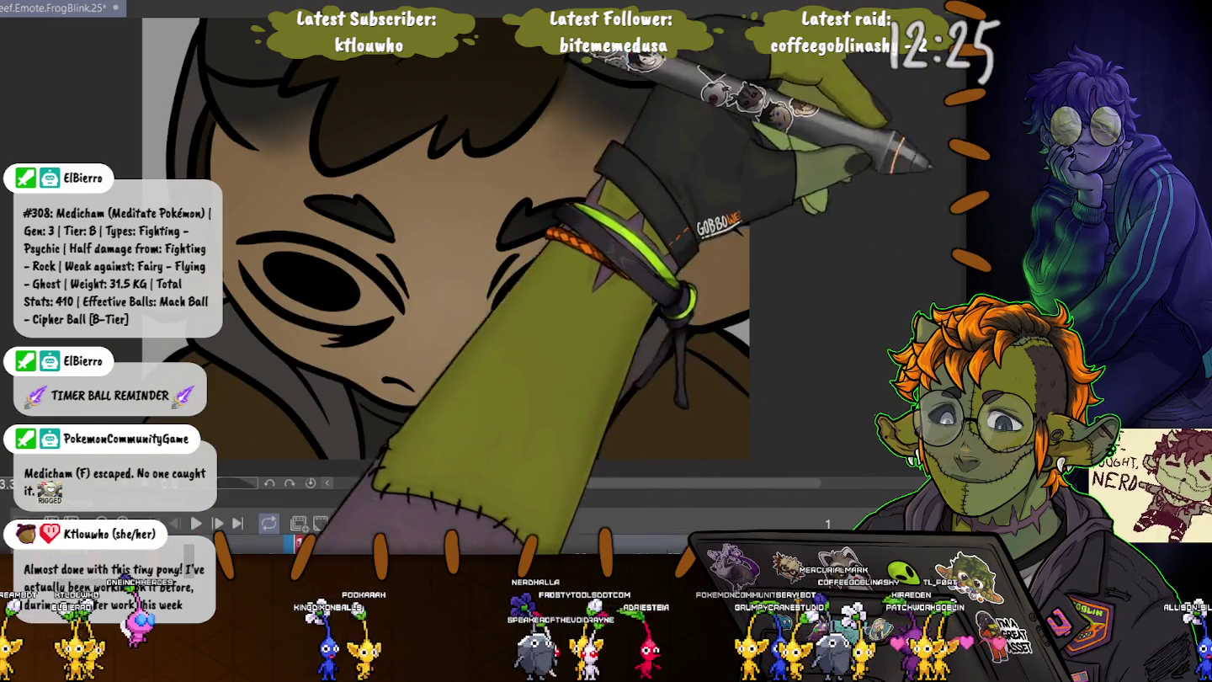
mouse_move(648, 239)
mouse_down()
mouse_move(602, 321)
mouse_move(567, 247)
mouse_up()
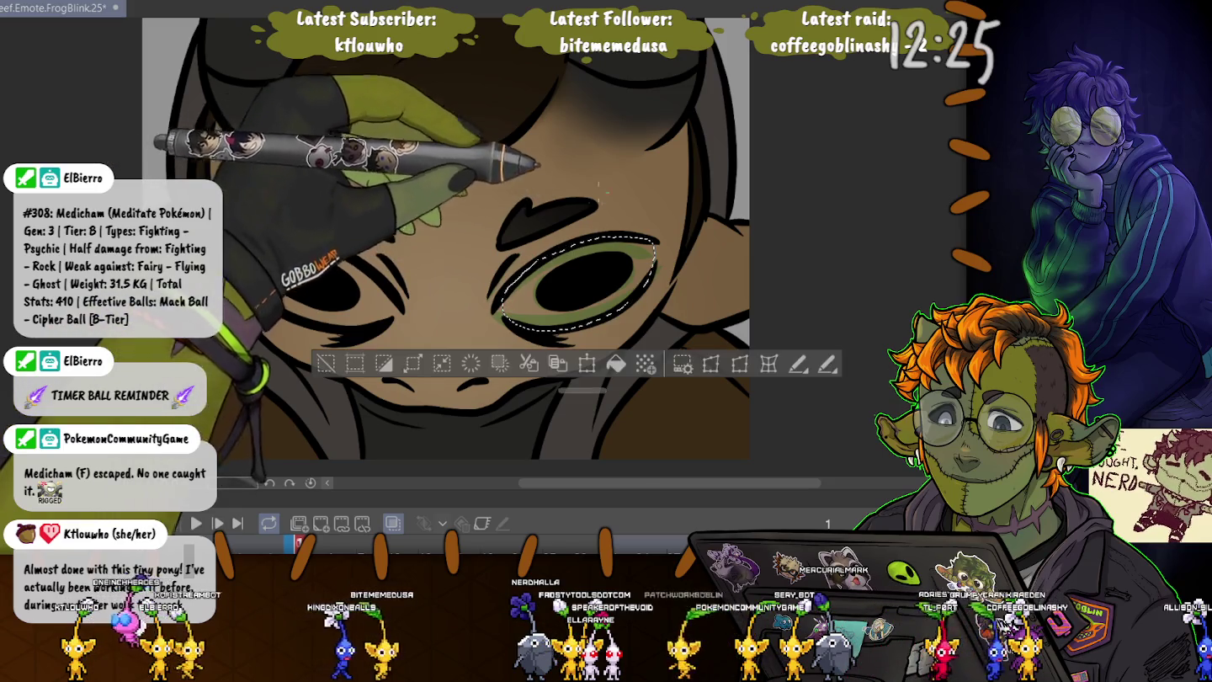
click(568, 284)
key(ctrl+d)
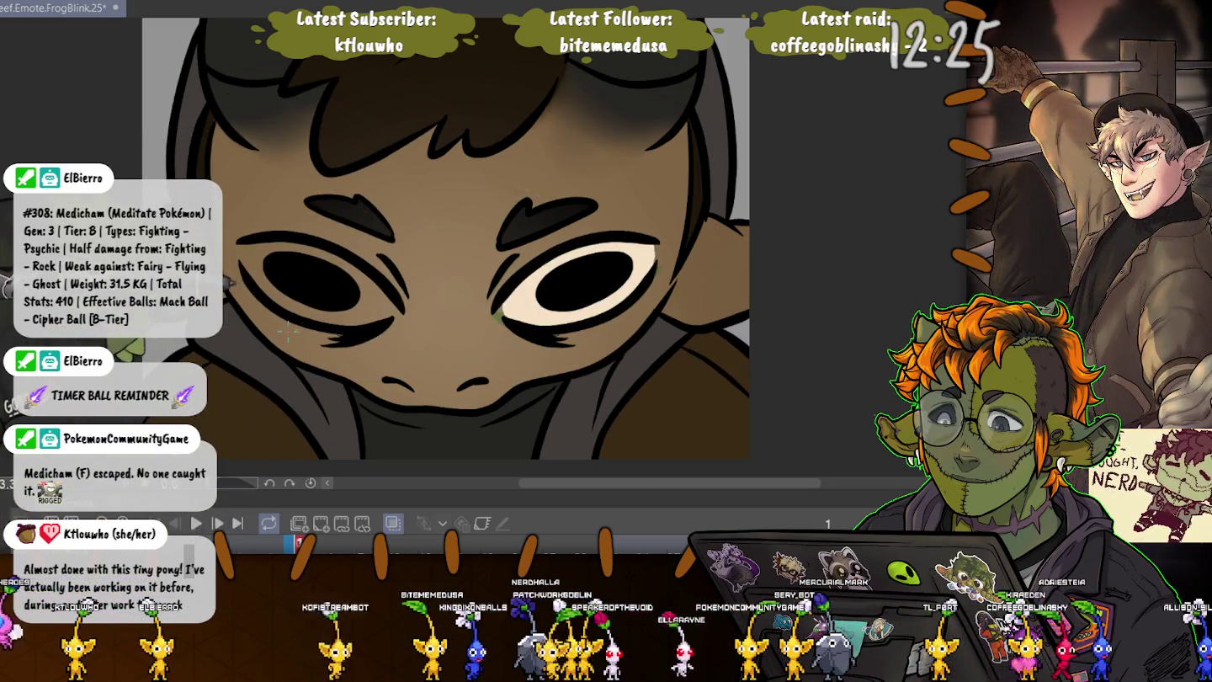
scroll(713, 229, up, 3)
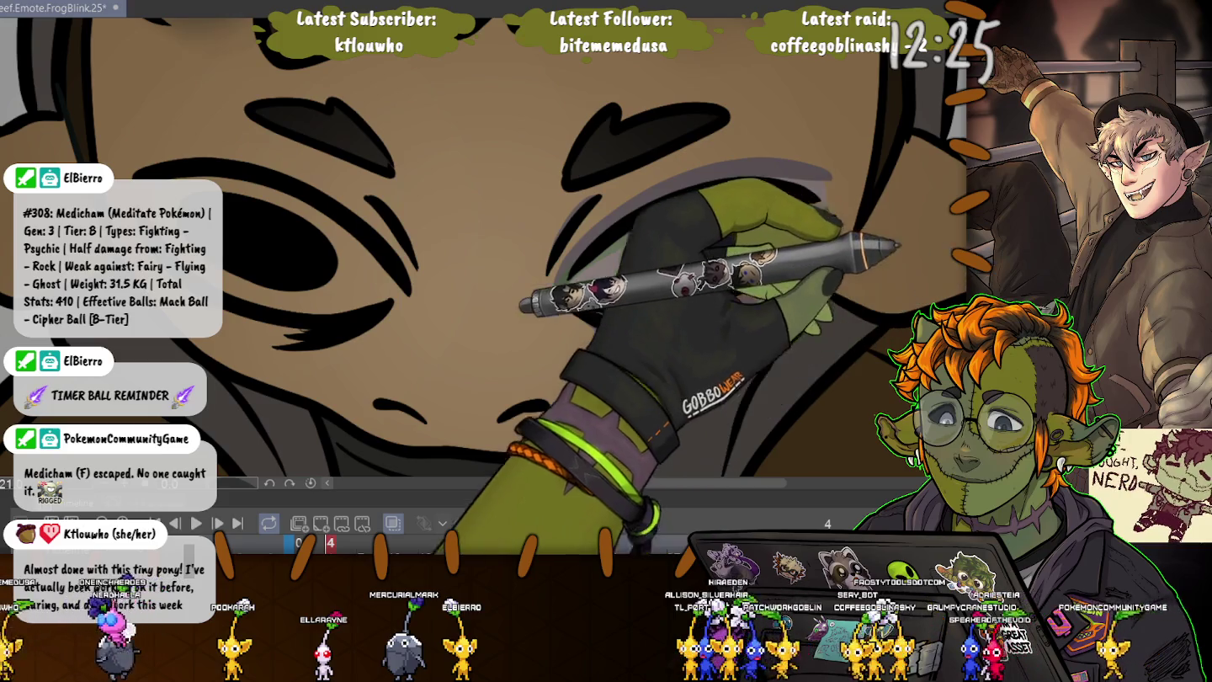
- Fill the right-hand eye's white with cream on the current frame
drag(815, 205, 809, 229)
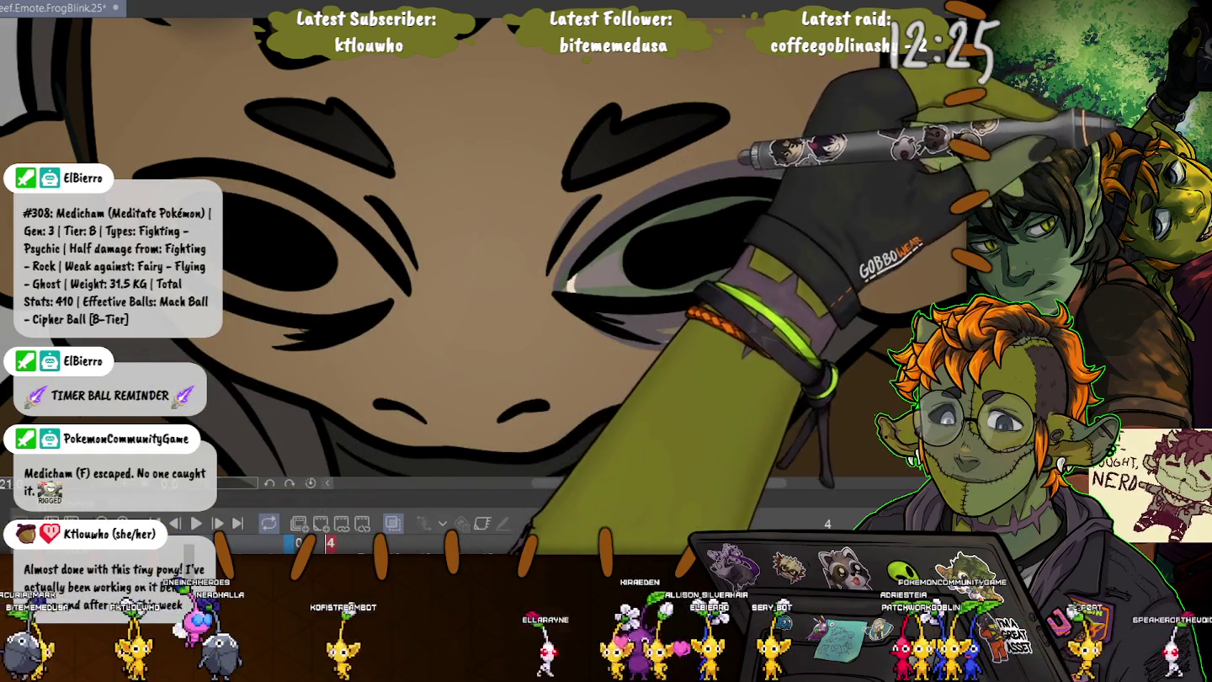
drag(645, 210, 581, 268)
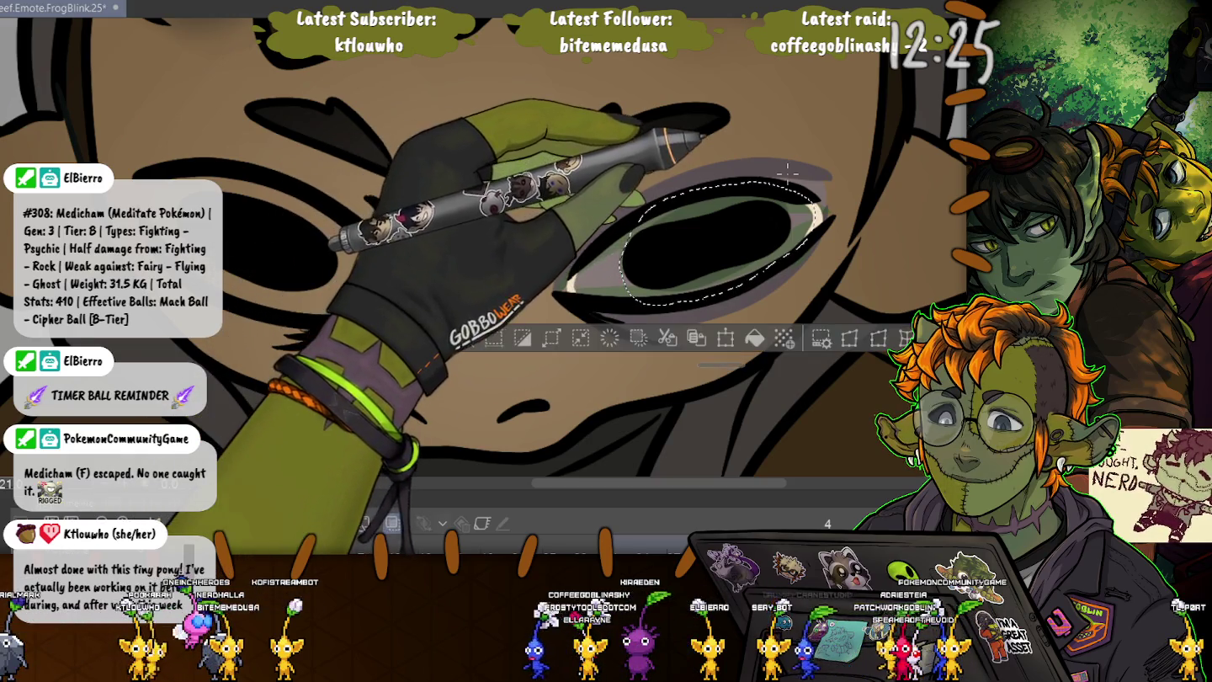
key(alt+BackSpace)
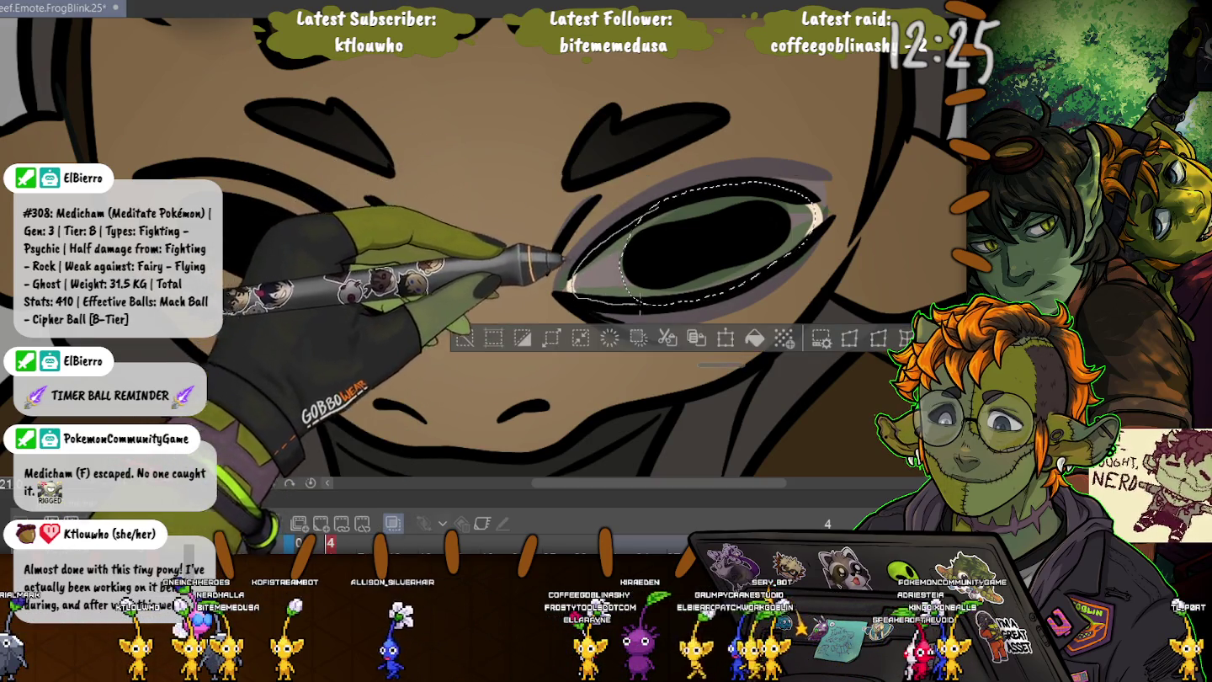
key(ctrl+d)
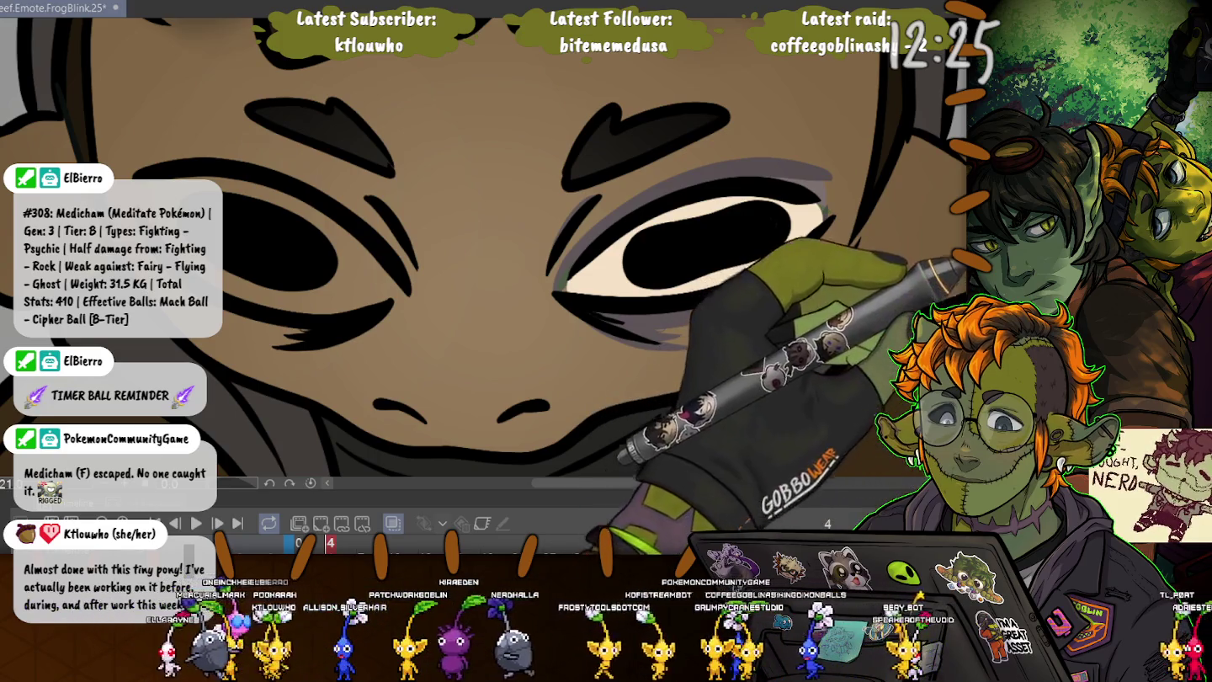
- On frame 7, fill the eye white cream and paint the corner black
key(Right)
key(Right)
key(Right)
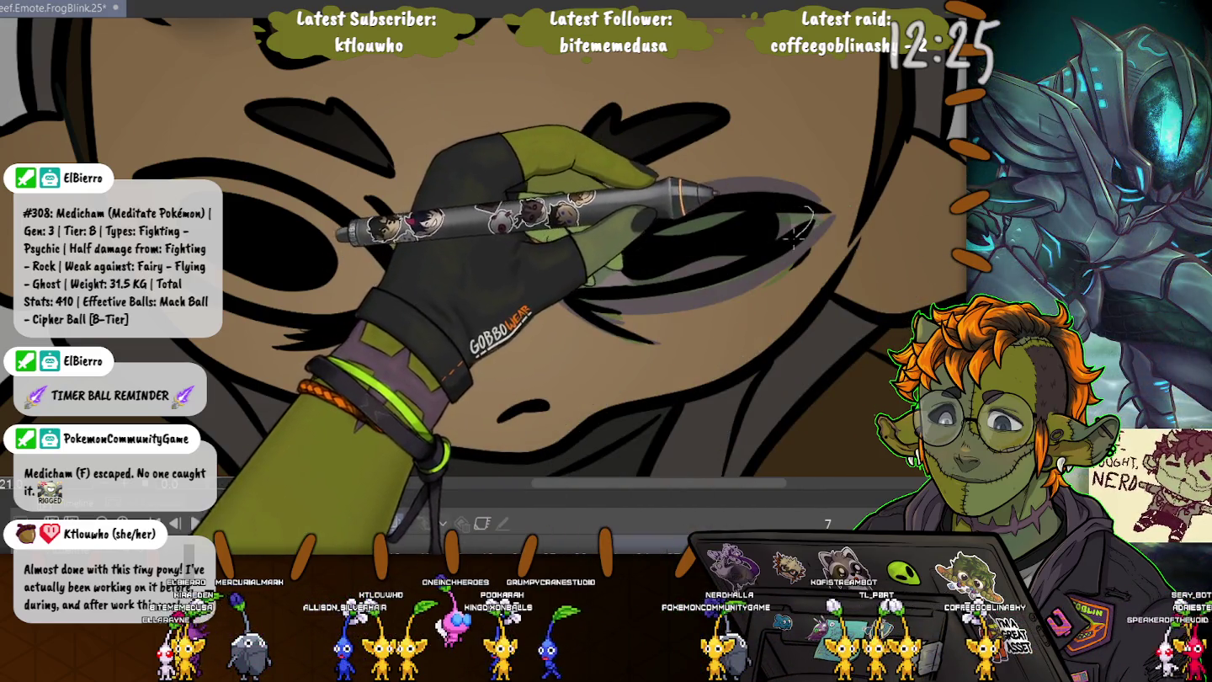
mouse_move(809, 208)
mouse_down()
mouse_move(629, 291)
mouse_move(783, 201)
mouse_up()
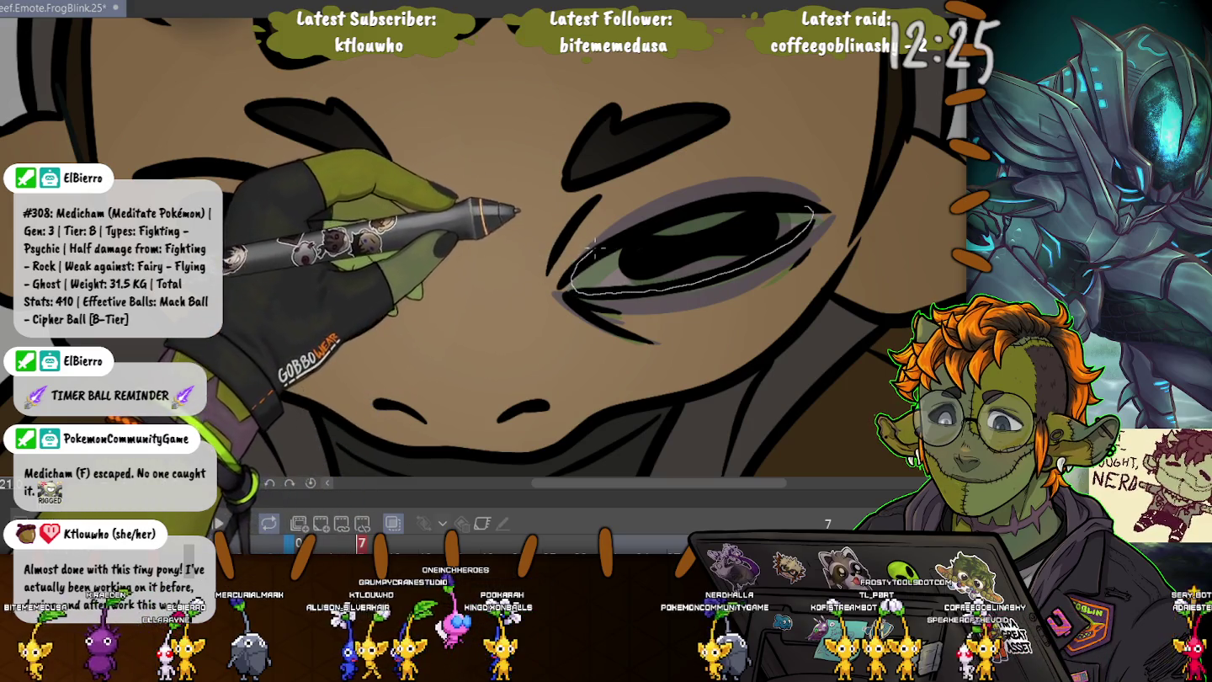
click(728, 327)
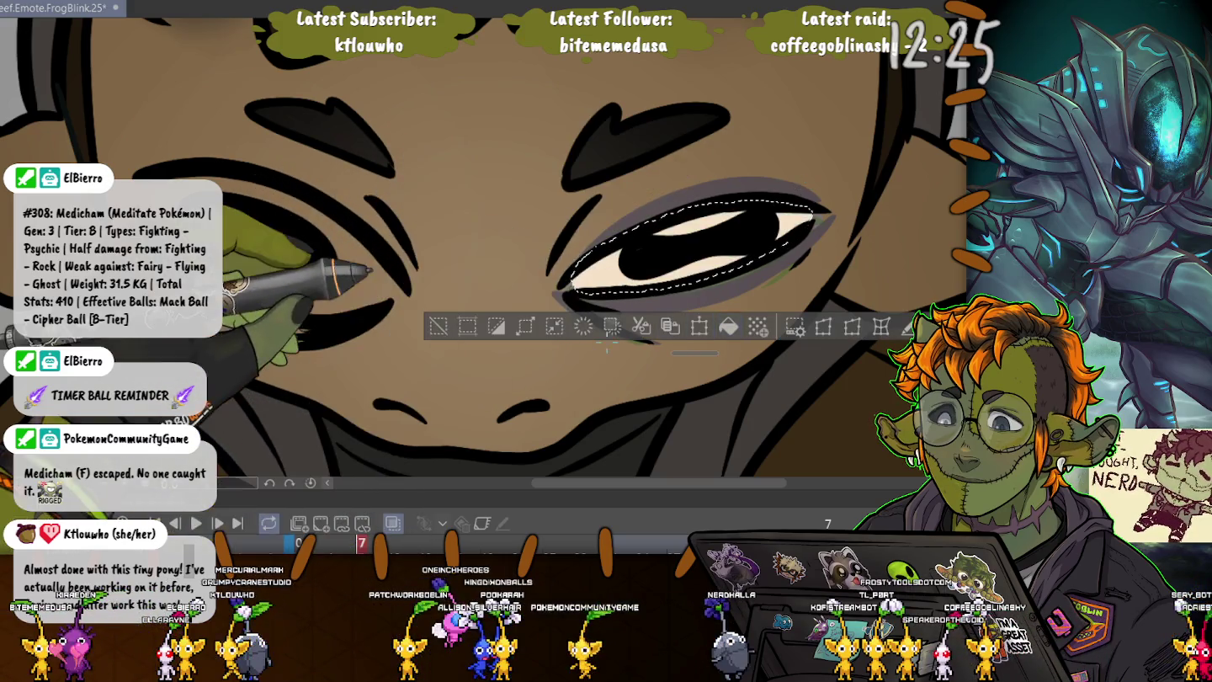
key(ctrl+d)
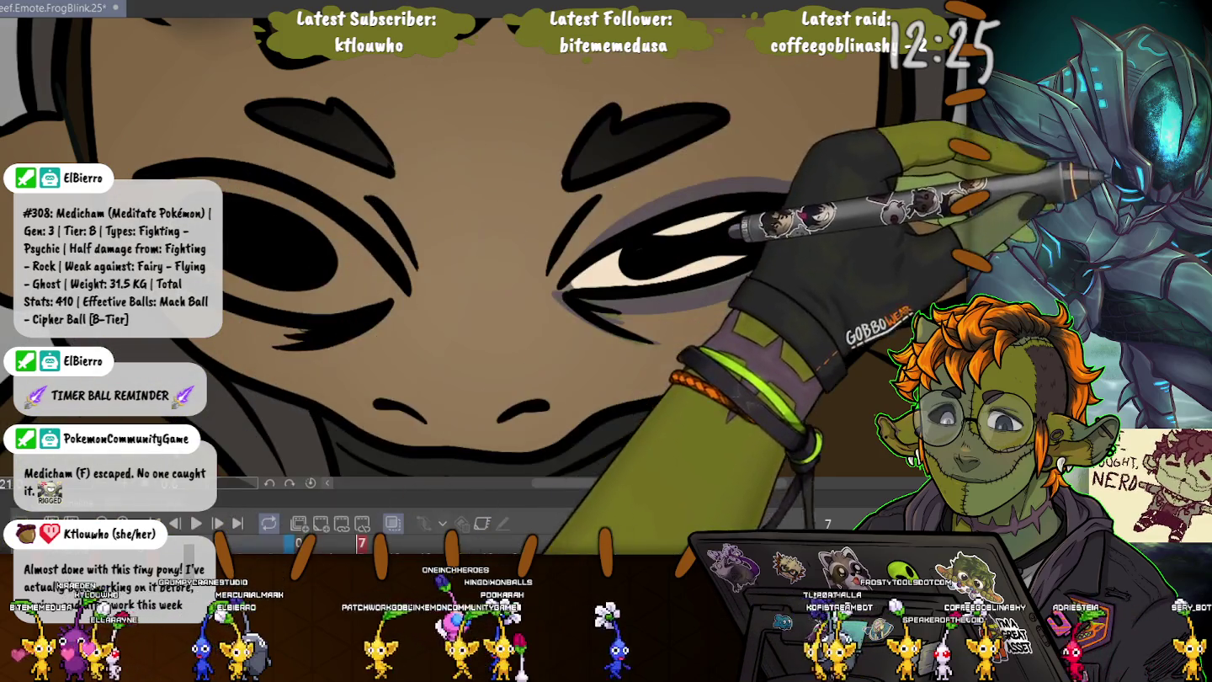
drag(757, 216, 790, 211)
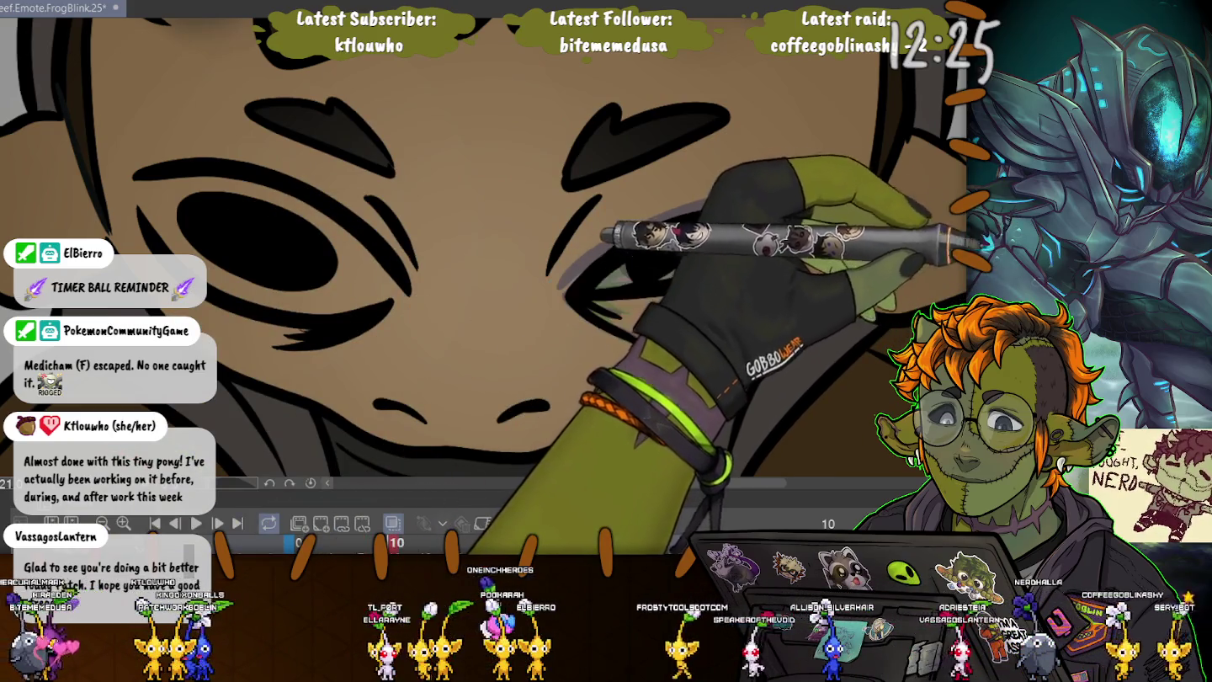
- Shade the right-hand eye's upper lid on frames 10 and 13
key(Right)
key(Right)
key(Right)
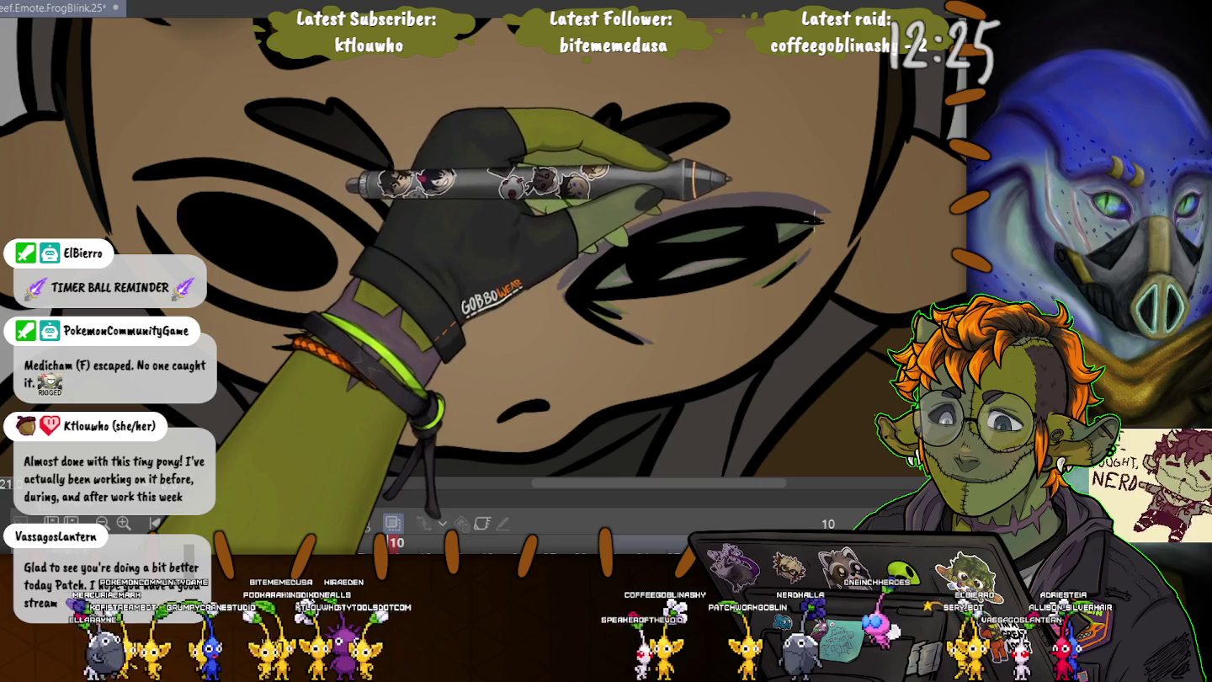
mouse_move(817, 220)
mouse_down()
mouse_move(695, 286)
mouse_move(723, 212)
mouse_up()
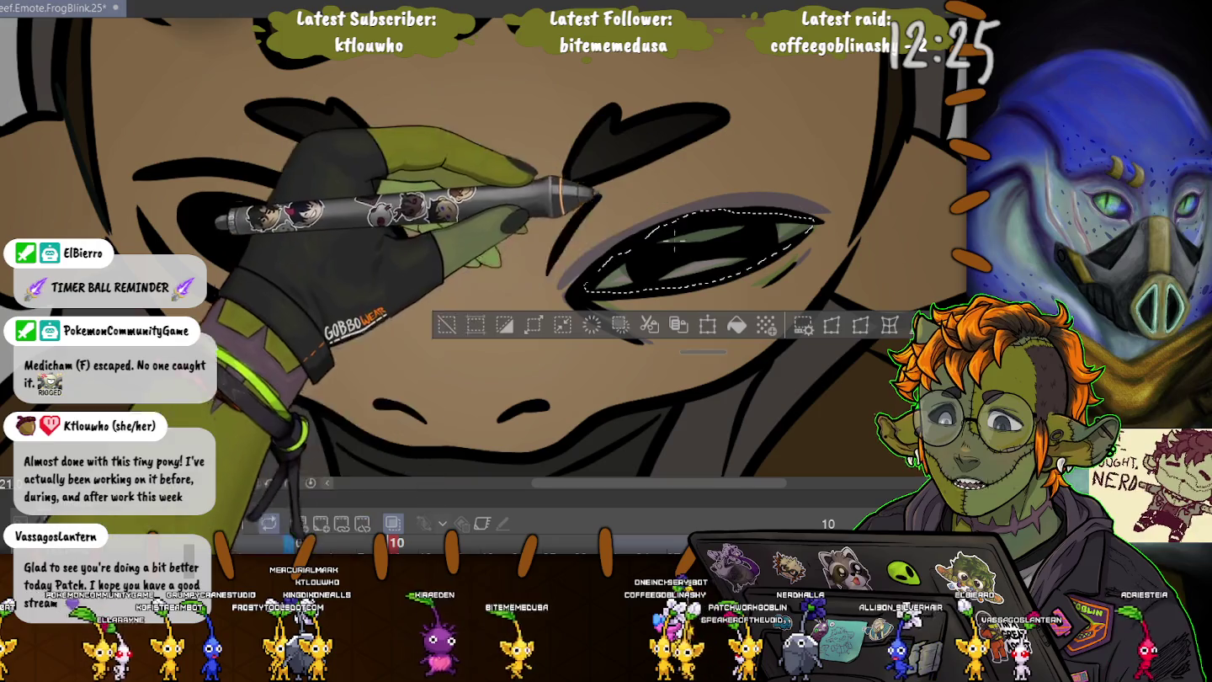
key(ctrl+d)
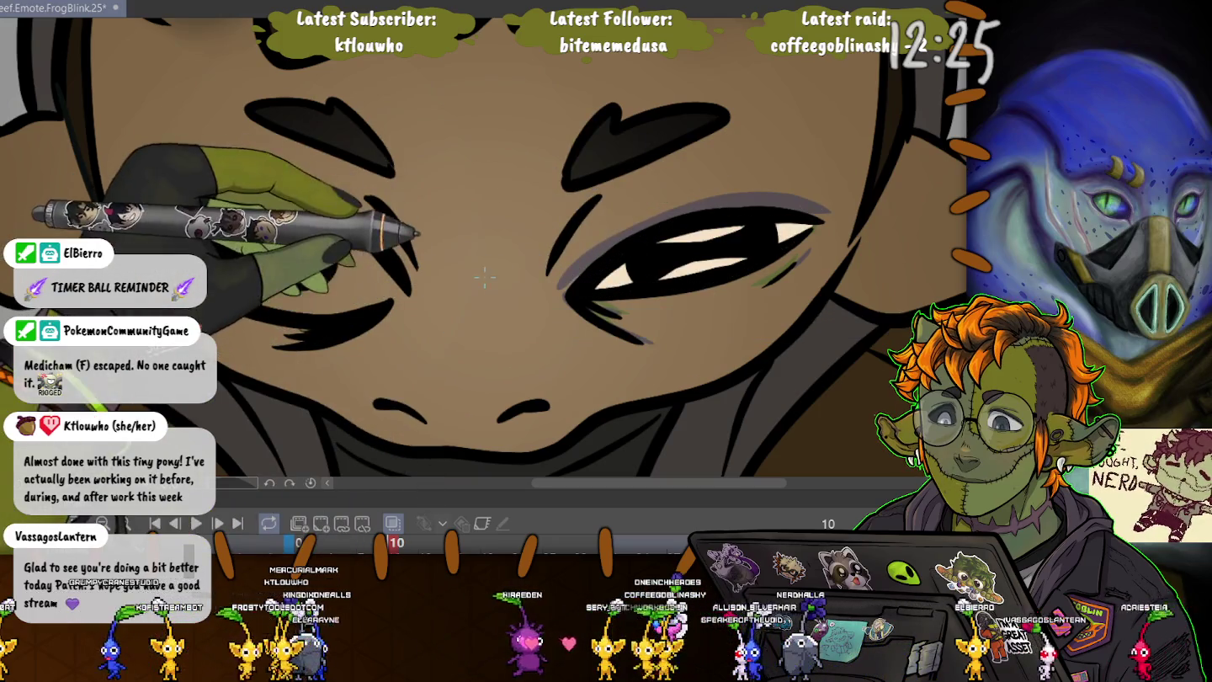
key(Right)
key(Right)
key(Right)
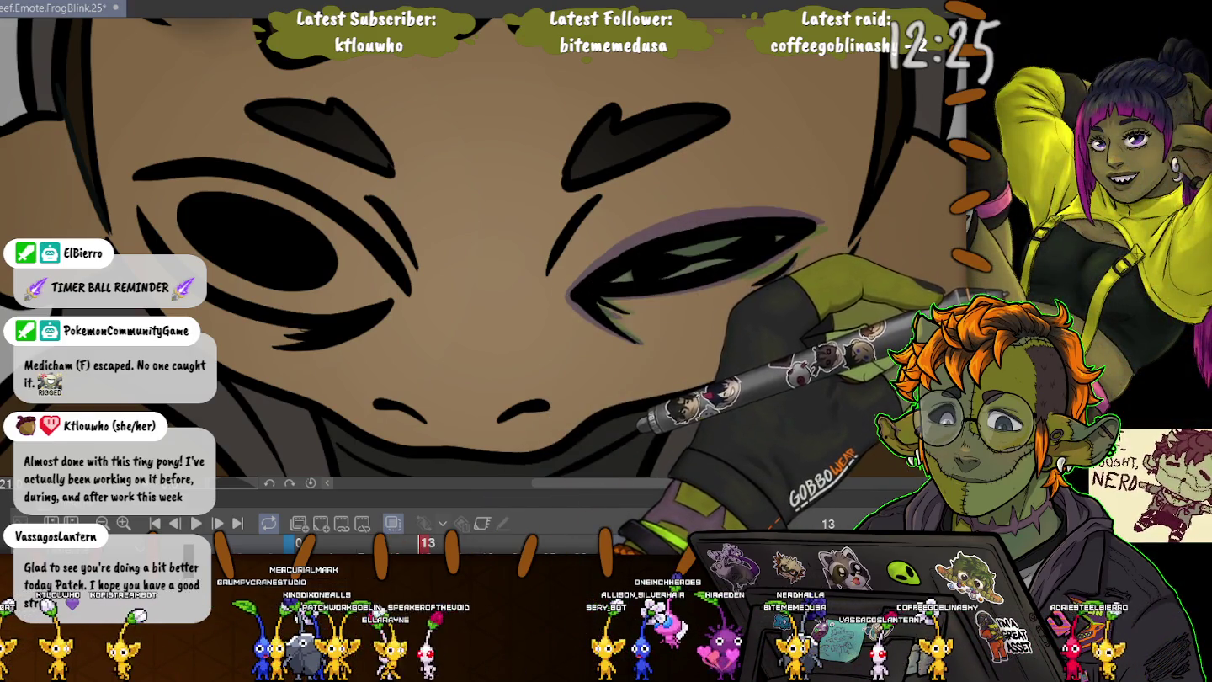
mouse_move(799, 230)
mouse_down()
mouse_move(645, 289)
mouse_move(642, 254)
mouse_move(740, 240)
mouse_up()
key(ctrl+d)
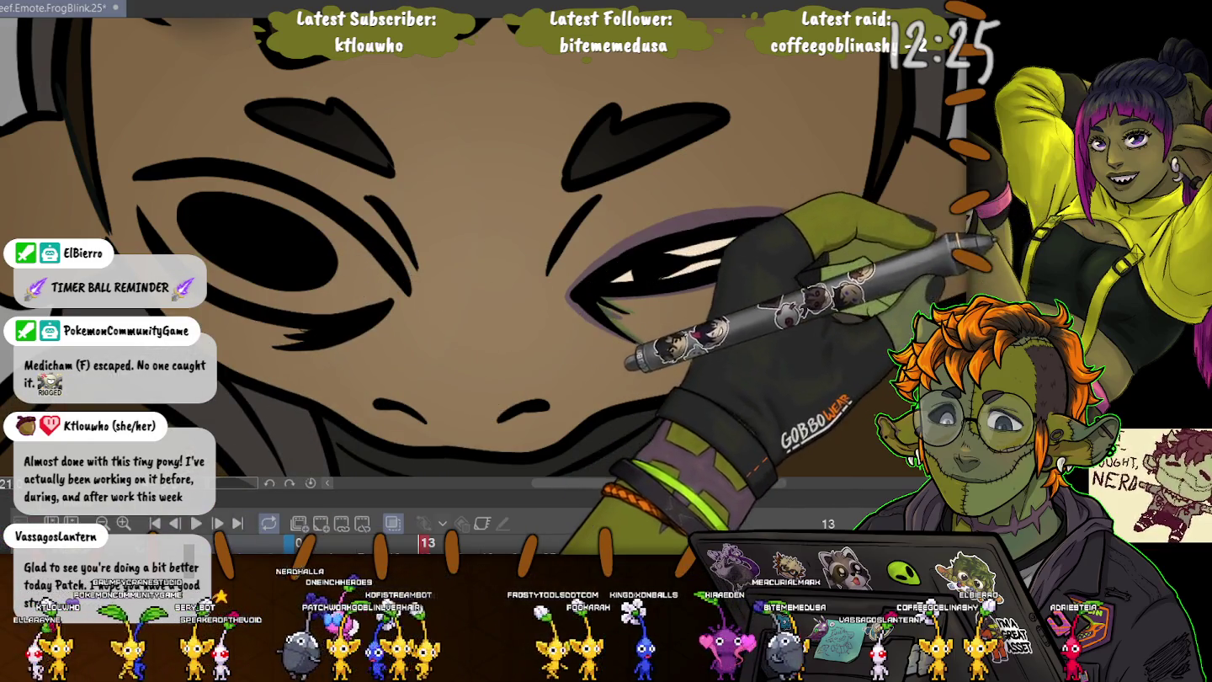
- Step through frames 16, 42, 39, 36 and 33, then return to frame 1
key(Right)
key(Right)
key(Right)
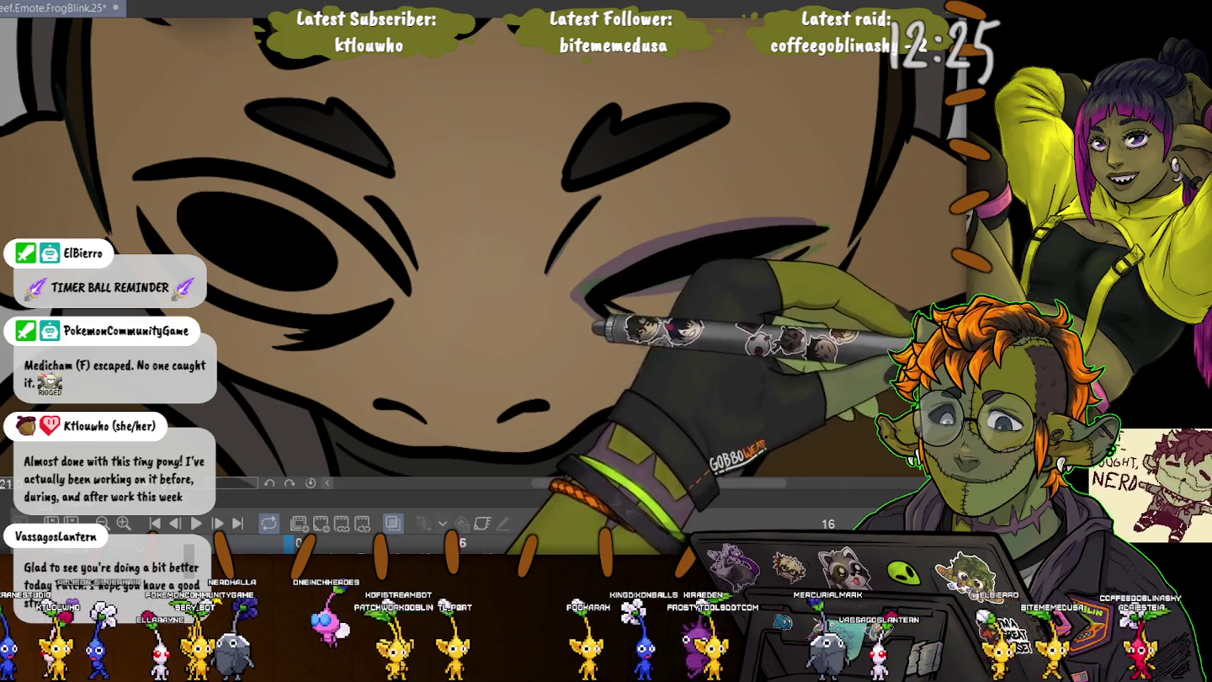
key(space)
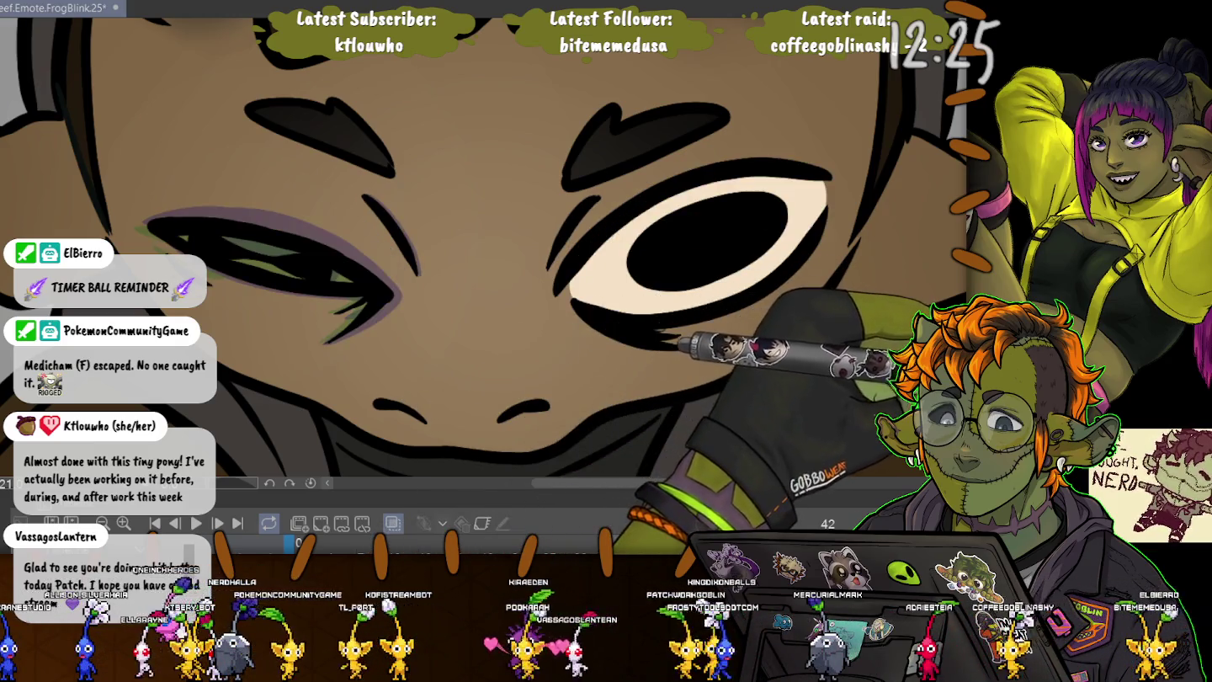
key(Left)
key(Left)
key(Left)
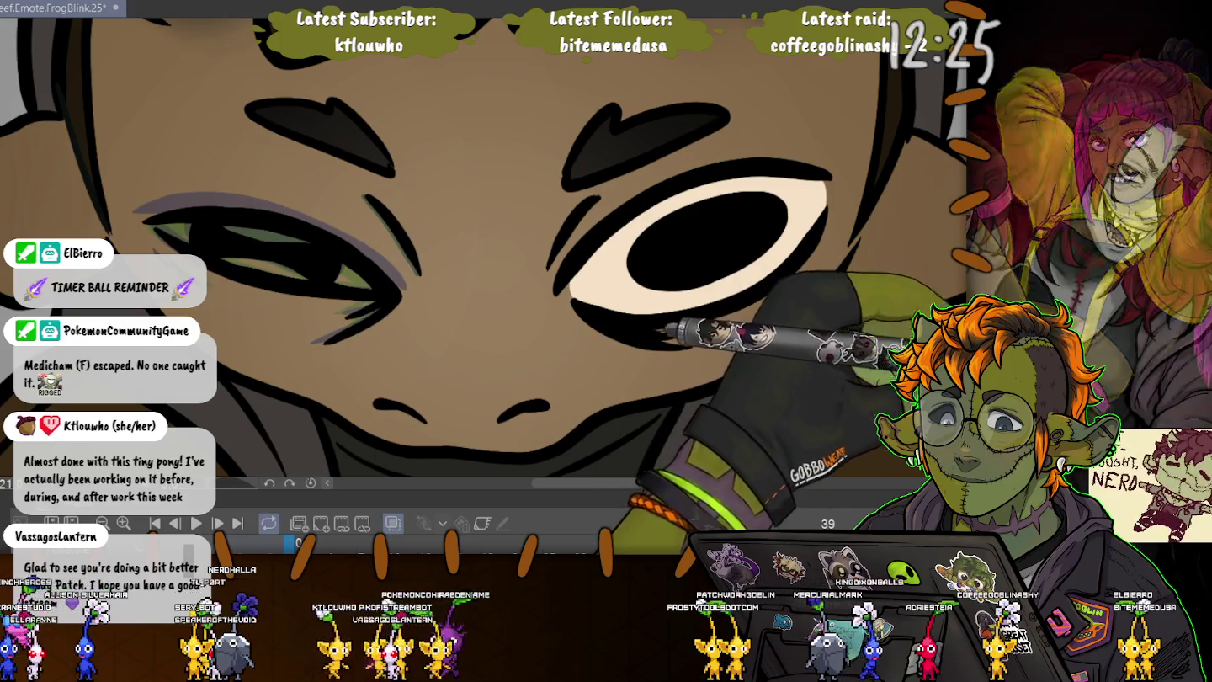
key(Left)
key(Left)
key(Left)
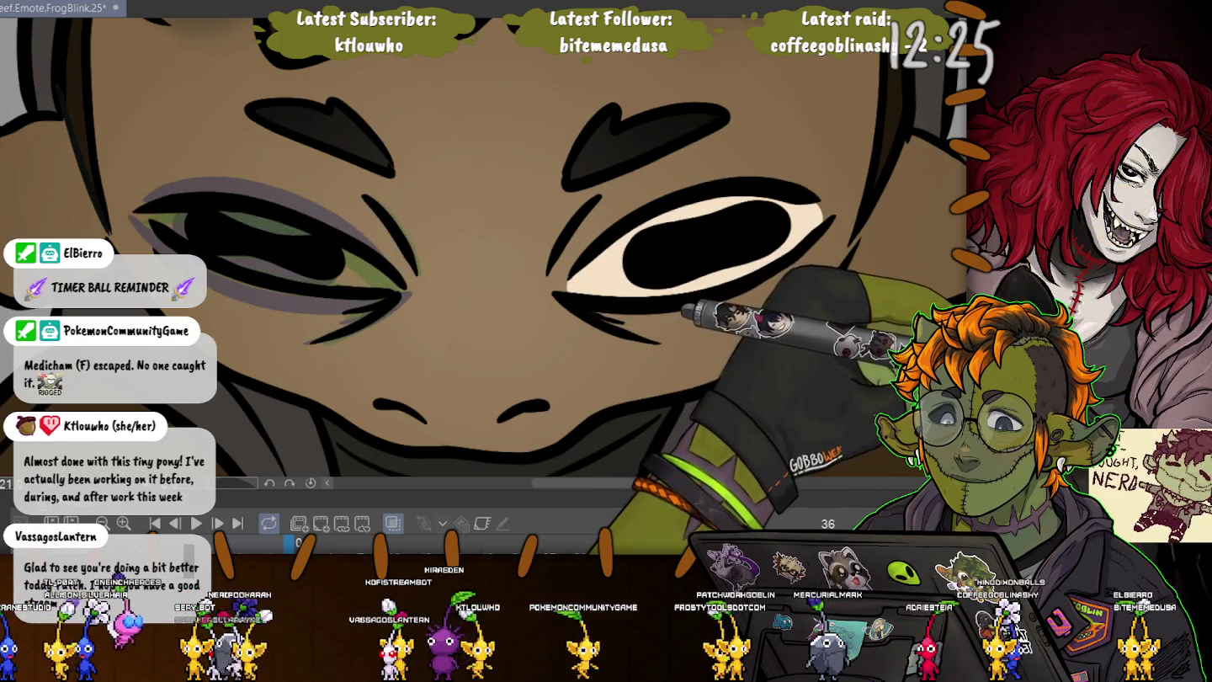
key(Left)
key(Left)
key(Left)
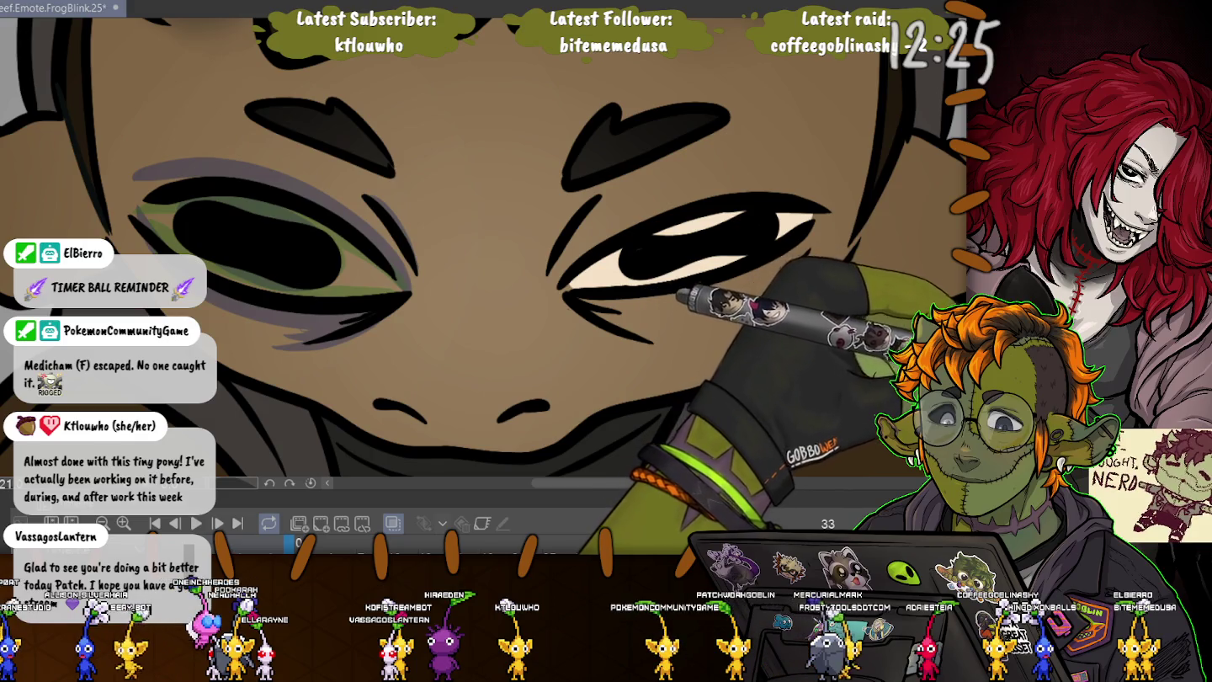
key(Home)
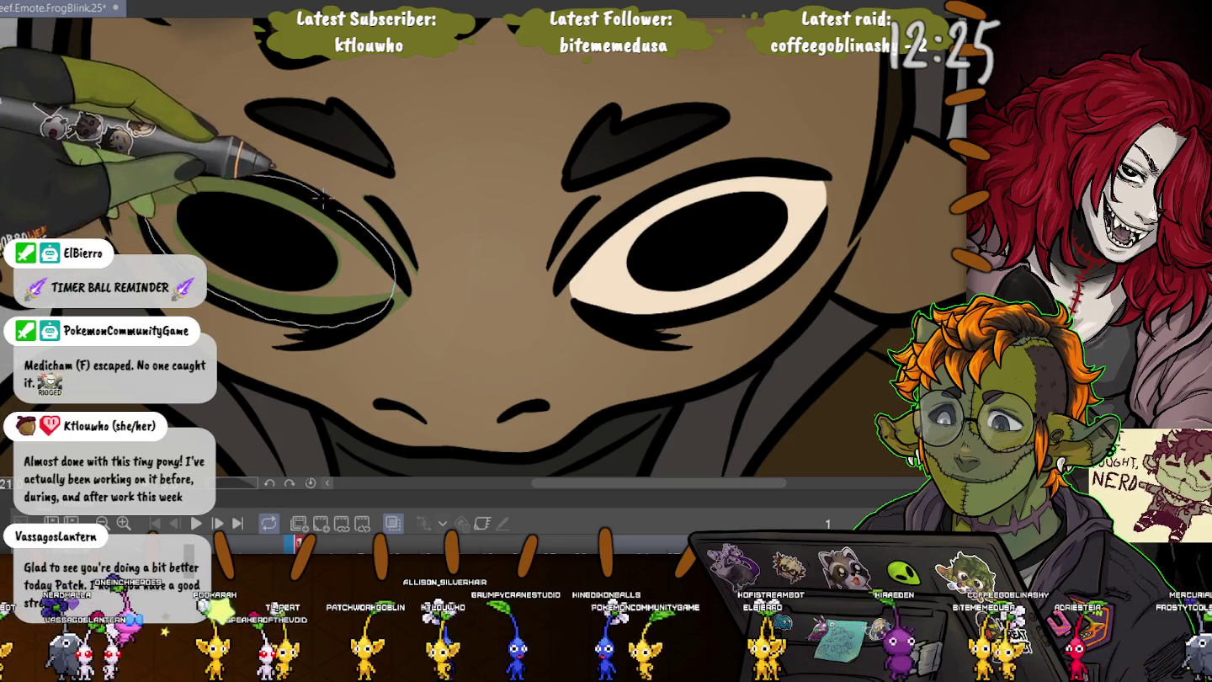
- Fill the left-hand eye's white with cream on frame 33, then deselect
drag(337, 209, 143, 178)
click(305, 360)
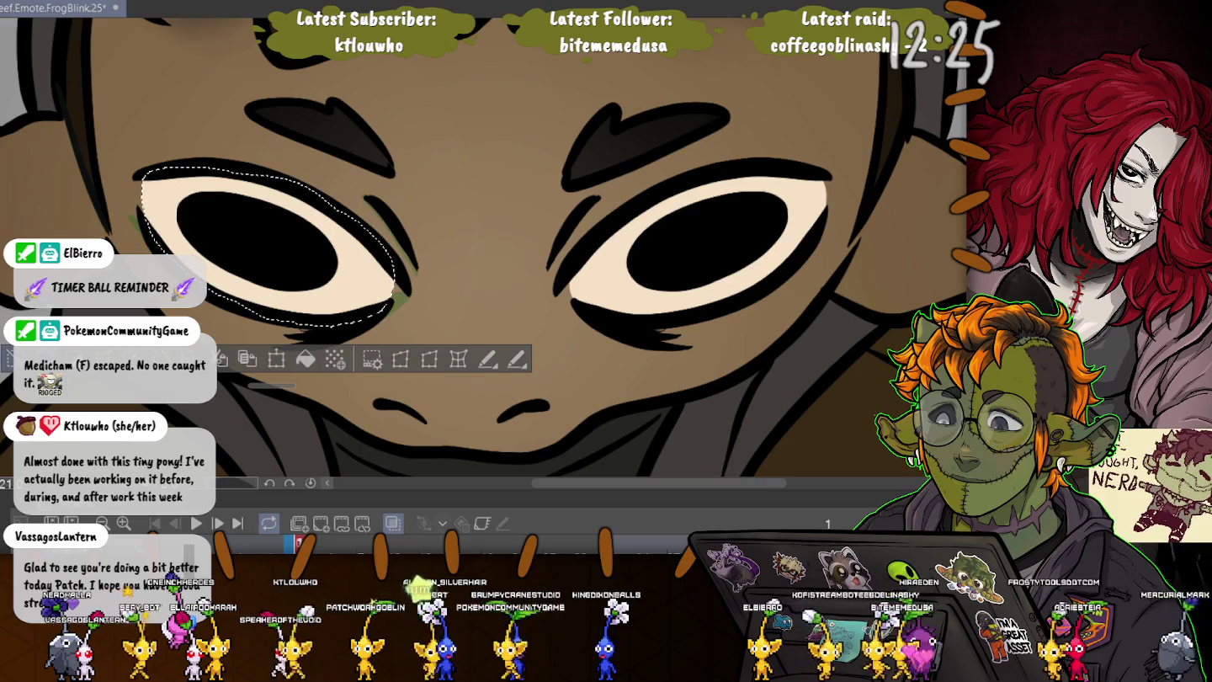
key(ctrl+d)
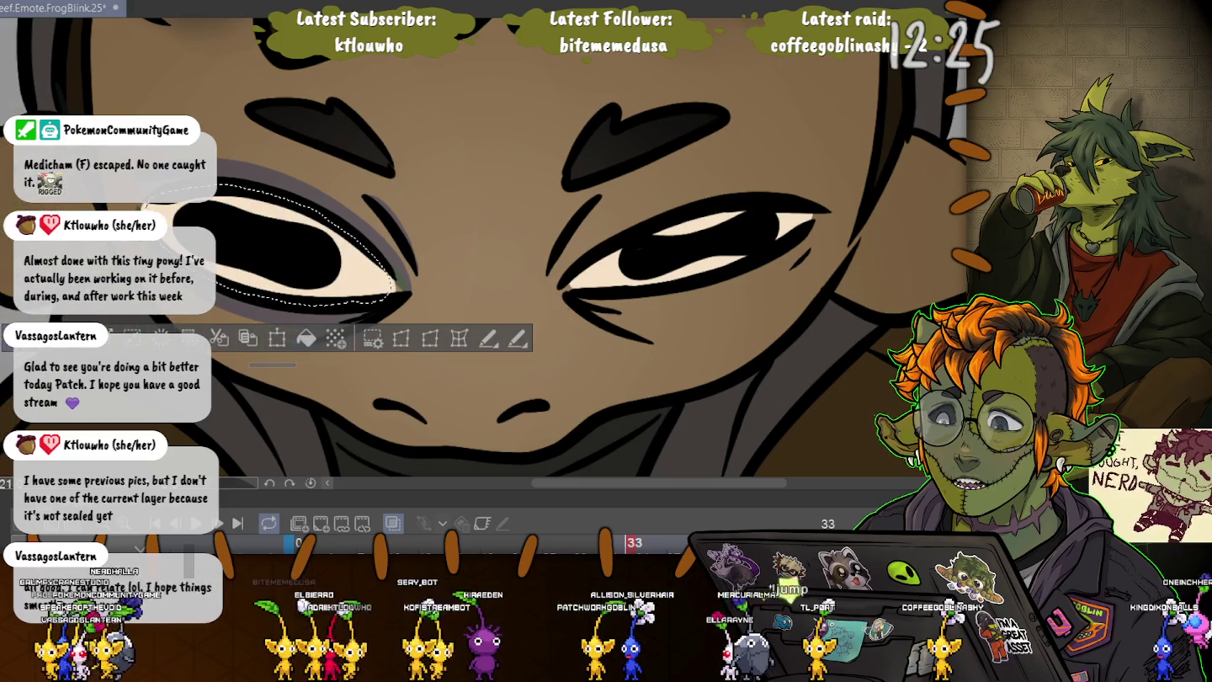
key(ctrl+d)
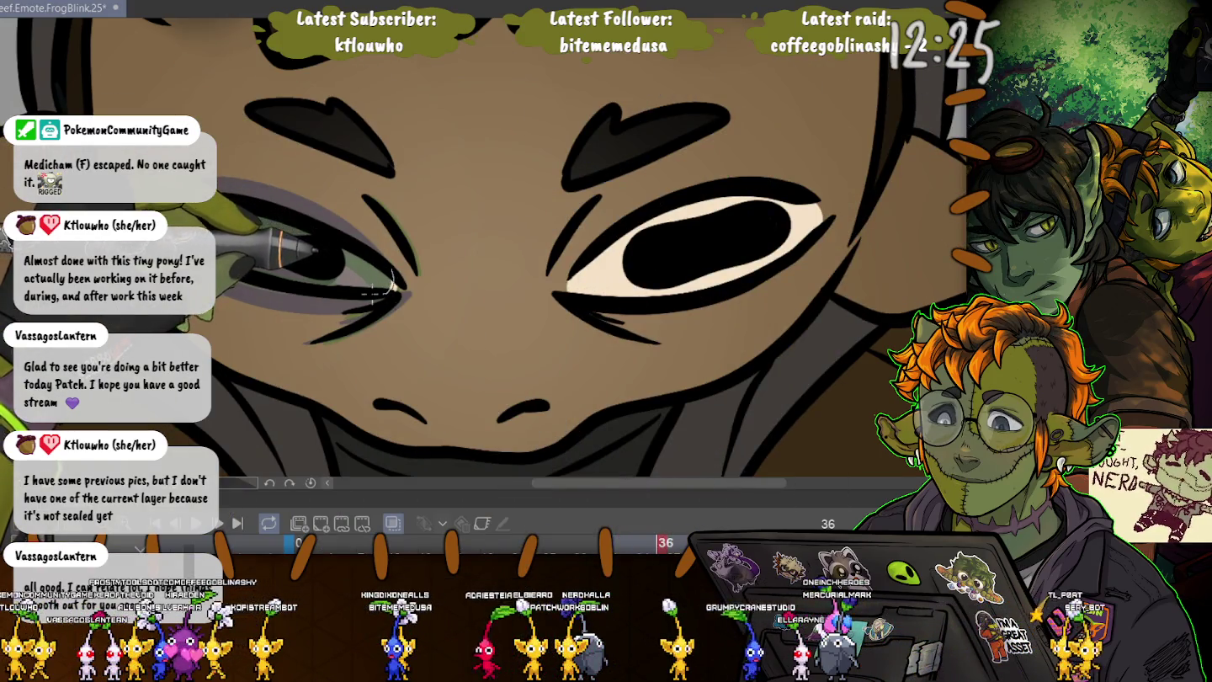
- Outline and fill the left eye's white area cream, then deselect
drag(392, 286, 284, 285)
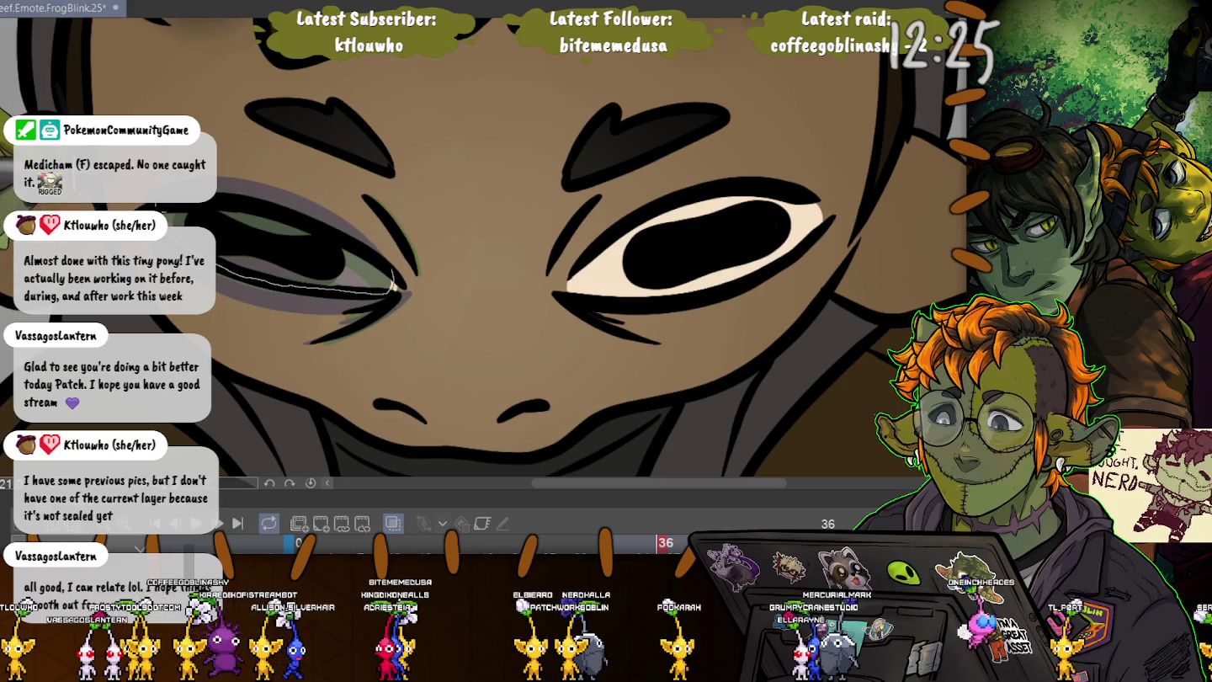
drag(370, 247, 345, 292)
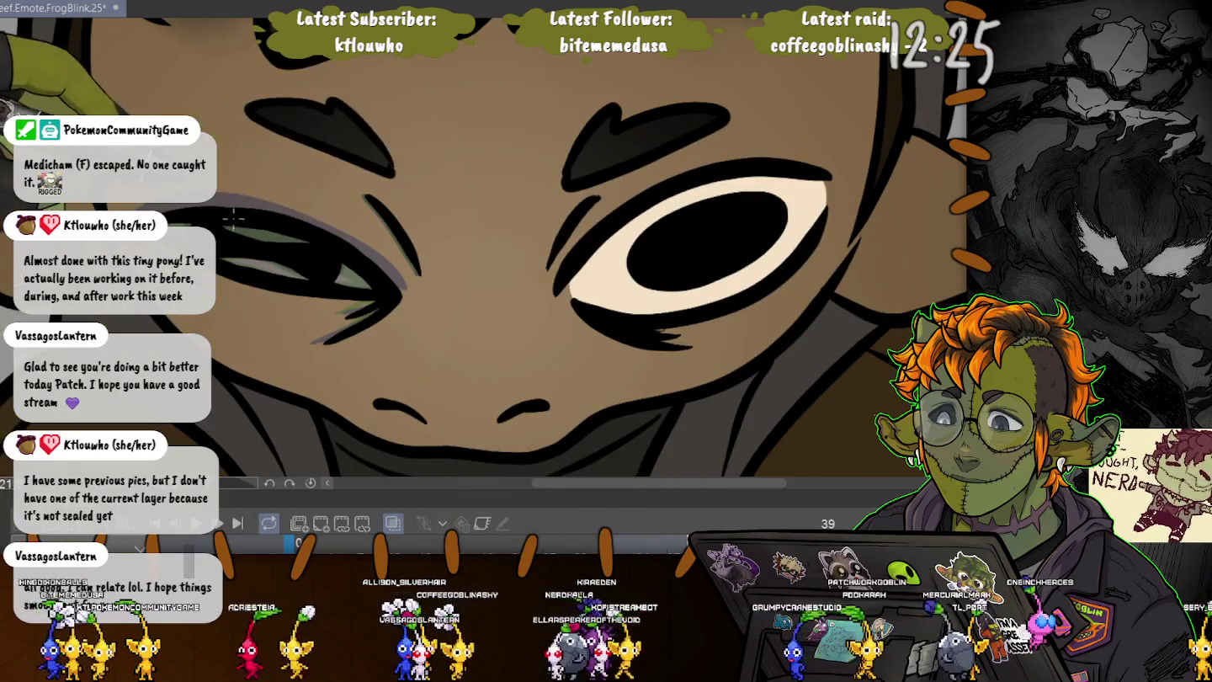
drag(361, 293, 243, 271)
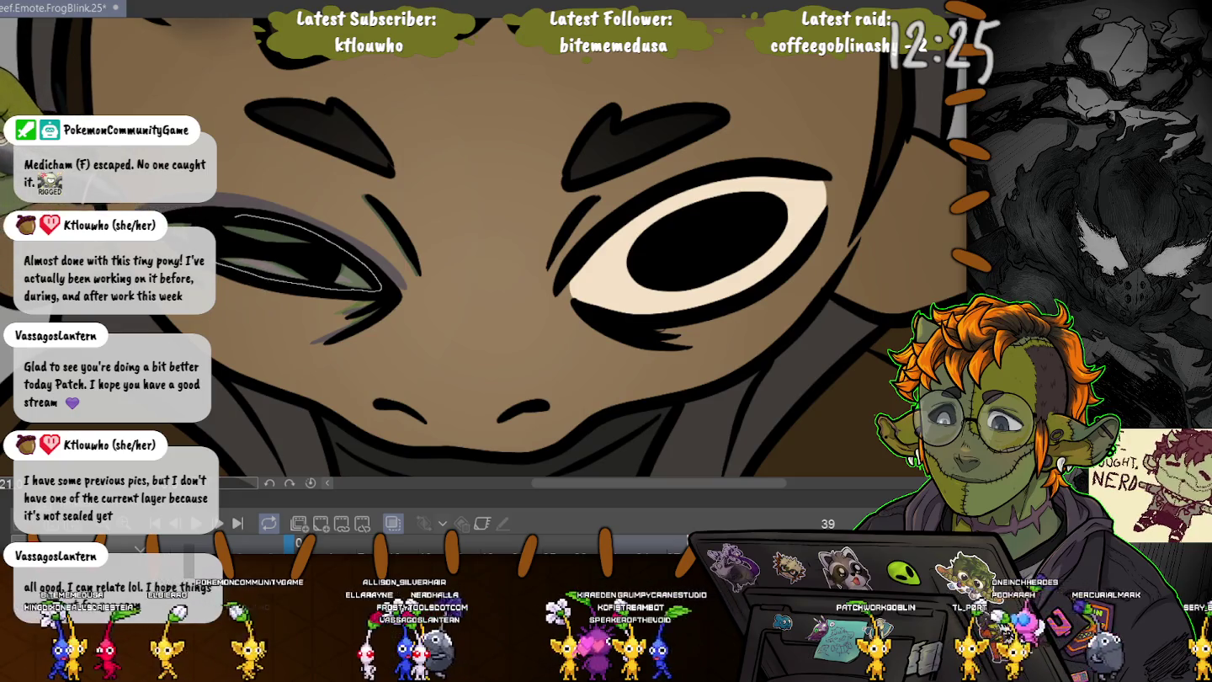
drag(227, 215, 223, 216)
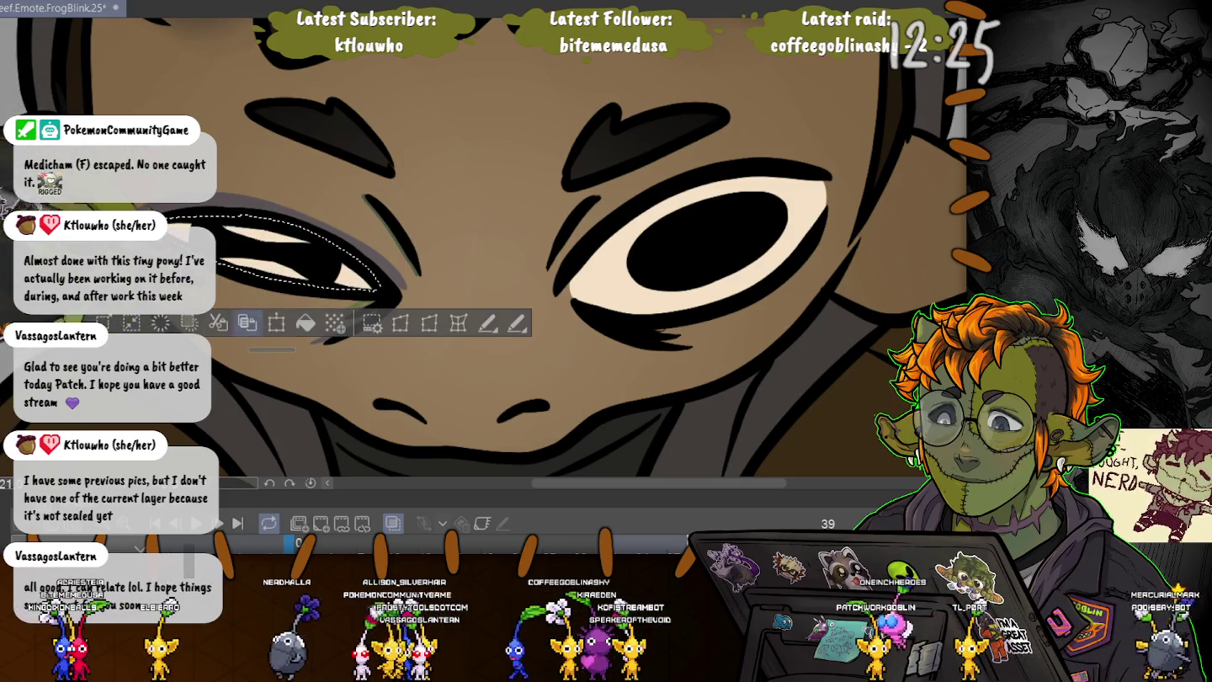
key(ctrl+d)
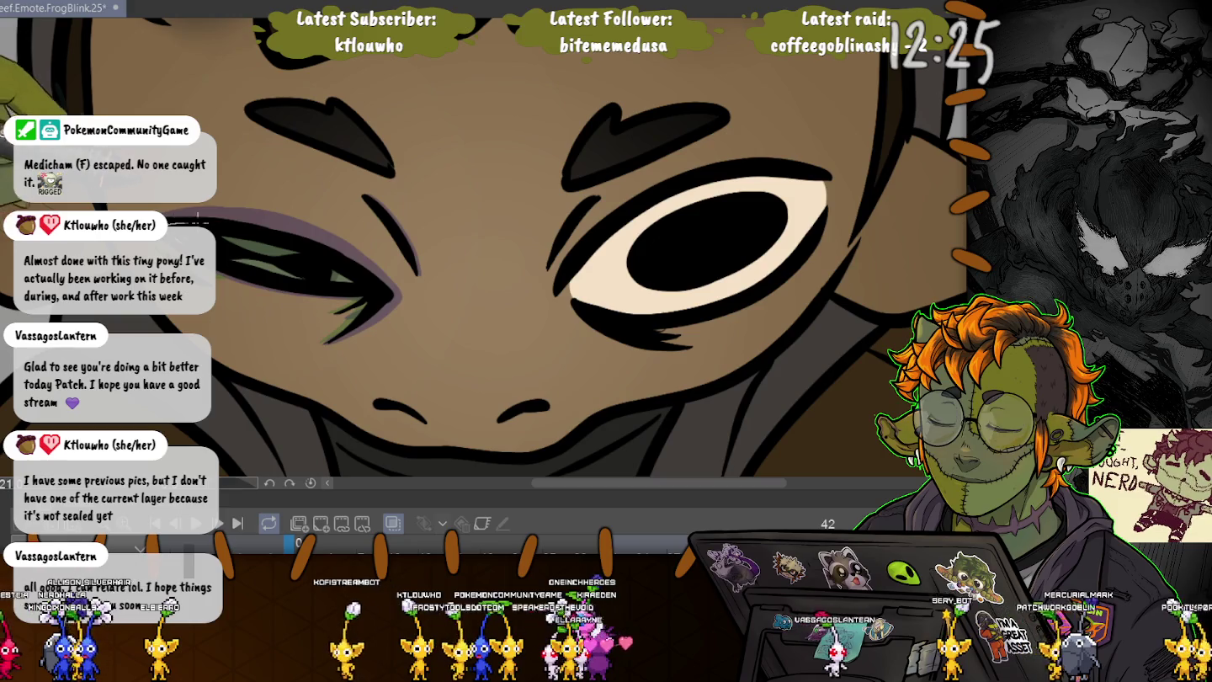
- Select the left eye's white again, zoom out to the whole emote, and save
drag(335, 257, 338, 284)
drag(239, 271, 230, 262)
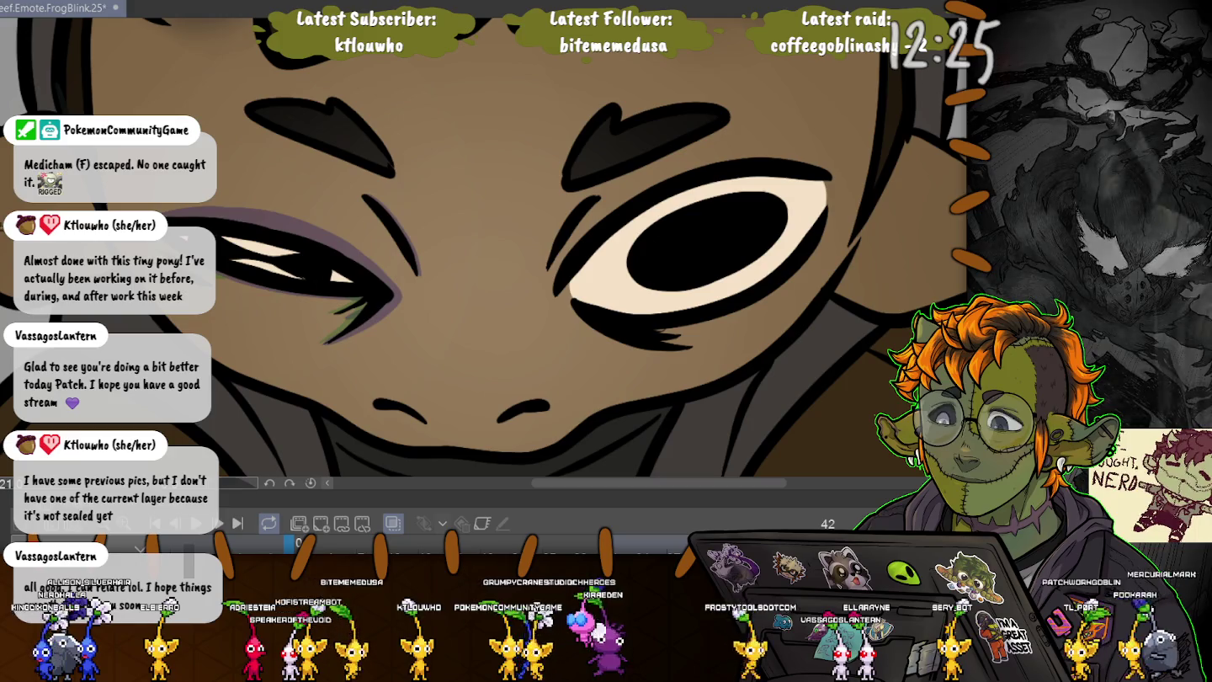
key(ctrl+minus)
key(ctrl+minus)
key(ctrl+minus)
drag(225, 249, 443, 253)
key(ctrl+s)
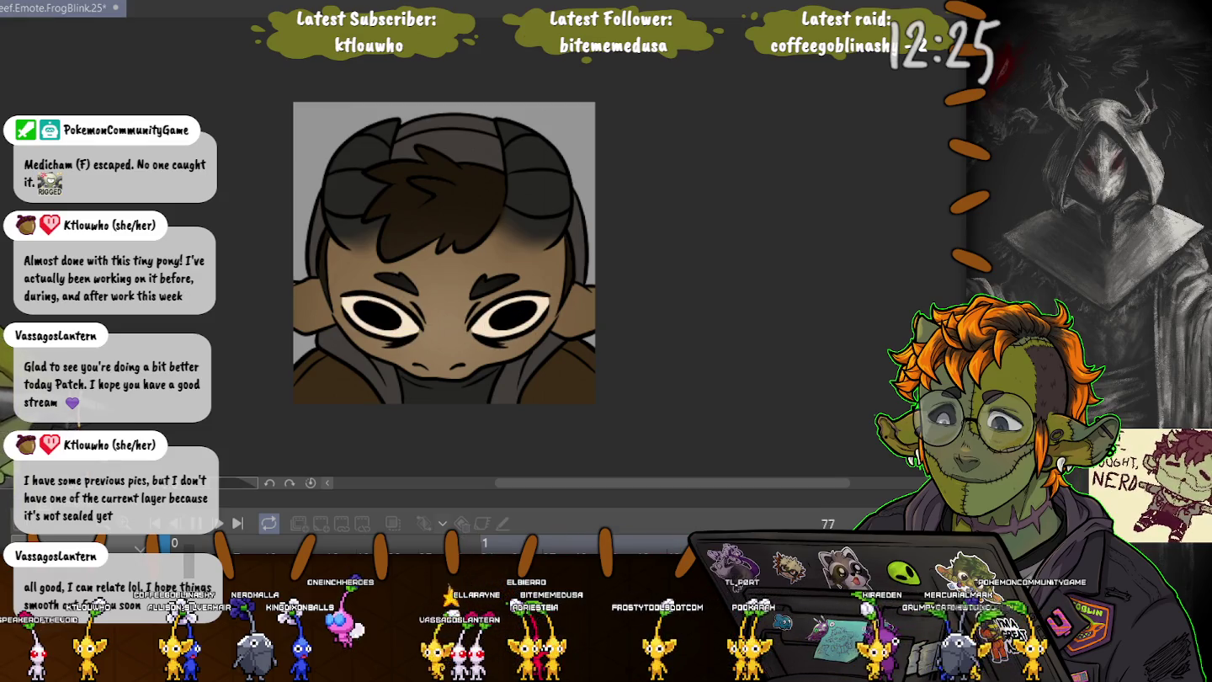
- Zoom out, play the blink animation, then stop it and save the file
scroll(335, 345, down, 5)
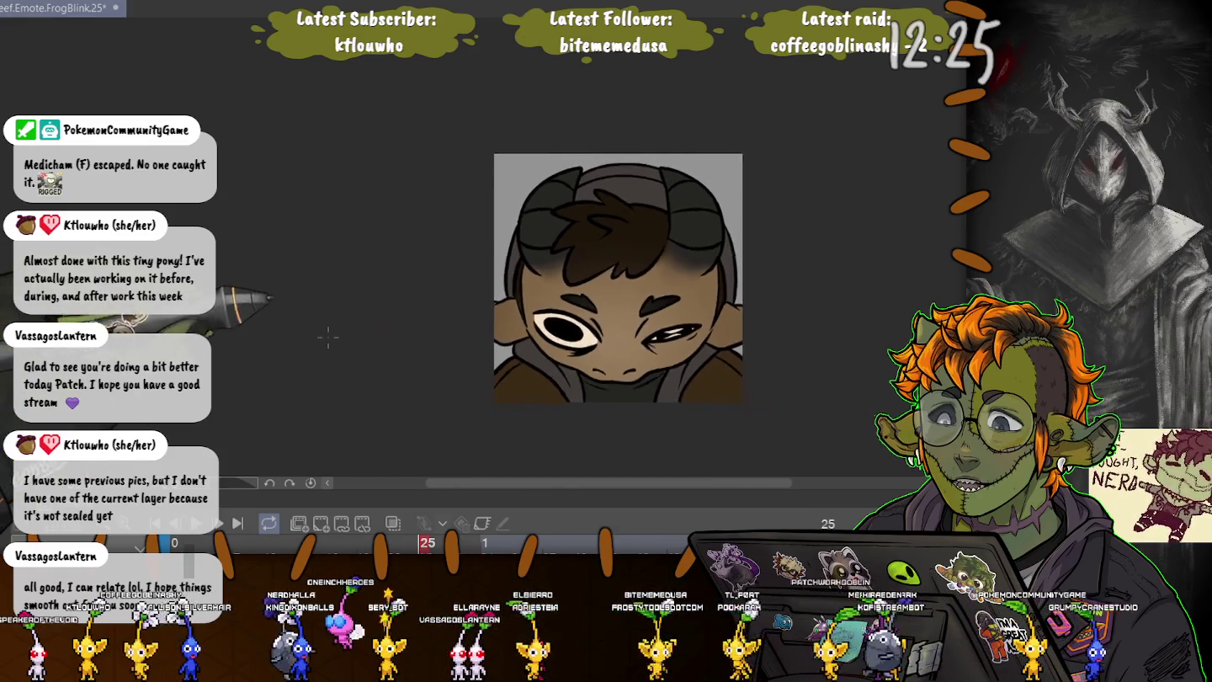
scroll(336, 345, down, 1)
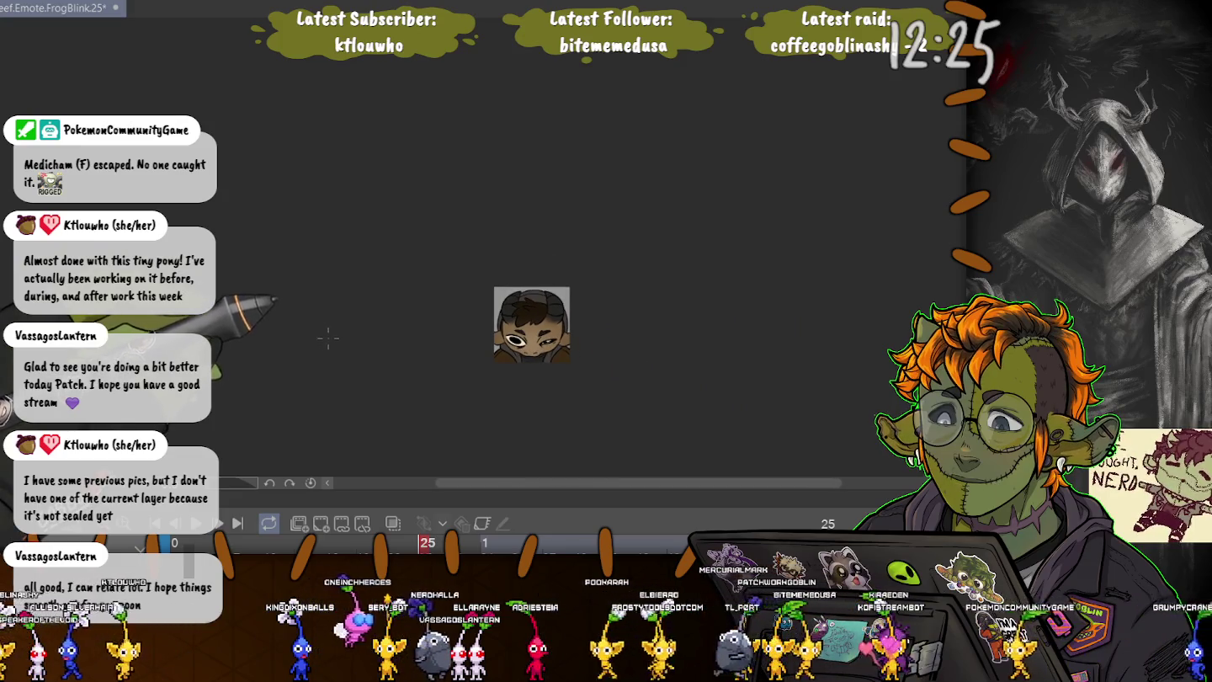
scroll(335, 345, down, 1)
key(space)
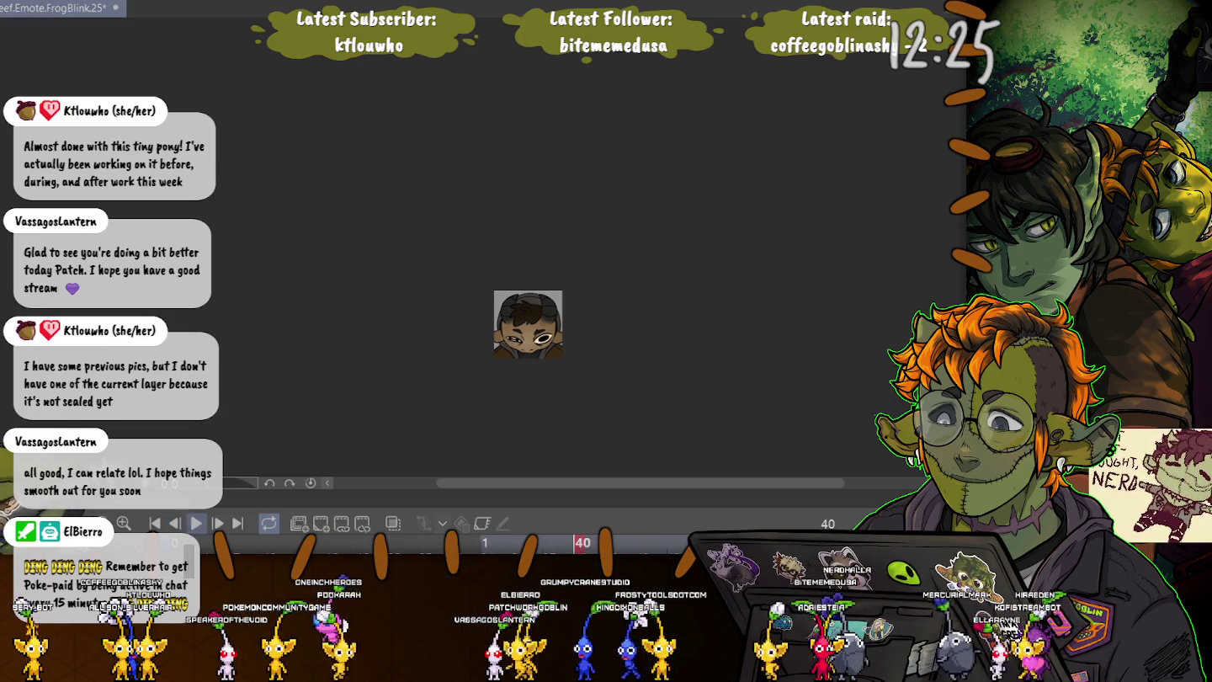
key(ctrl+s)
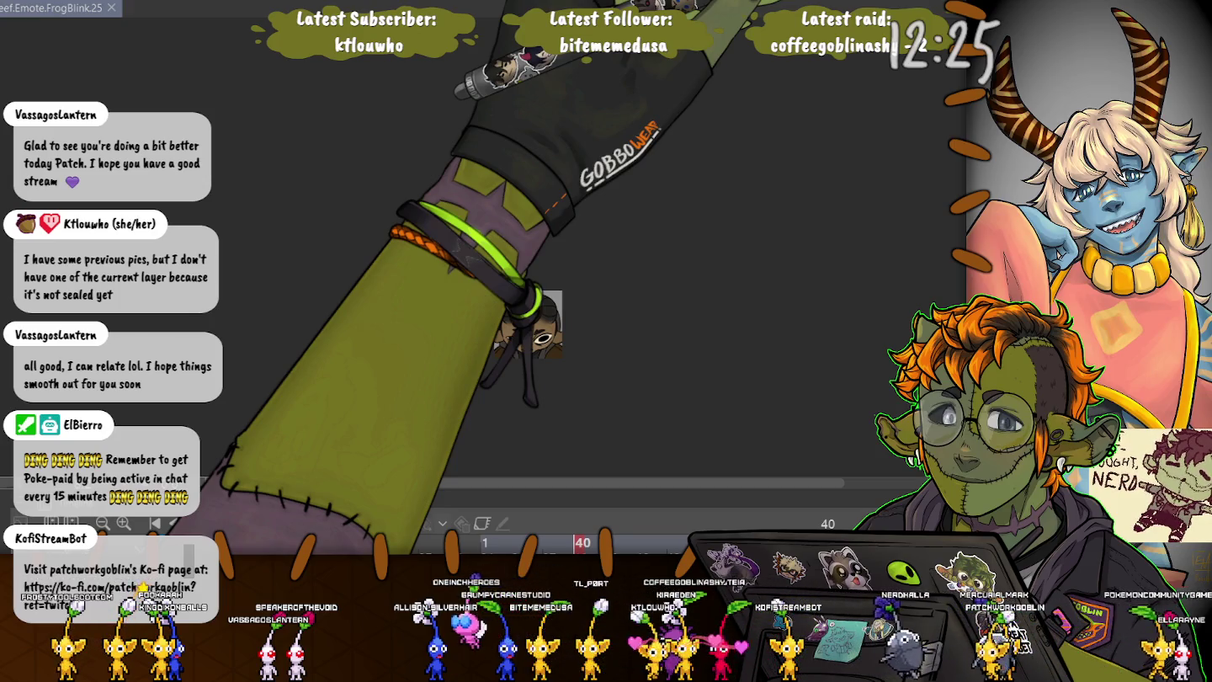
scroll(447, 345, up, 5)
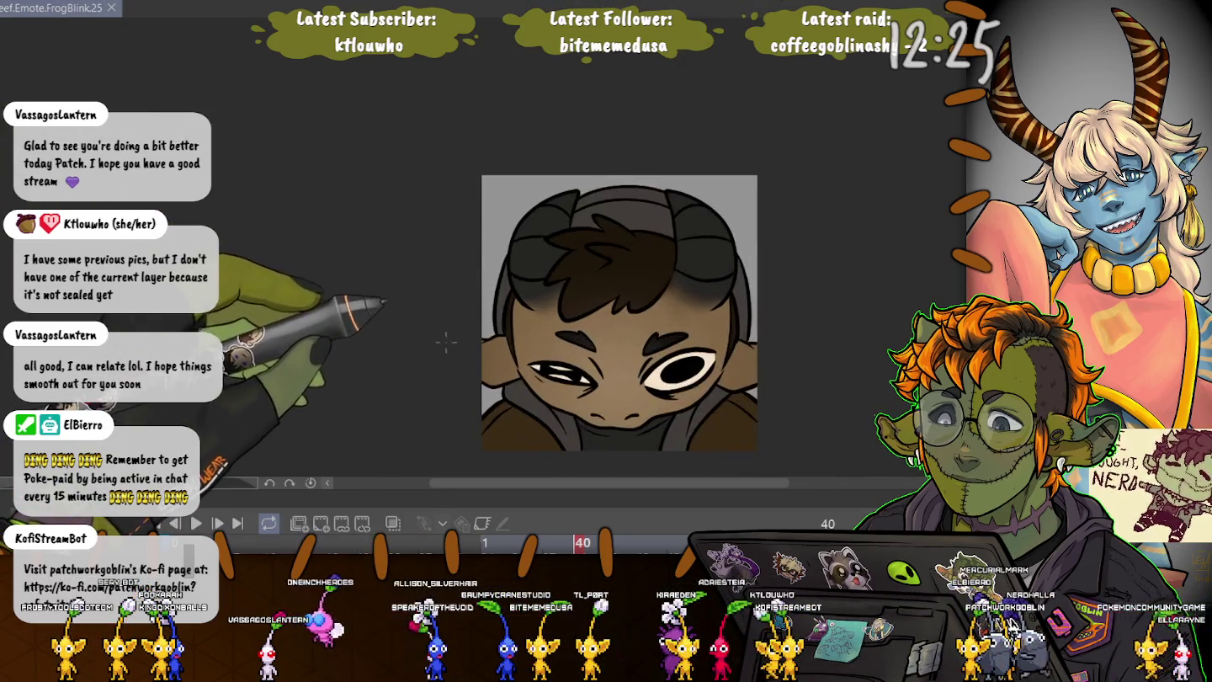
drag(447, 344, 372, 244)
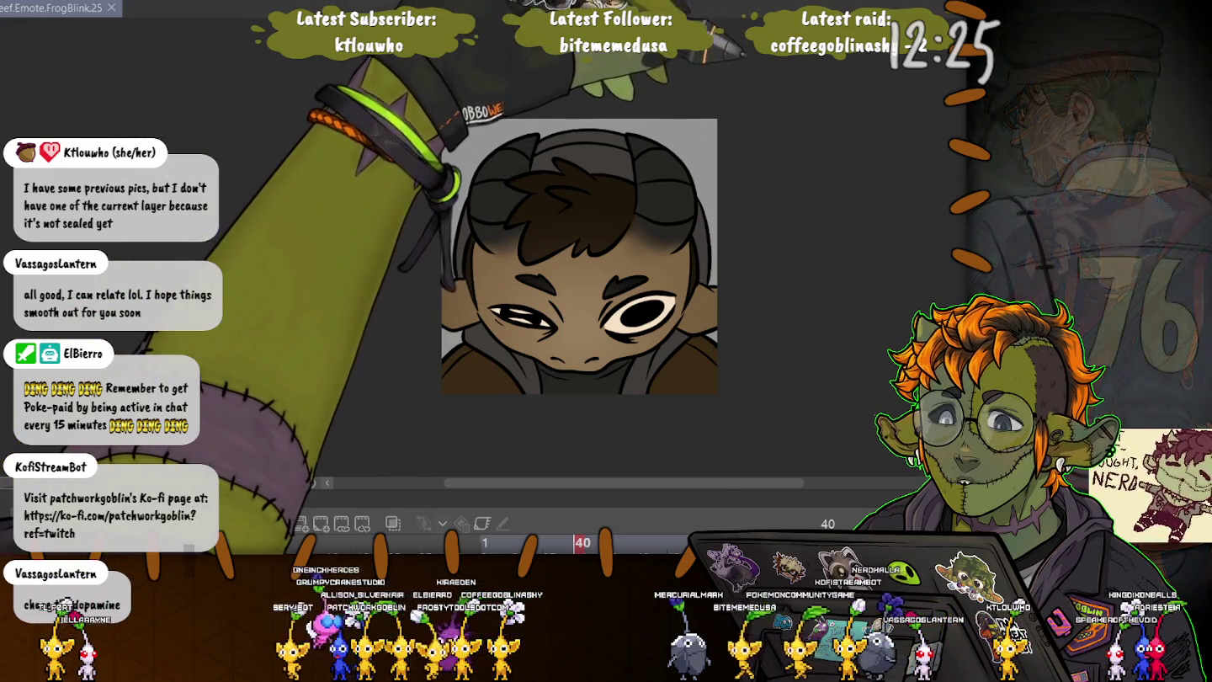
key(ctrl+n)
key(Return)
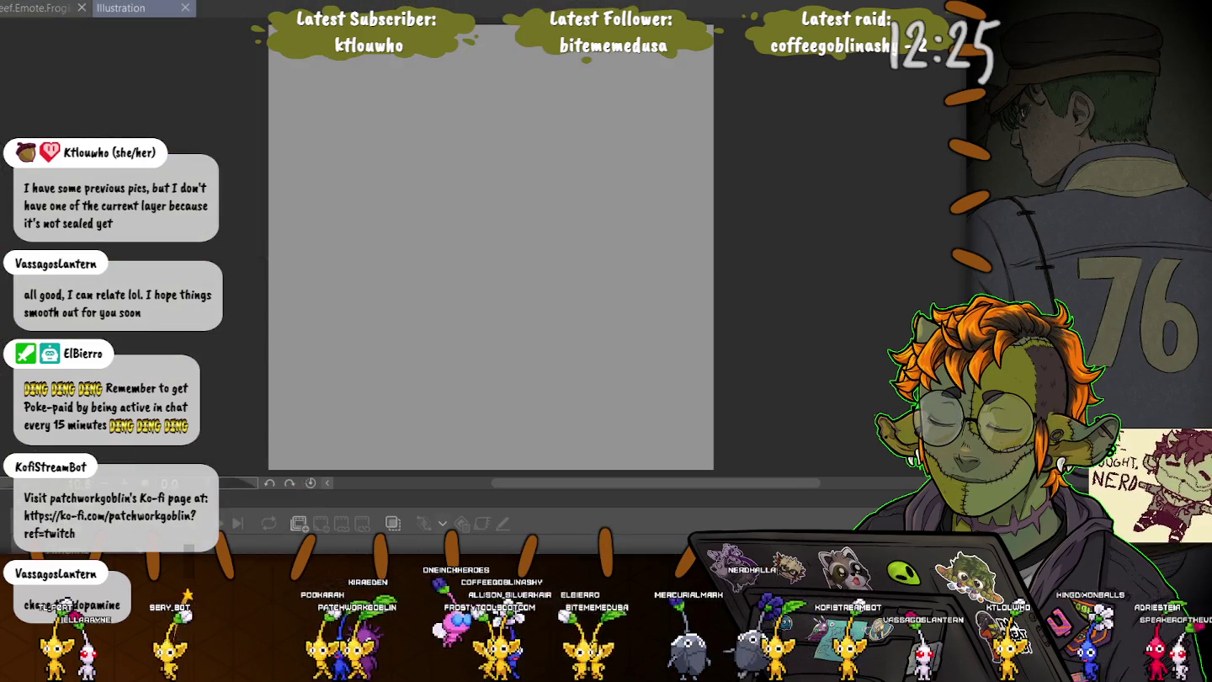
- Toggle the interface, then hand-letter 'Ref' in purple on the canvas
key(Tab)
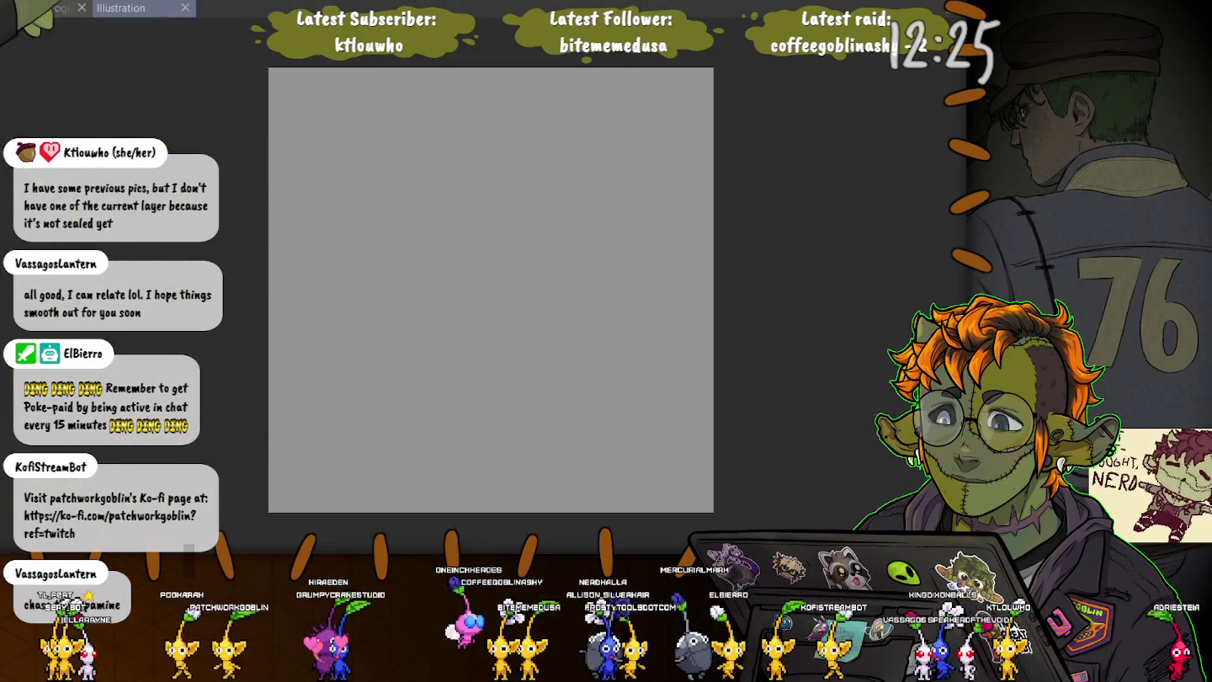
key(Tab)
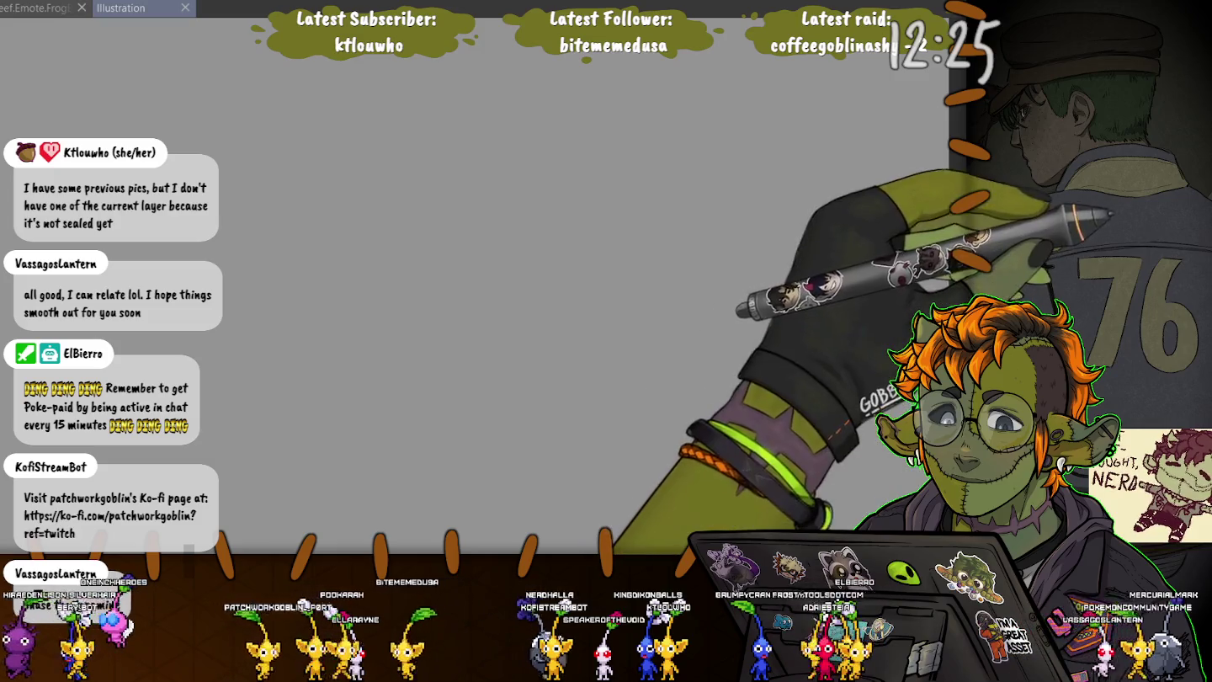
drag(518, 168, 542, 244)
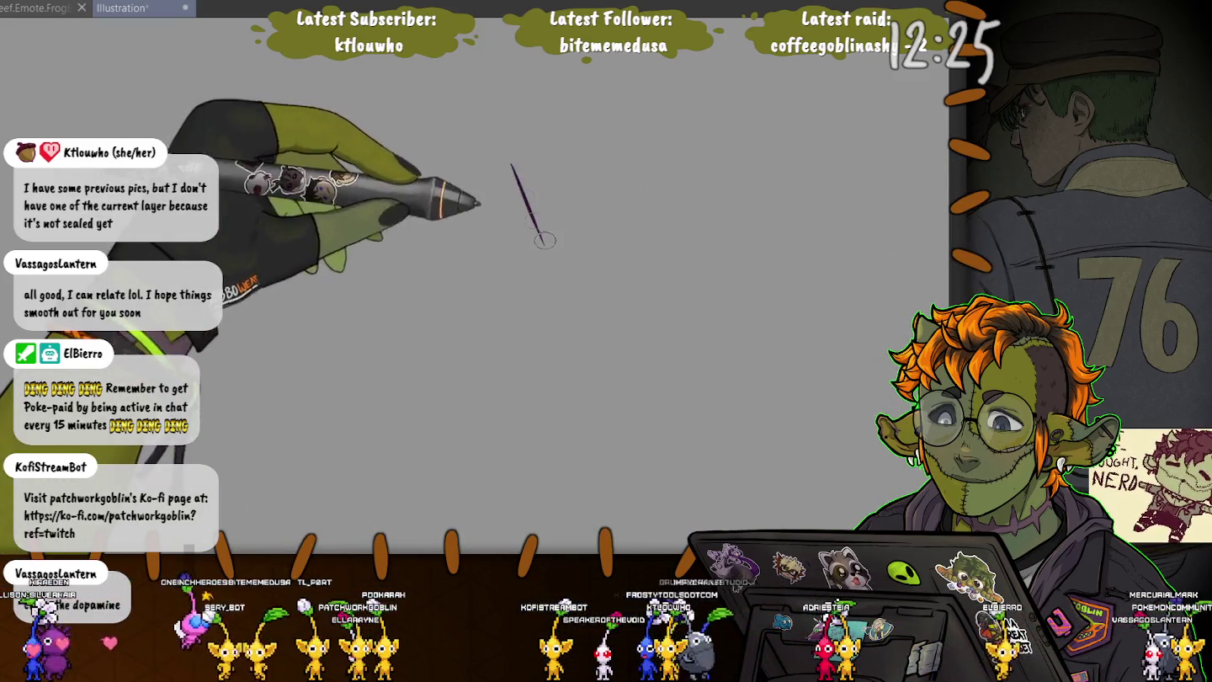
mouse_move(505, 187)
mouse_down()
mouse_move(529, 211)
mouse_move(561, 203)
mouse_move(573, 238)
mouse_up()
drag(603, 118, 587, 225)
drag(577, 177, 608, 164)
- Write 'Hunting' in purple below 'Ref'
mouse_move(541, 268)
mouse_down()
mouse_move(587, 371)
mouse_move(608, 377)
mouse_up()
mouse_move(556, 337)
mouse_down()
mouse_move(595, 320)
mouse_move(633, 344)
mouse_up()
drag(633, 277, 640, 333)
mouse_move(622, 305)
mouse_down()
mouse_move(656, 292)
mouse_move(659, 326)
mouse_move(672, 291)
mouse_move(680, 307)
mouse_up()
drag(695, 251, 693, 344)
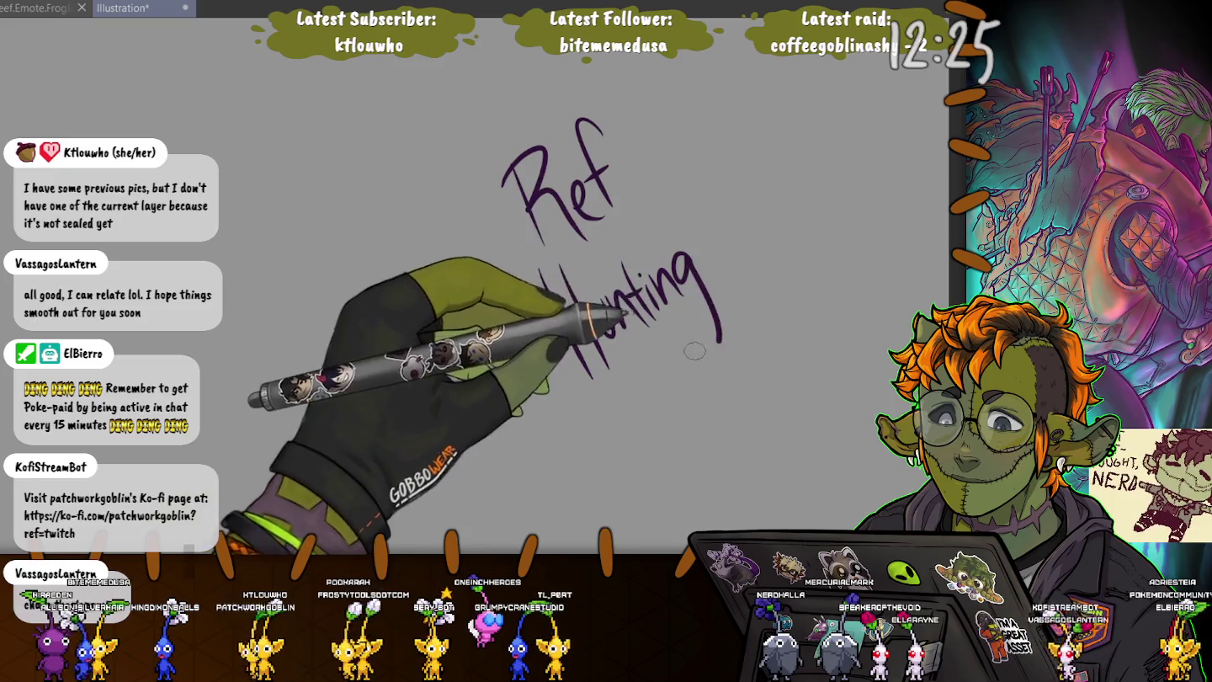